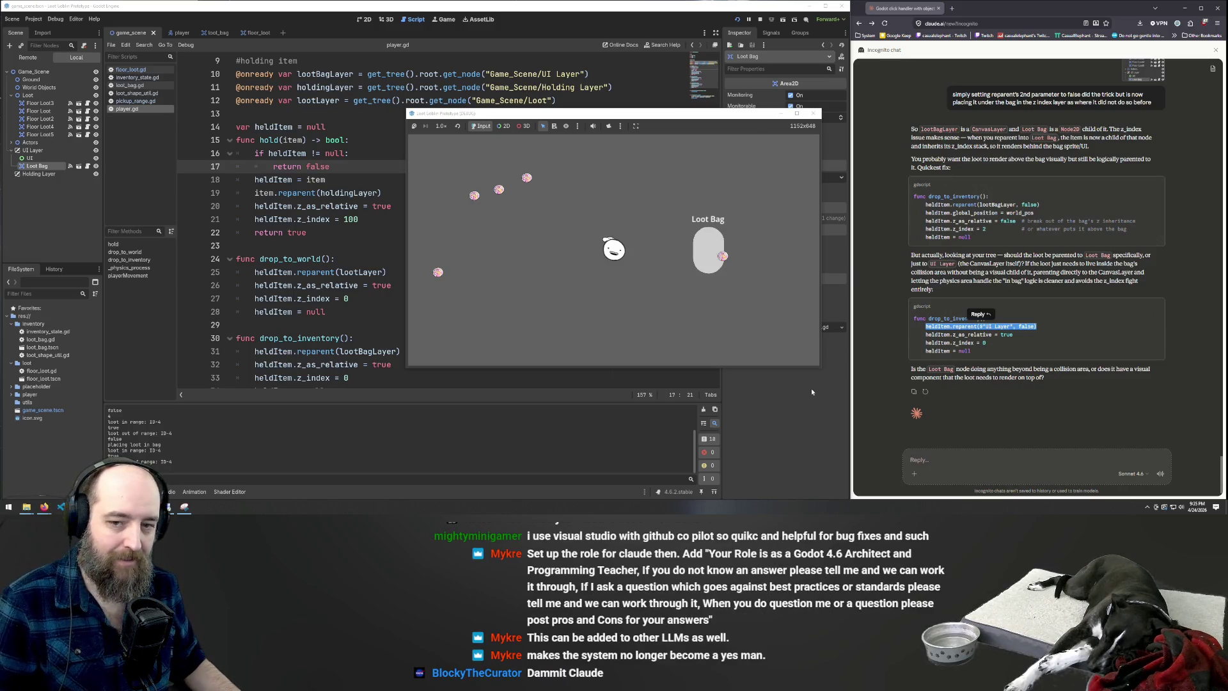
Restart the running game from the player script with F5
{"action": "left_click", "coordinate": [976, 343]}
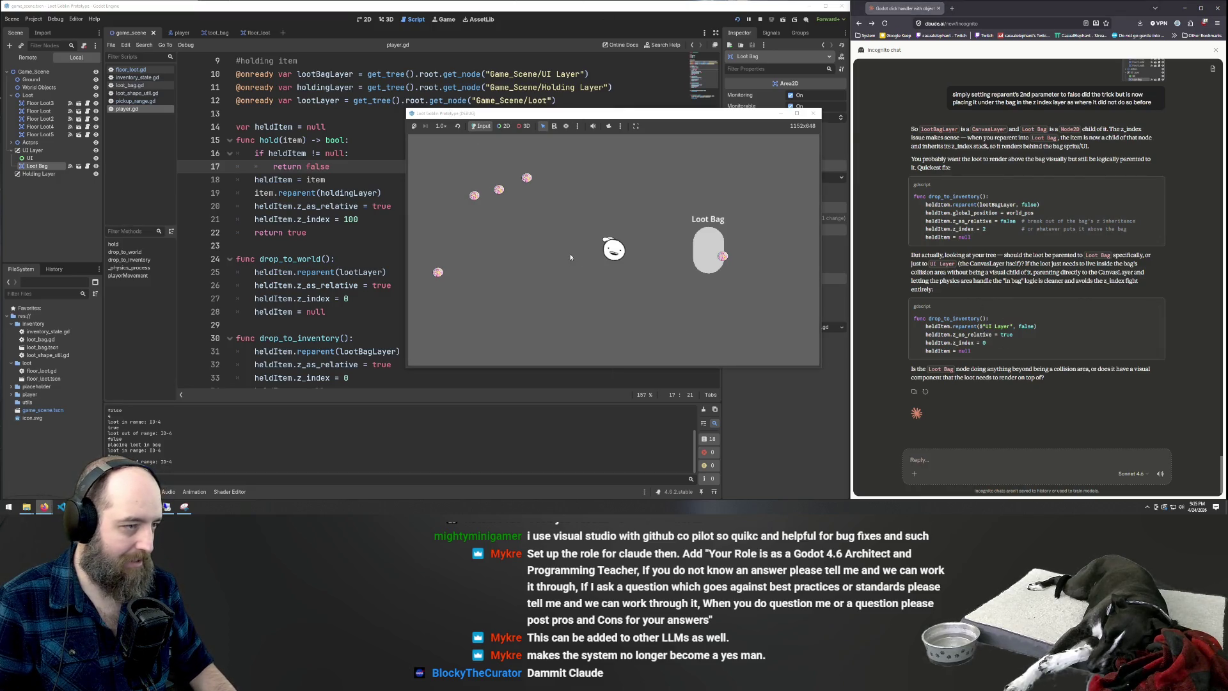
{"action": "left_click", "coordinate": [363, 193]}
{"action": "key", "text": "F5"}
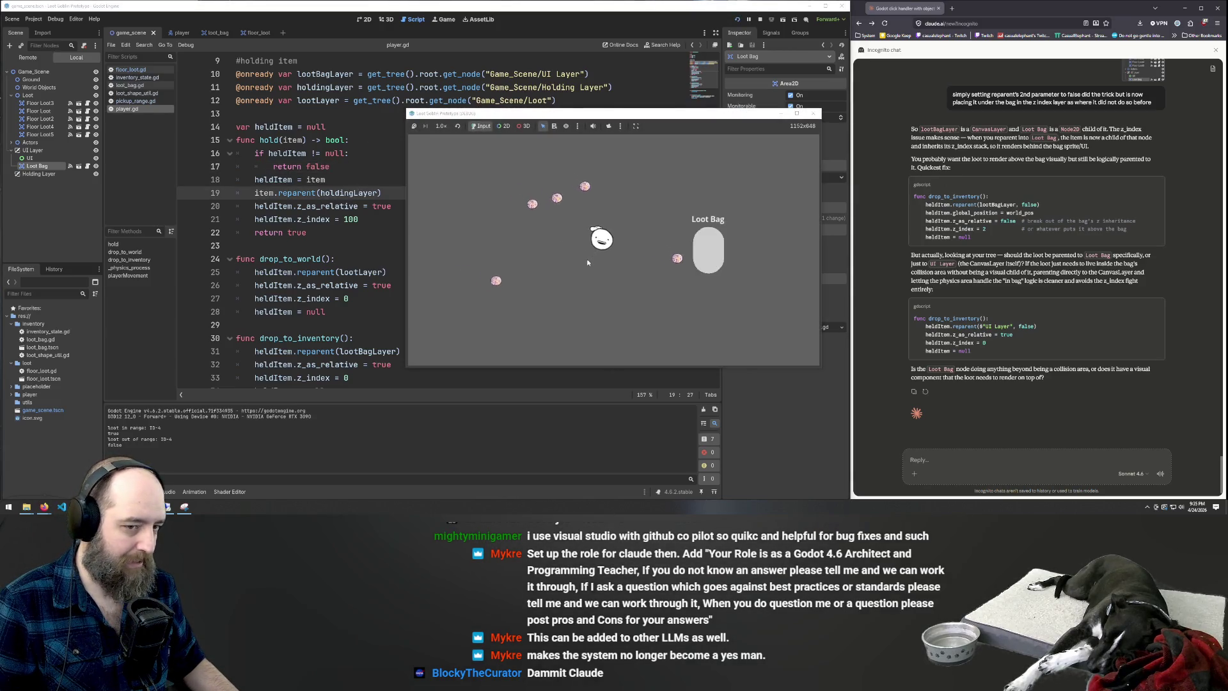
Walk to the loot, pick it up, drop it into the Loot Bag, then return to player.gd
{"action": "key", "text": "w"}
{"action": "key", "text": "a"}
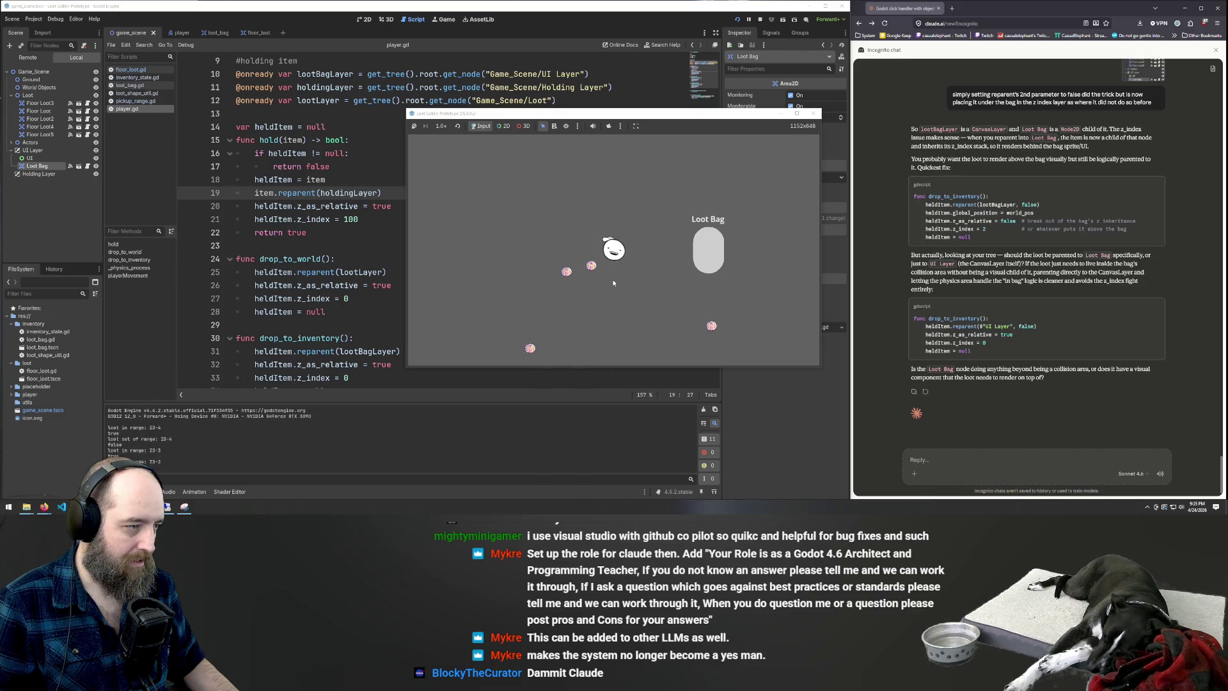
{"action": "left_click", "coordinate": [614, 256]}
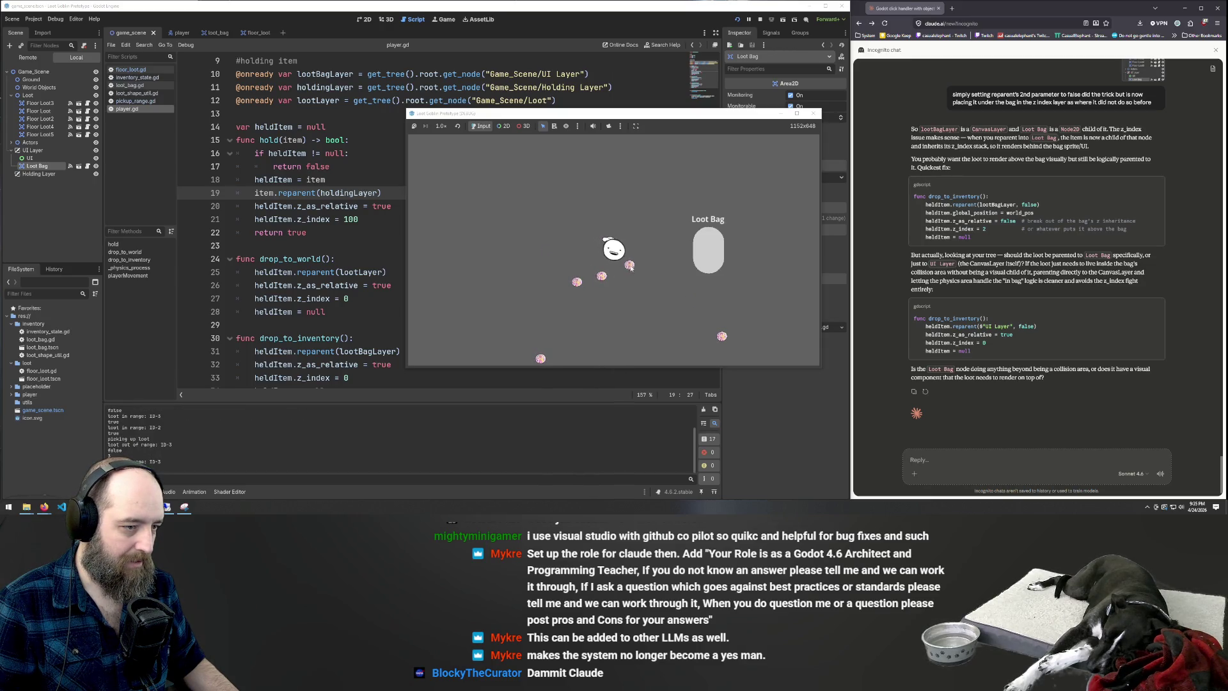
{"action": "left_click", "coordinate": [715, 251]}
{"action": "key", "text": "a"}
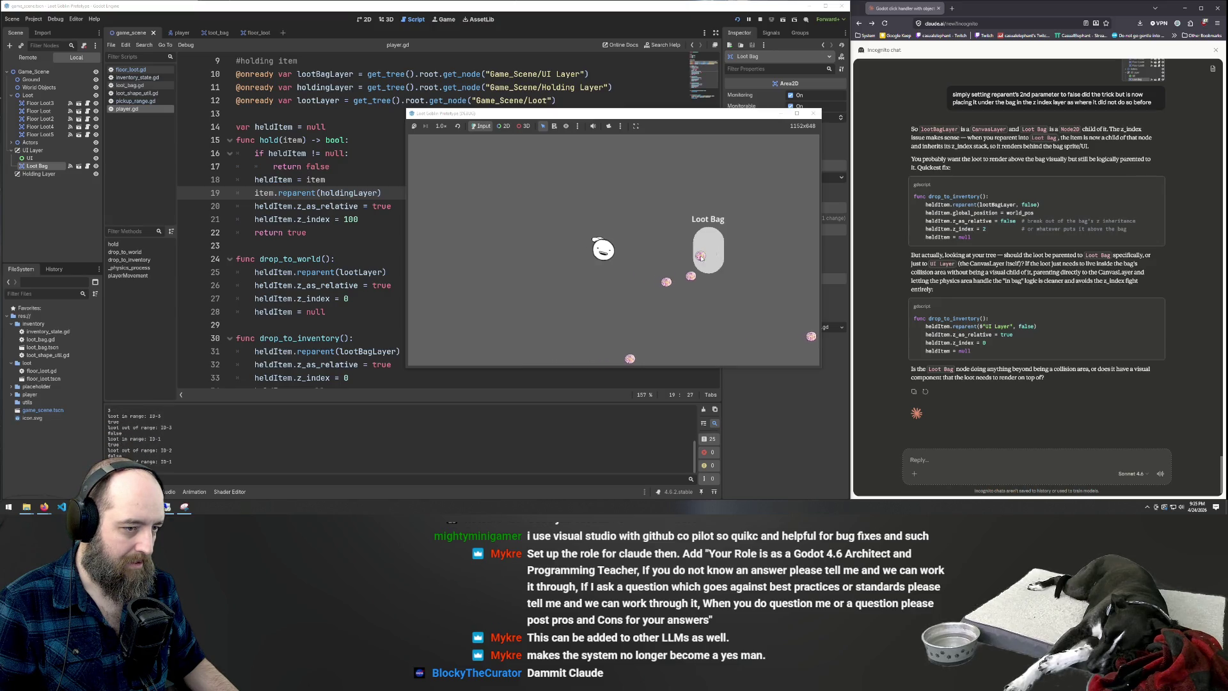
{"action": "key", "text": "d"}
{"action": "key", "text": "s"}
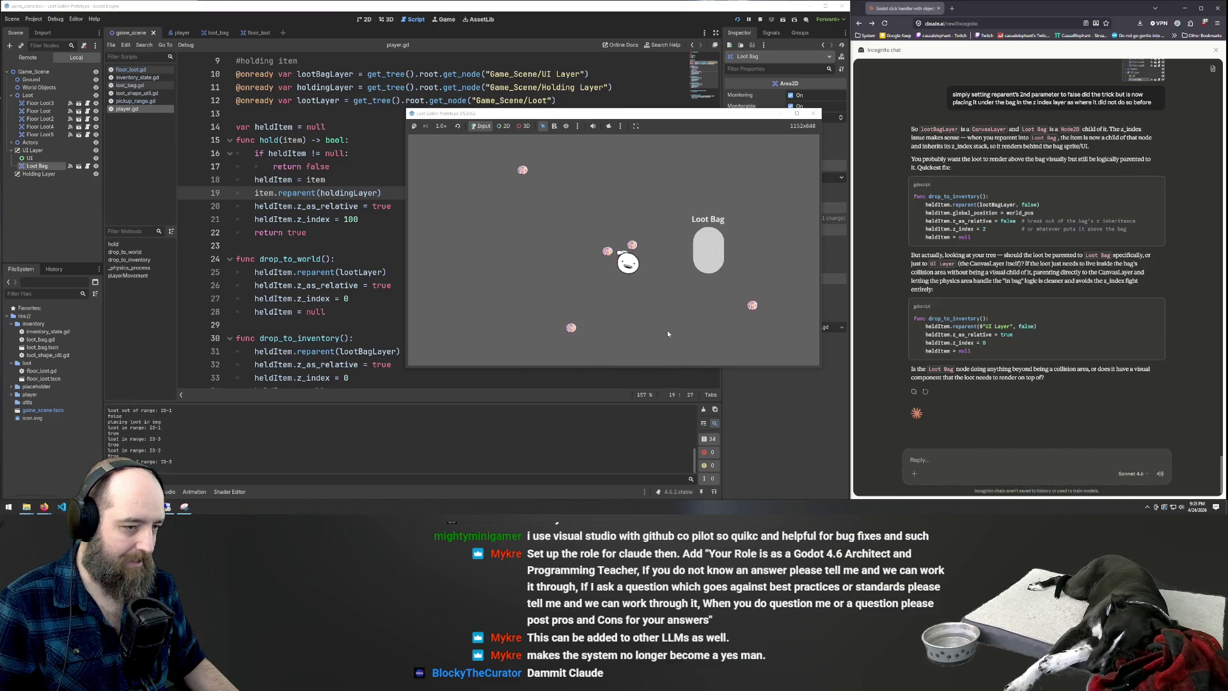
{"action": "key", "text": "w"}
{"action": "key", "text": "a"}
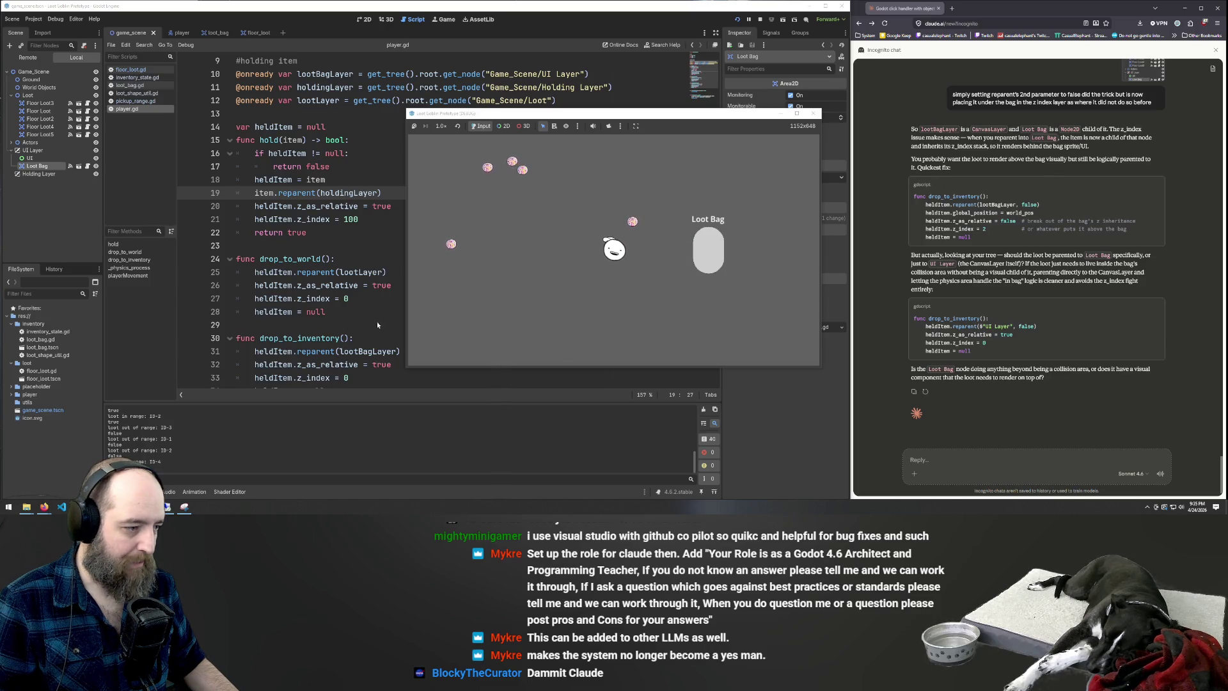
{"action": "left_click", "coordinate": [362, 337]}
{"action": "scroll", "coordinate": [490, 214], "scroll_direction": "up", "scroll_amount": 3}
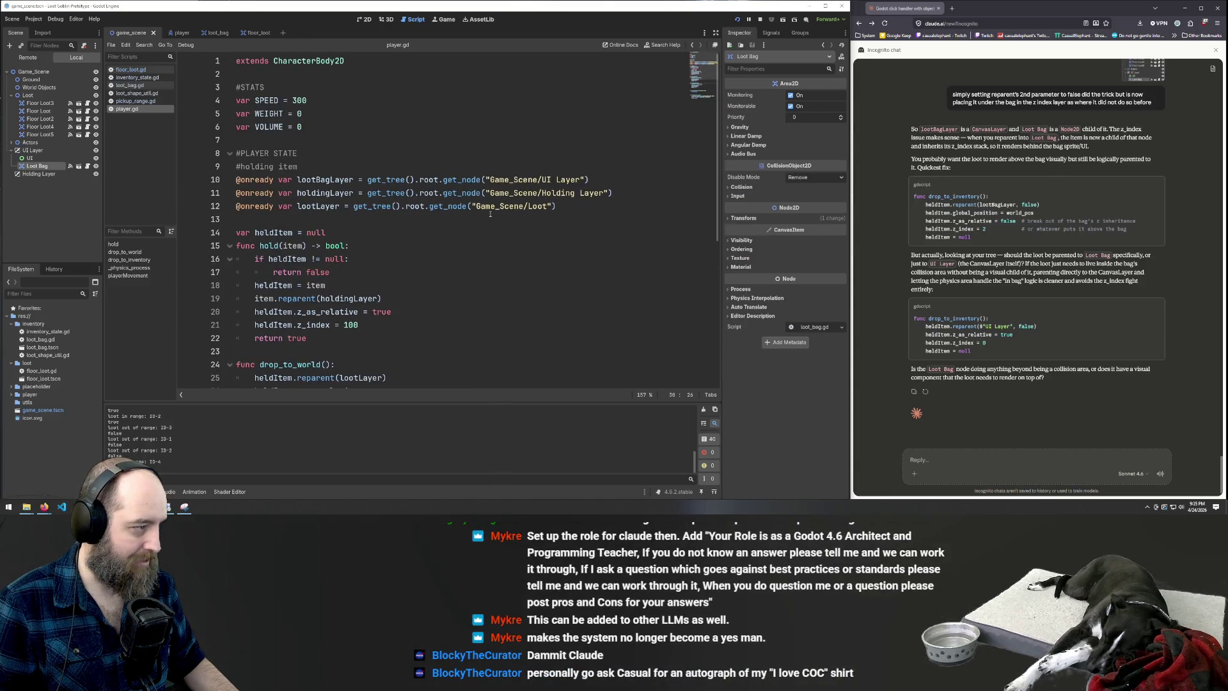
Tell Claude that reparenting the loot to the UI Layer seems to bring the offset back
{"action": "left_click", "coordinate": [33, 150]}
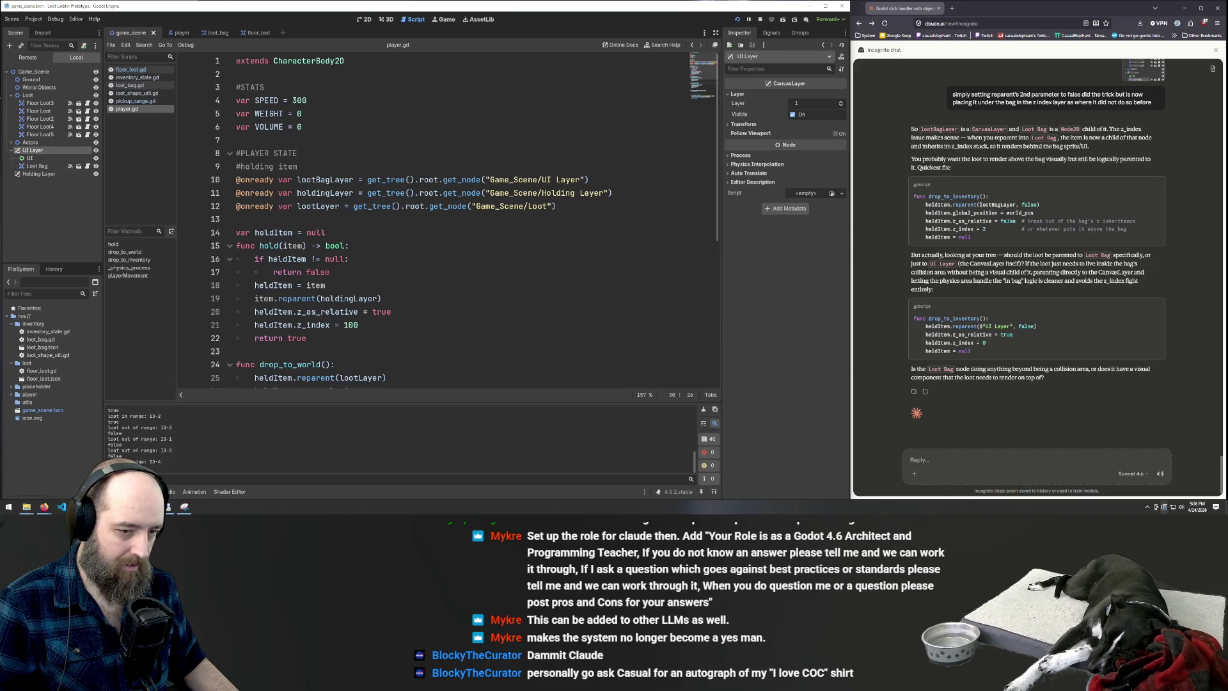
{"action": "left_click", "coordinate": [944, 452]}
{"action": "type", "text": "re"}
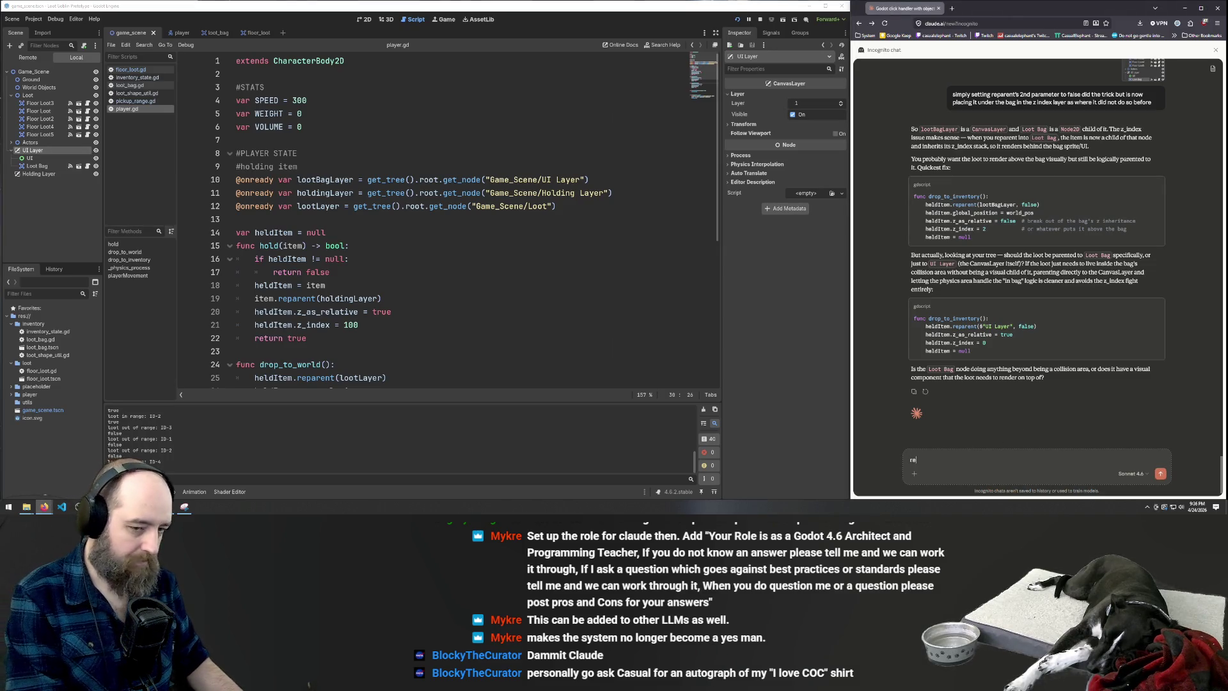
{"action": "type", "text": "parenting to U"}
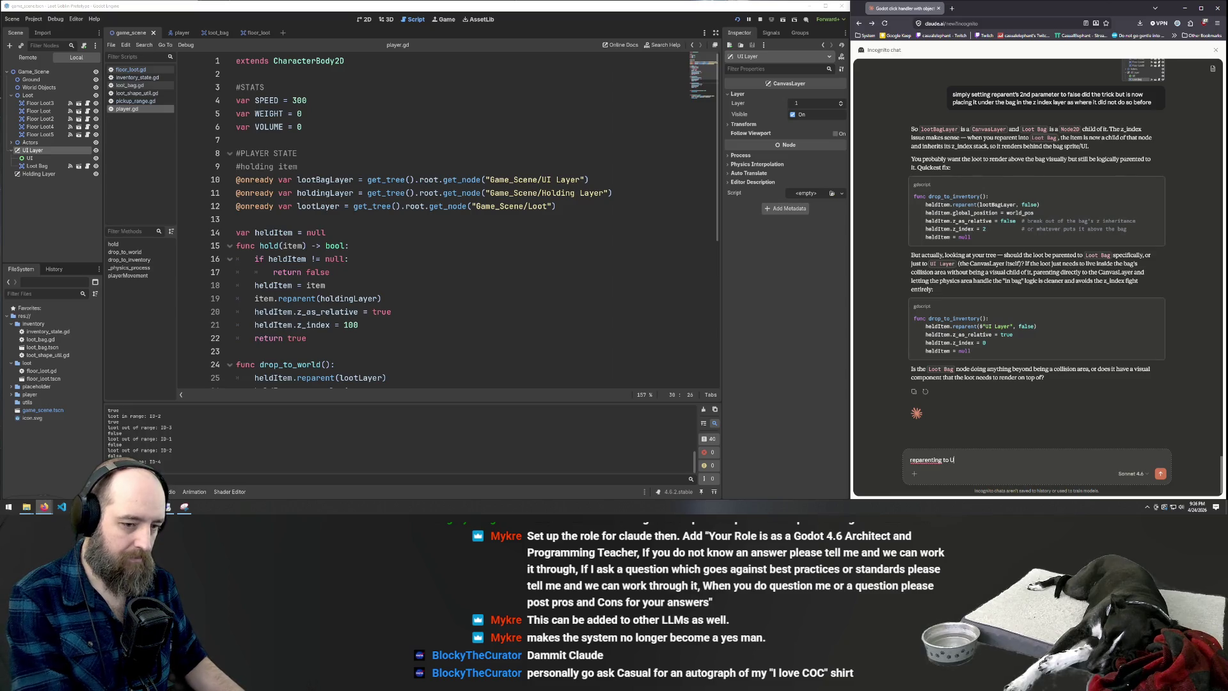
{"action": "type", "text": "I ayer s"}
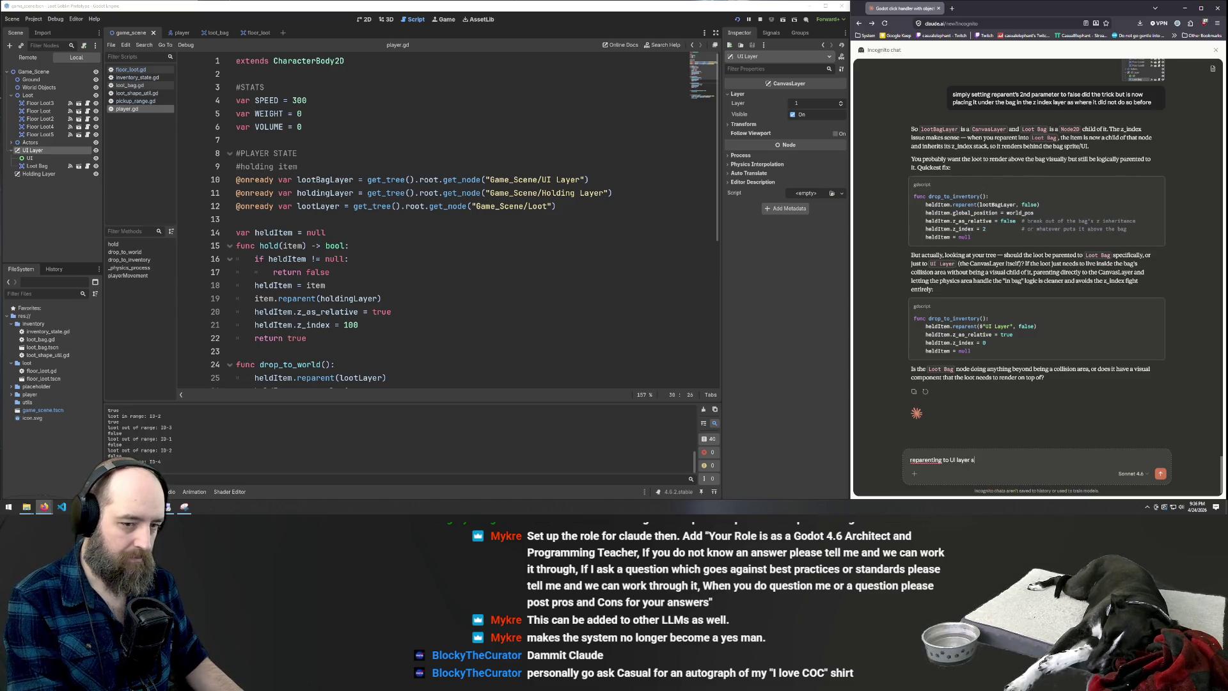
{"action": "type", "text": "eems t"}
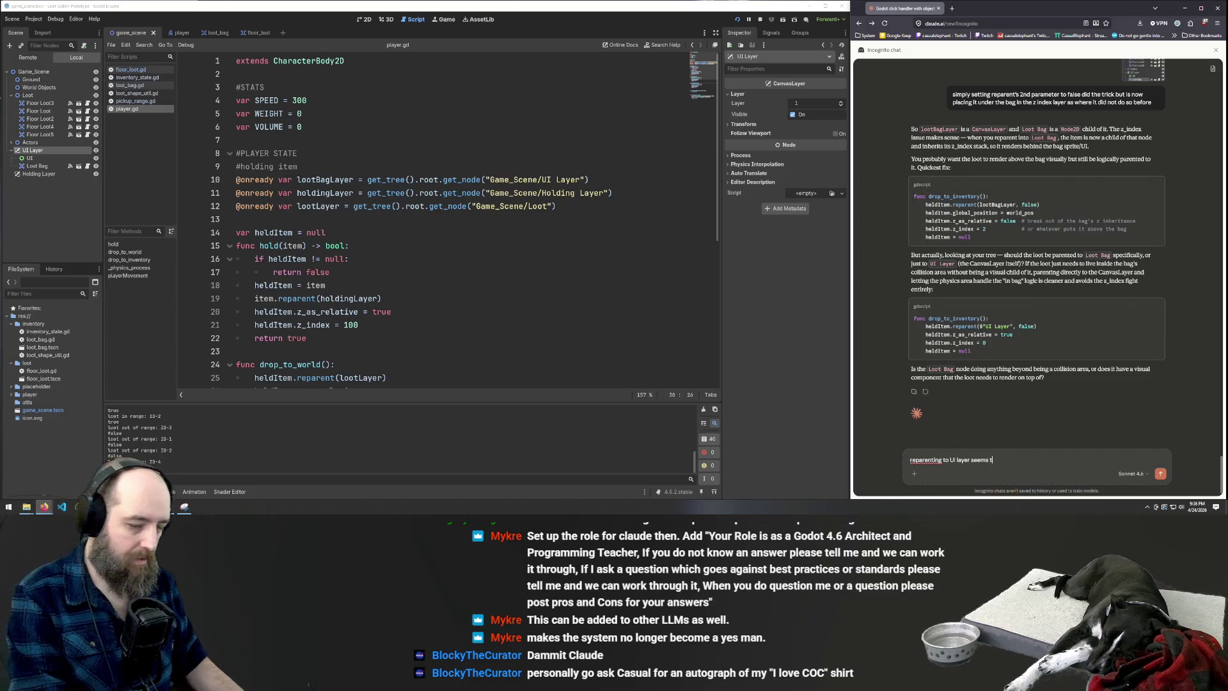
{"action": "type", "text": "o bring bri"}
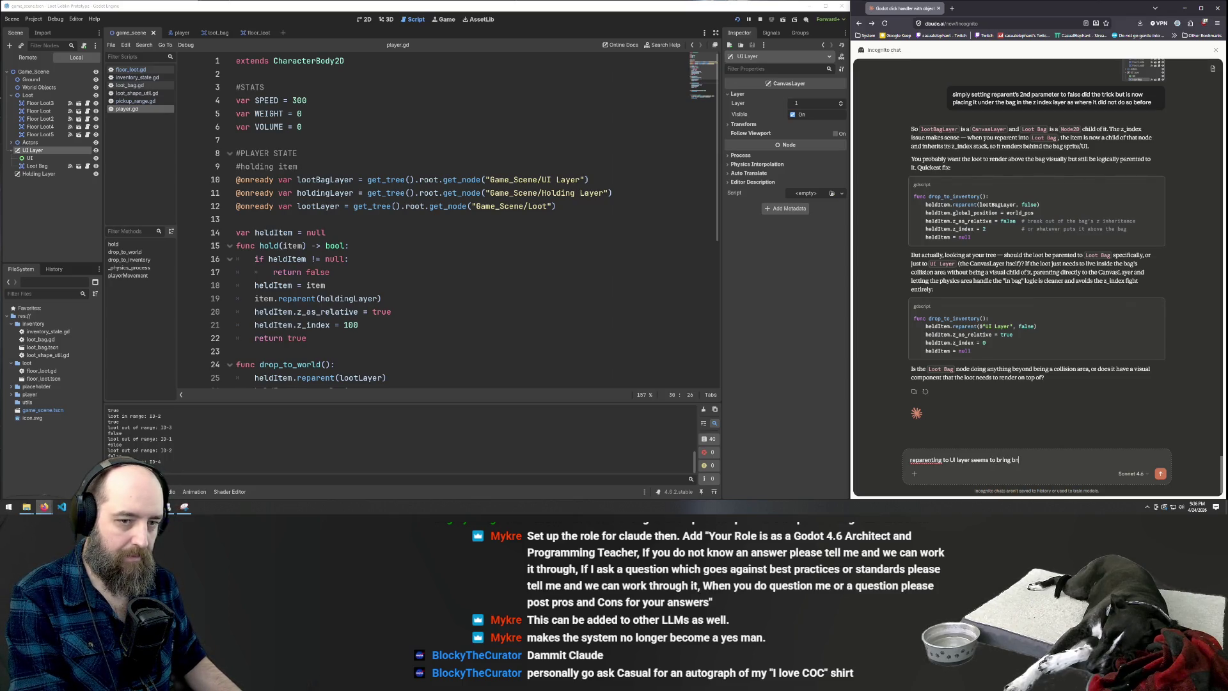
{"action": "type", "text": "ck th"}
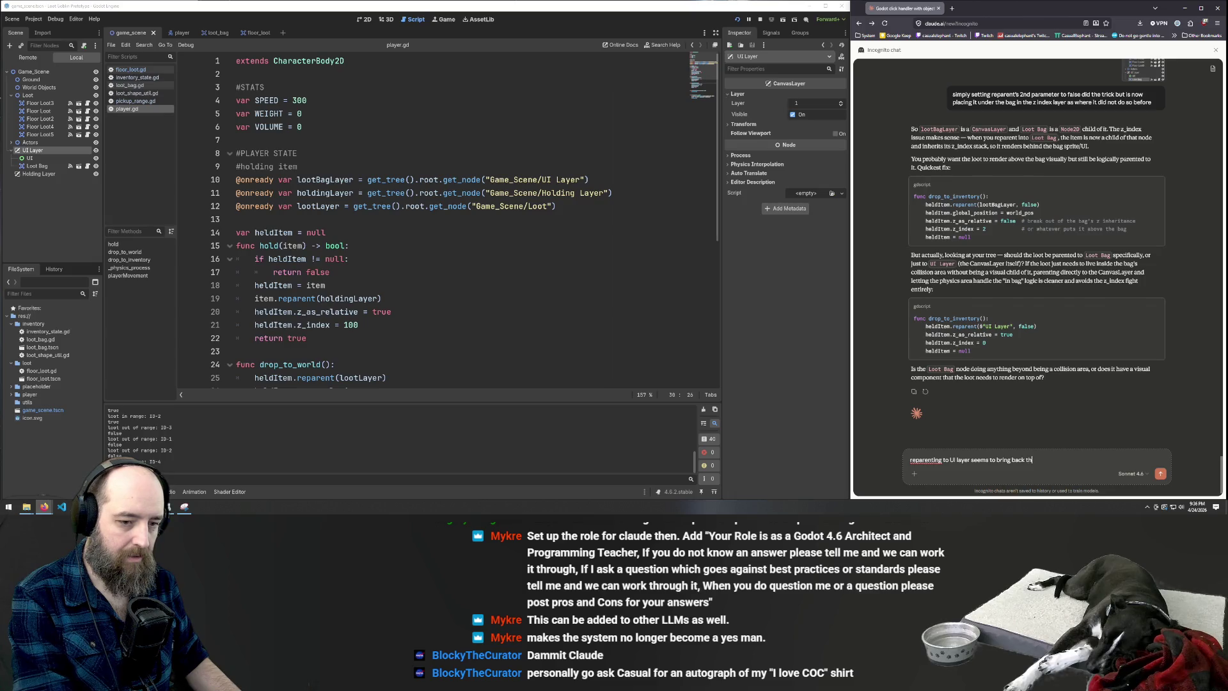
{"action": "type", "text": "e offset"}
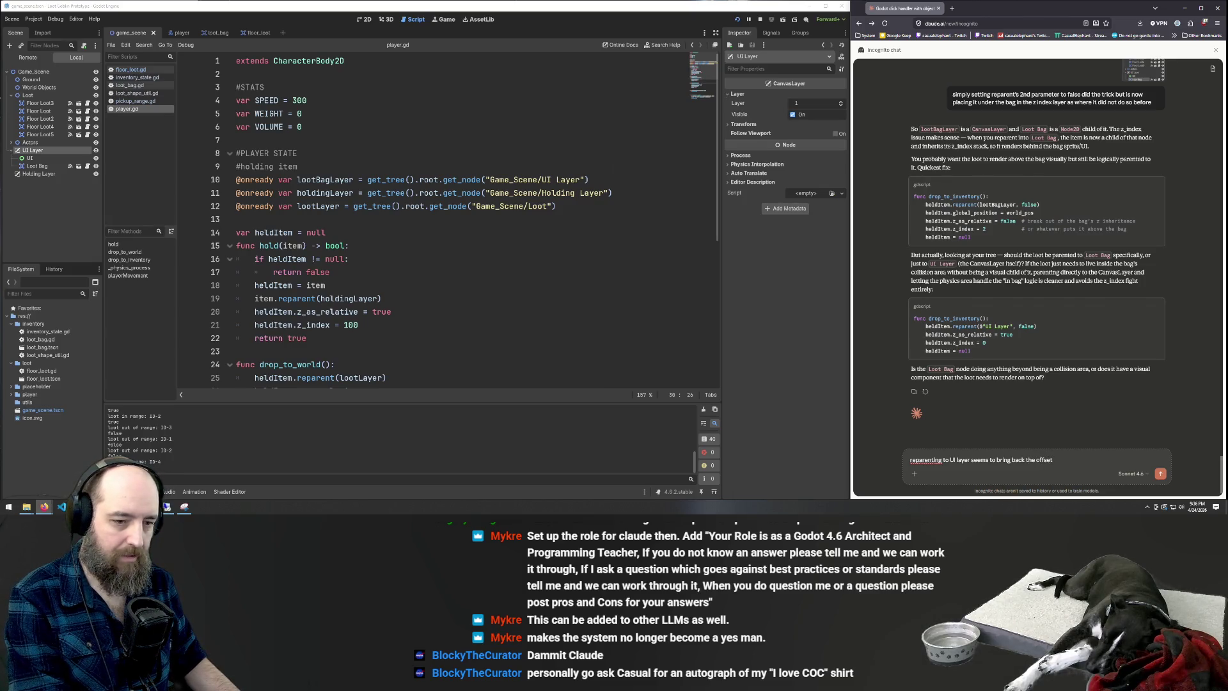
{"action": "key", "text": "Return"}
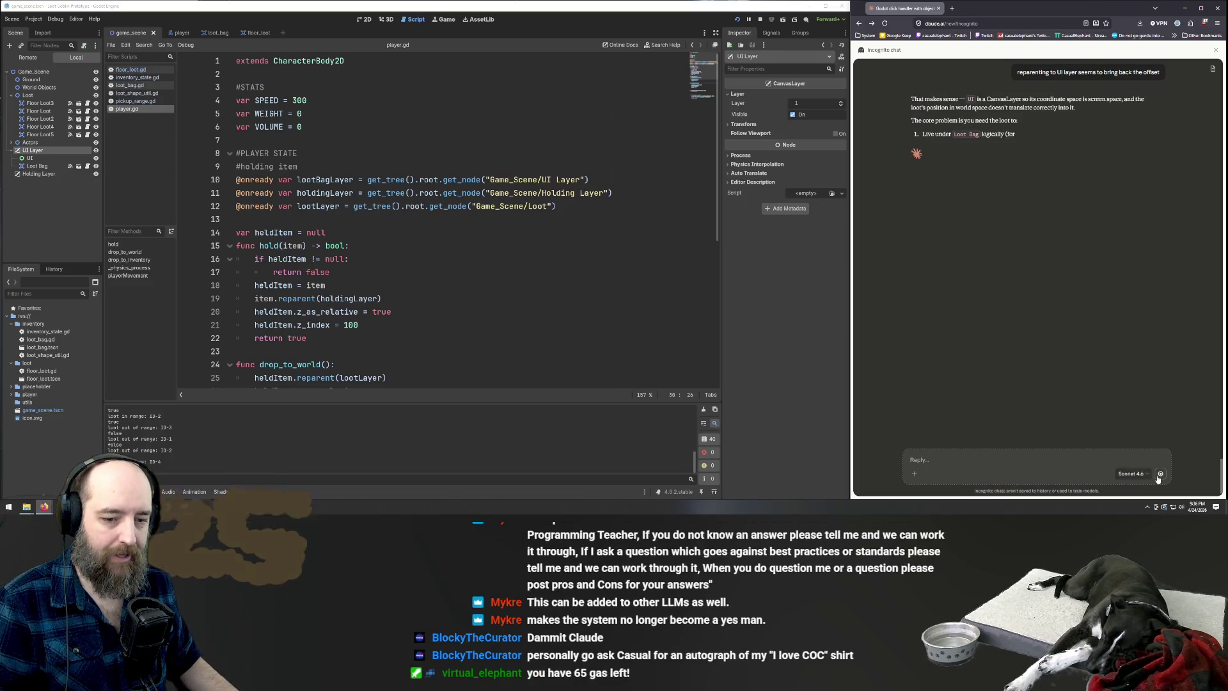
Add ', false' as the second reparent argument on line 31 of drop_to_inventory
{"action": "left_click", "coordinate": [422, 338]}
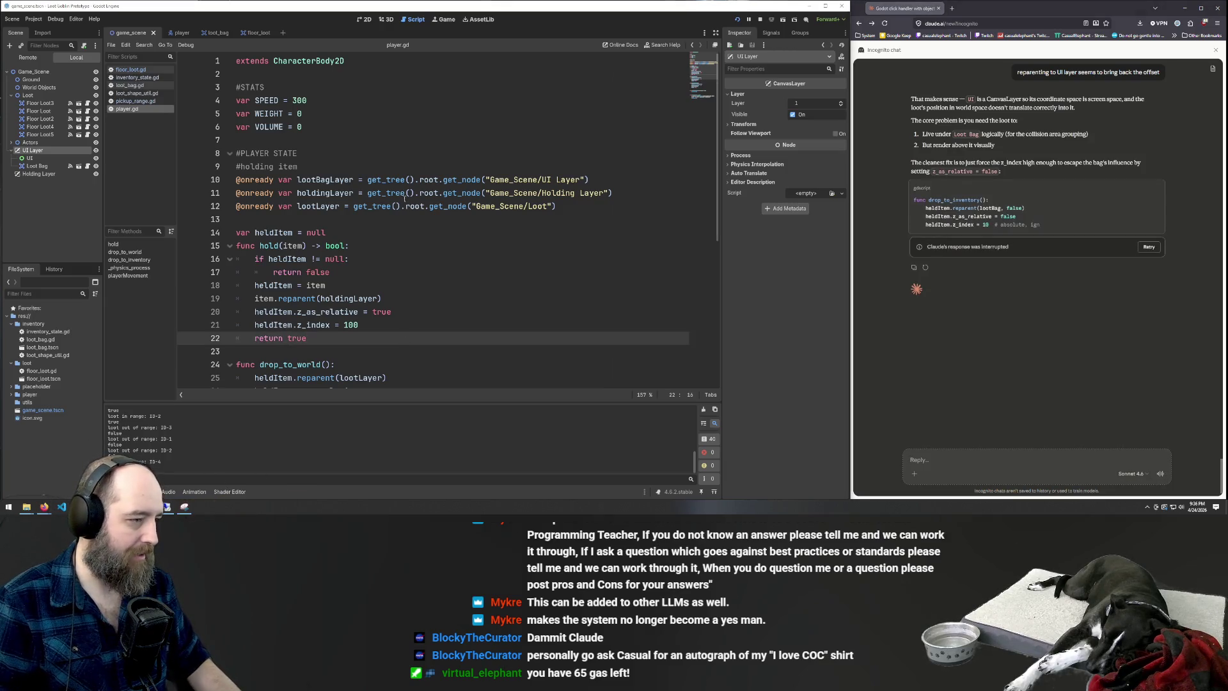
{"action": "scroll", "coordinate": [427, 205], "scroll_direction": "down", "scroll_amount": 5}
{"action": "scroll", "coordinate": [427, 204], "scroll_direction": "down", "scroll_amount": 2}
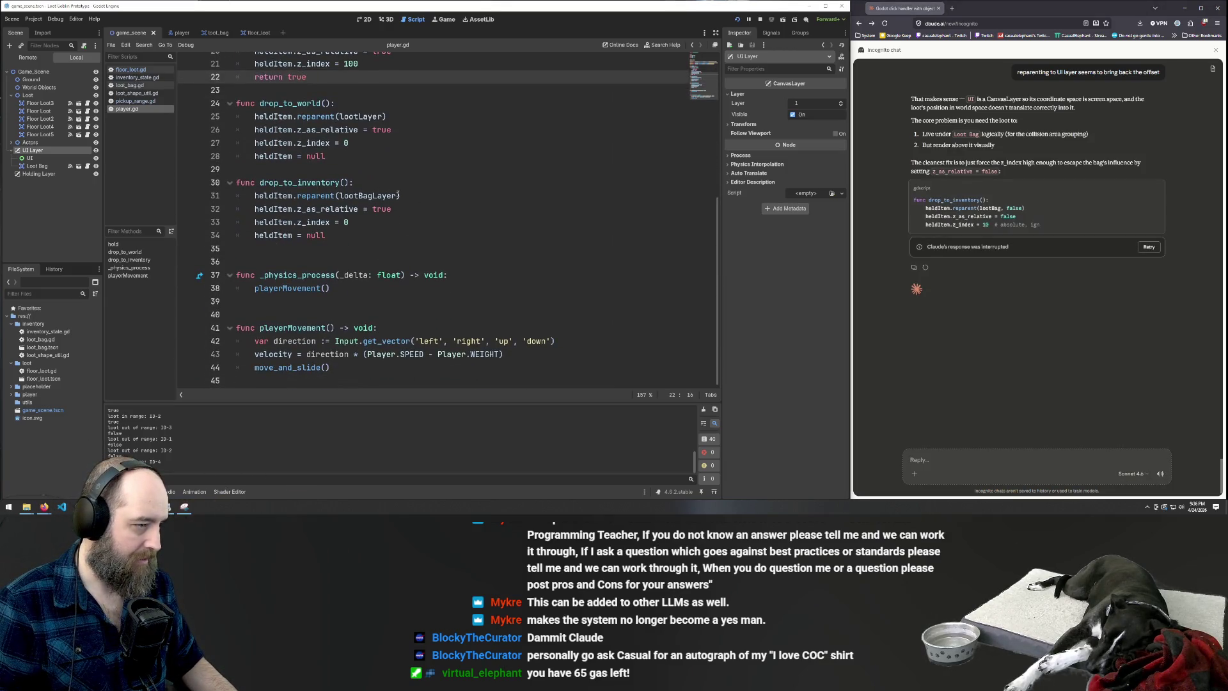
{"action": "left_click", "coordinate": [401, 195]}
{"action": "type", "text": ", fal"}
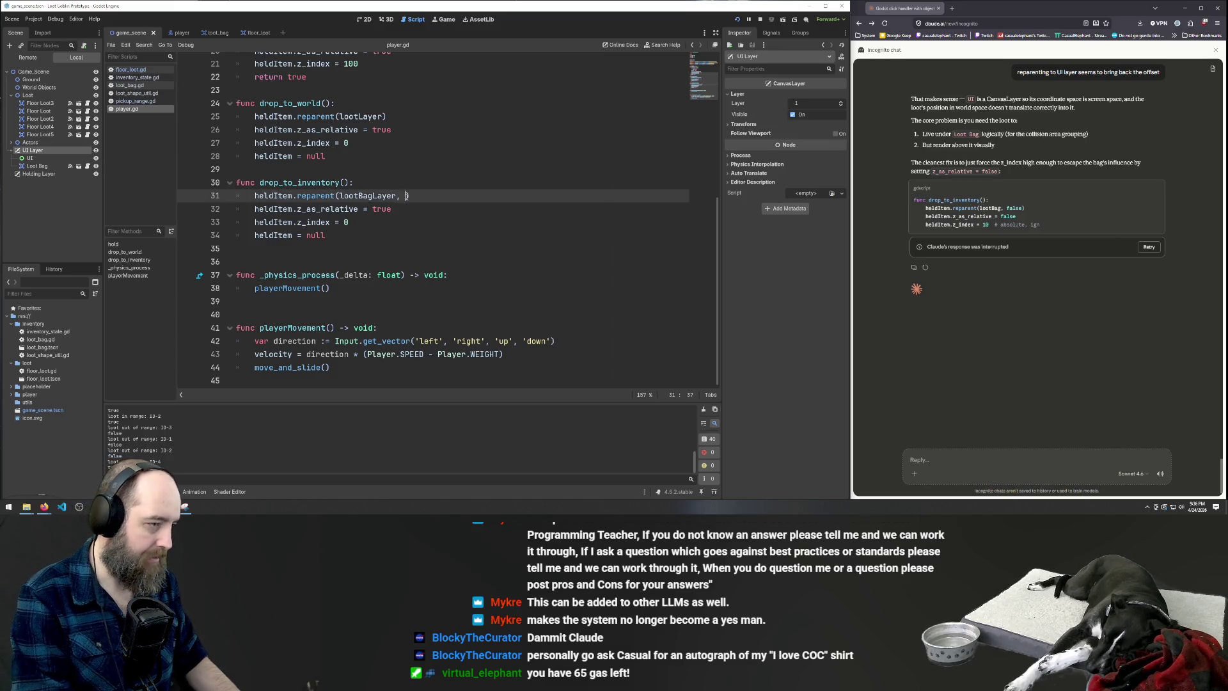
{"action": "type", "text": "se"}
Playtest: pick up loot, drop it into the Loot Bag, take it back out, then stop the game
{"action": "key", "text": "F5"}
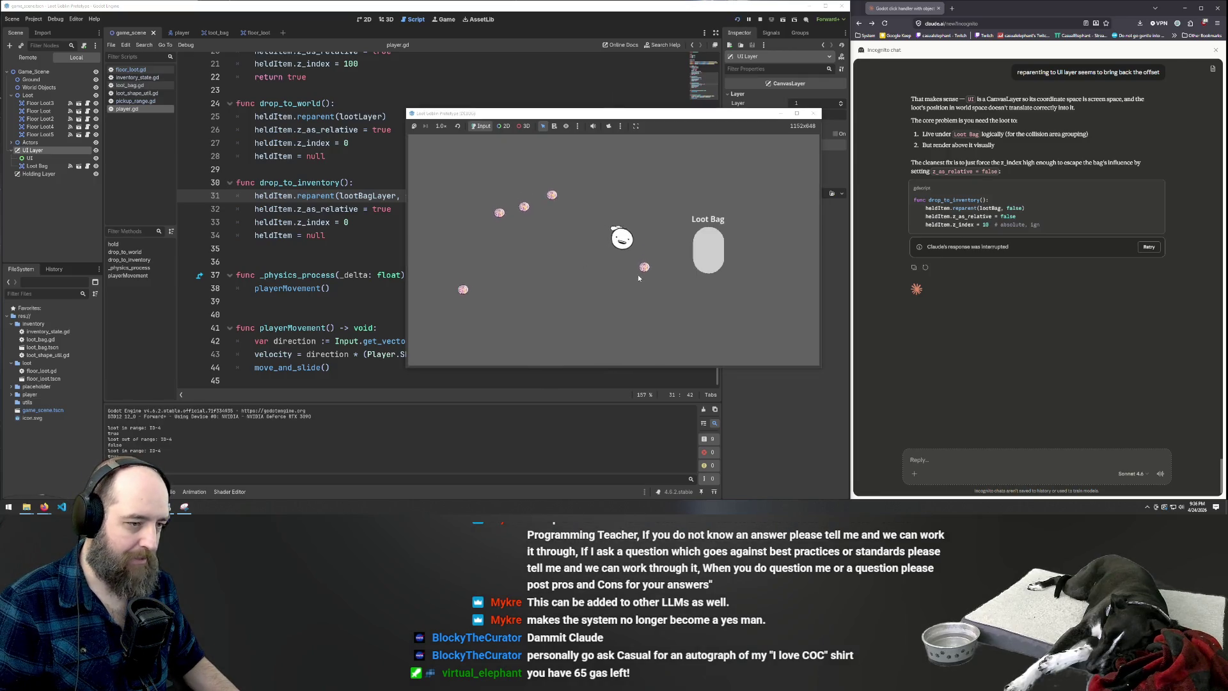
{"action": "left_click", "coordinate": [644, 277]}
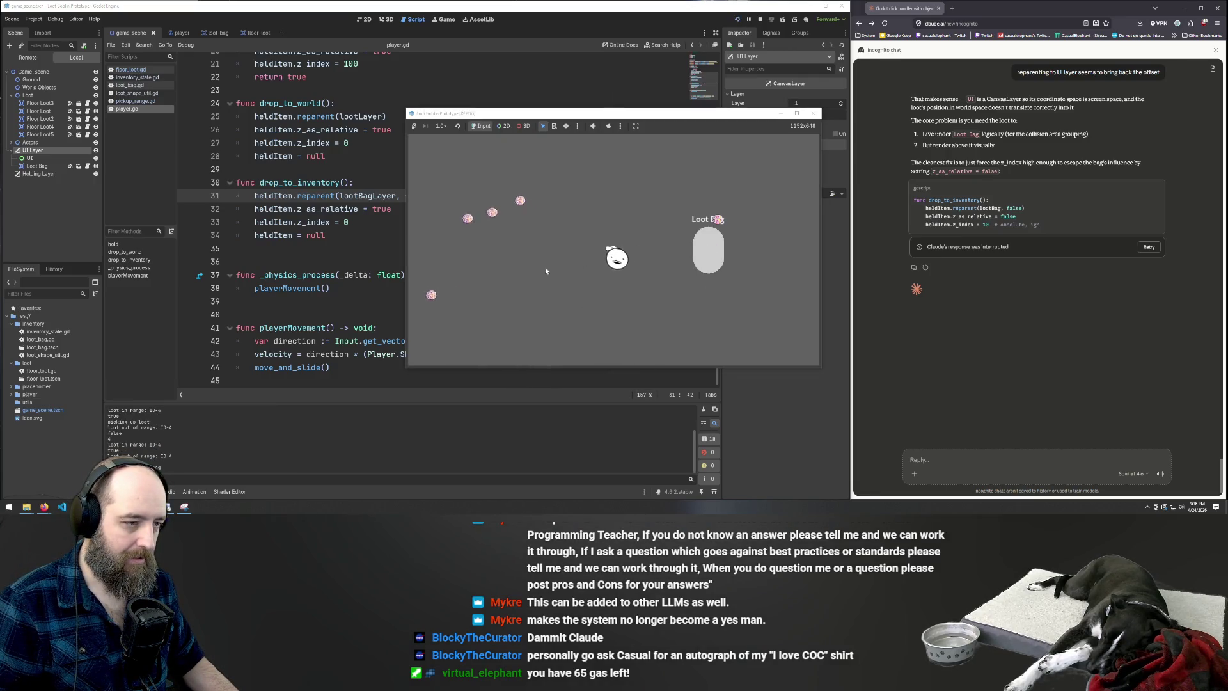
{"action": "left_click", "coordinate": [717, 268]}
{"action": "left_click", "coordinate": [603, 165]}
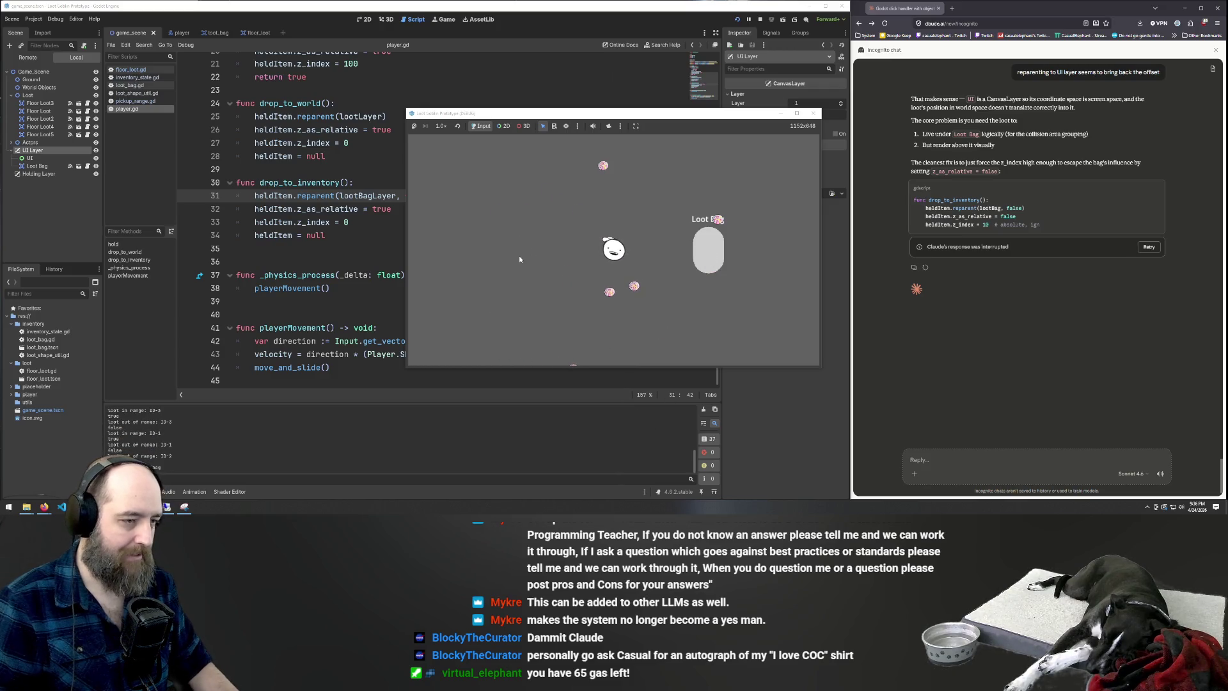
{"action": "key", "text": "F8"}
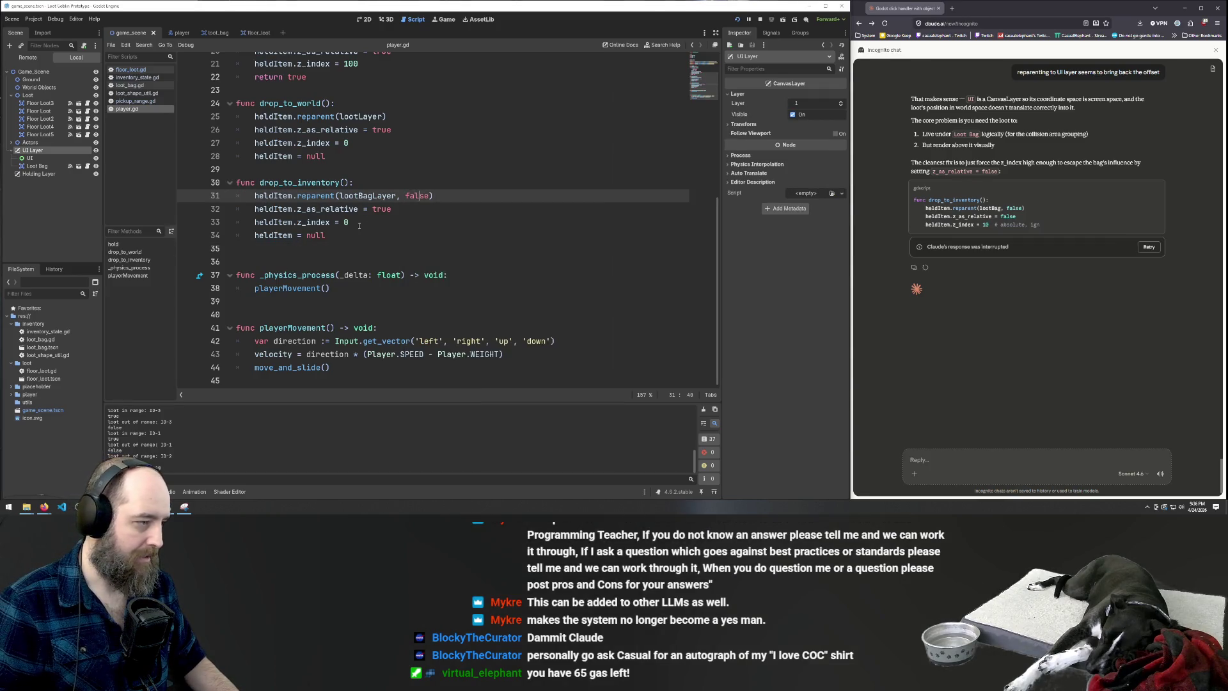
{"action": "scroll", "coordinate": [444, 212], "scroll_direction": "up", "scroll_amount": 6}
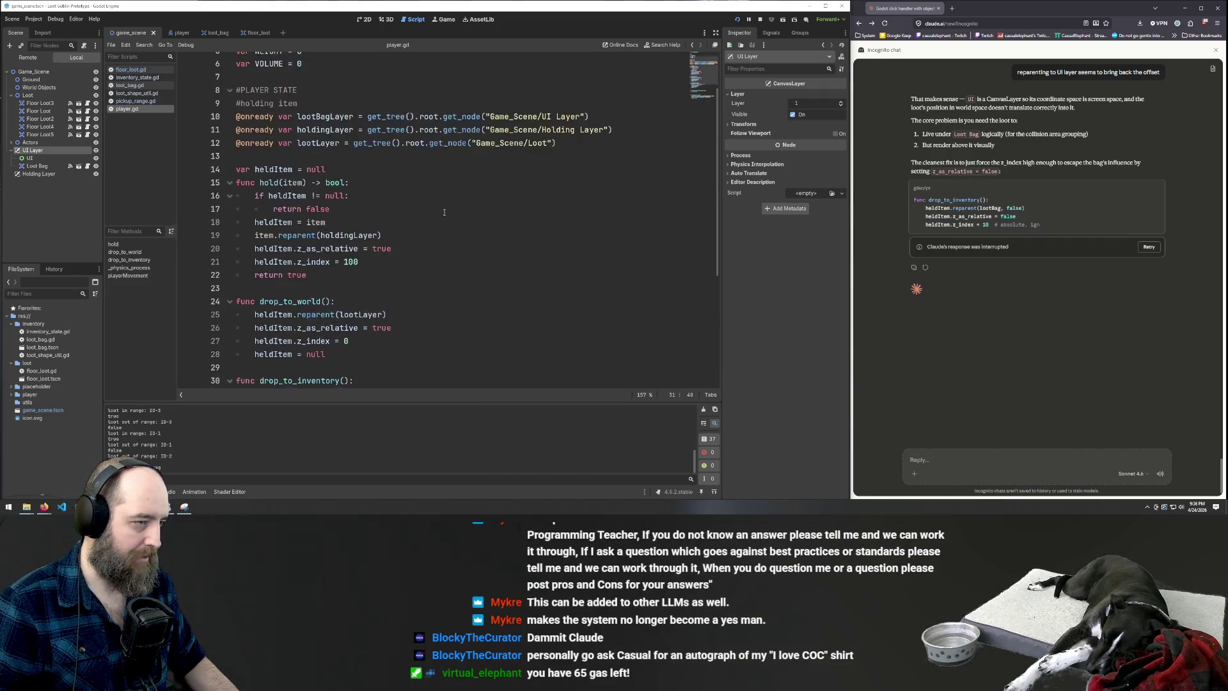
{"action": "scroll", "coordinate": [595, 163], "scroll_direction": "down", "scroll_amount": 6}
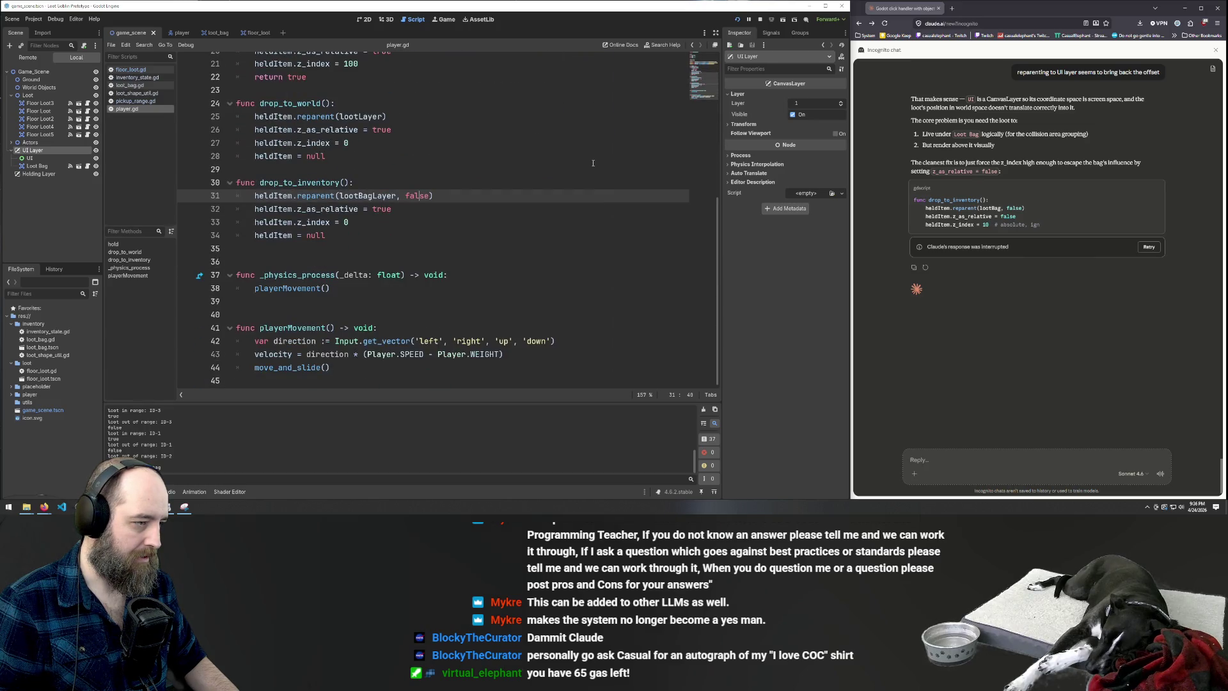
{"action": "scroll", "coordinate": [593, 163], "scroll_direction": "up", "scroll_amount": 7}
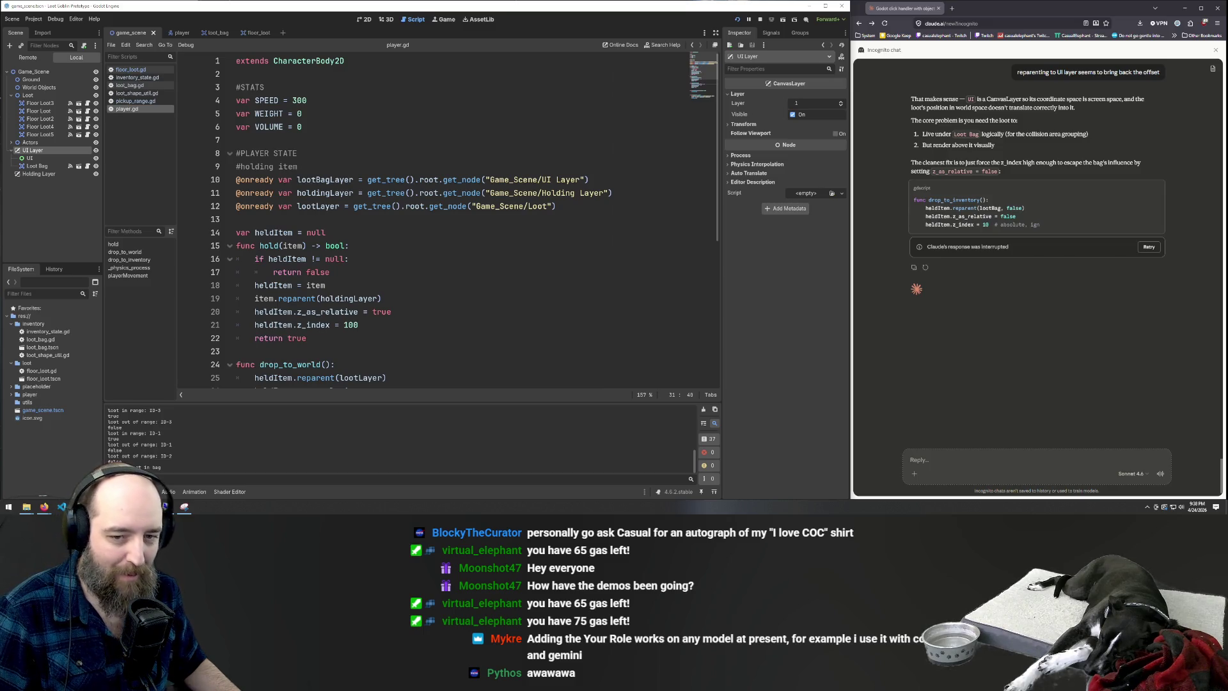
{"action": "scroll", "coordinate": [1004, 319], "scroll_direction": "up", "scroll_amount": 3}
{"action": "scroll", "coordinate": [1004, 318], "scroll_direction": "down", "scroll_amount": 3}
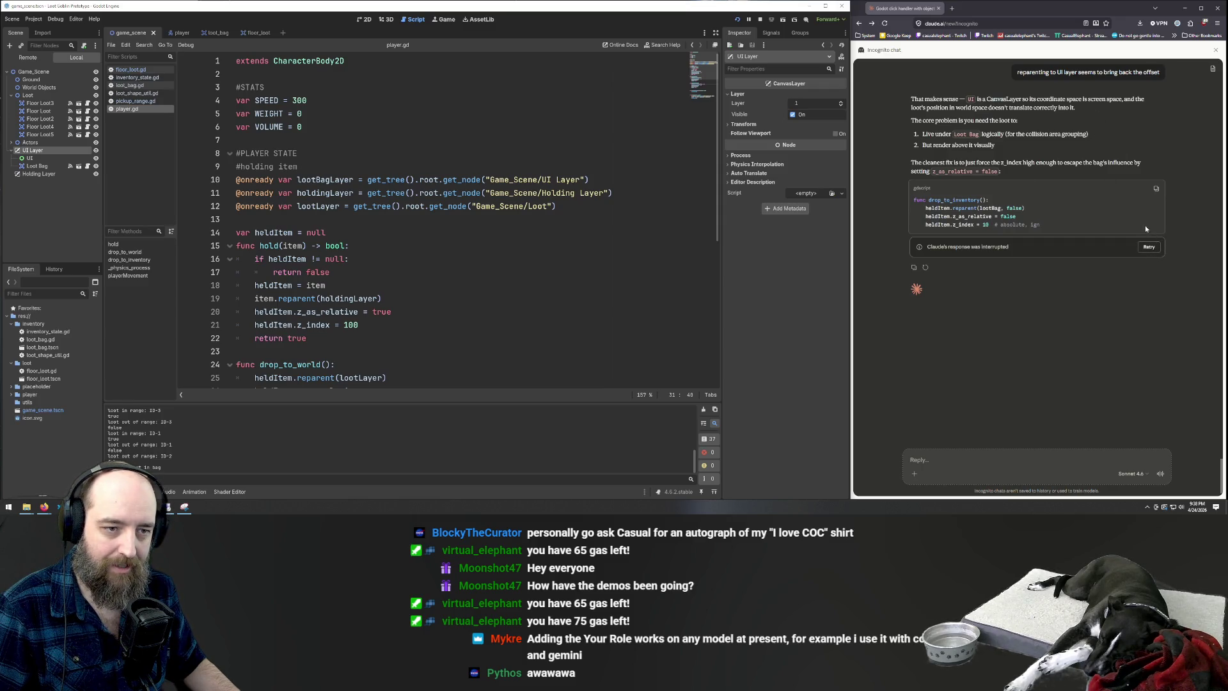
Retry Claude's interrupted answer and read its fix converting the world position to CanvasLayer space
{"action": "left_click", "coordinate": [1148, 247]}
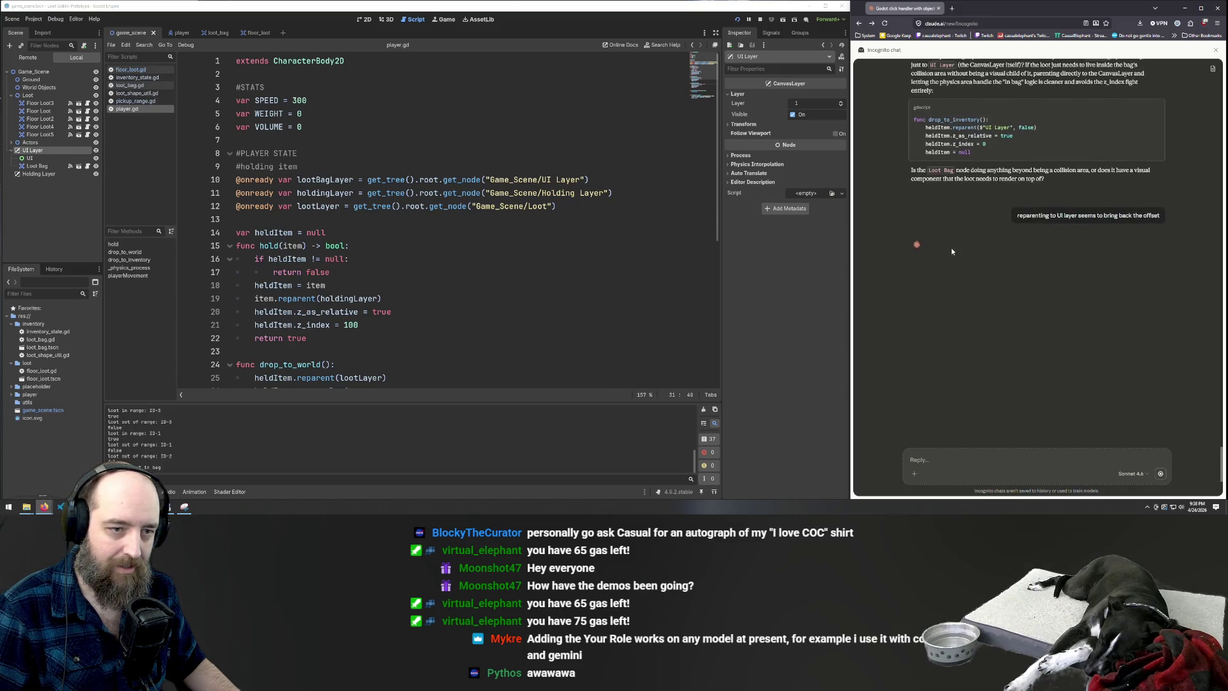
{"action": "scroll", "coordinate": [436, 224], "scroll_direction": "down", "scroll_amount": 4}
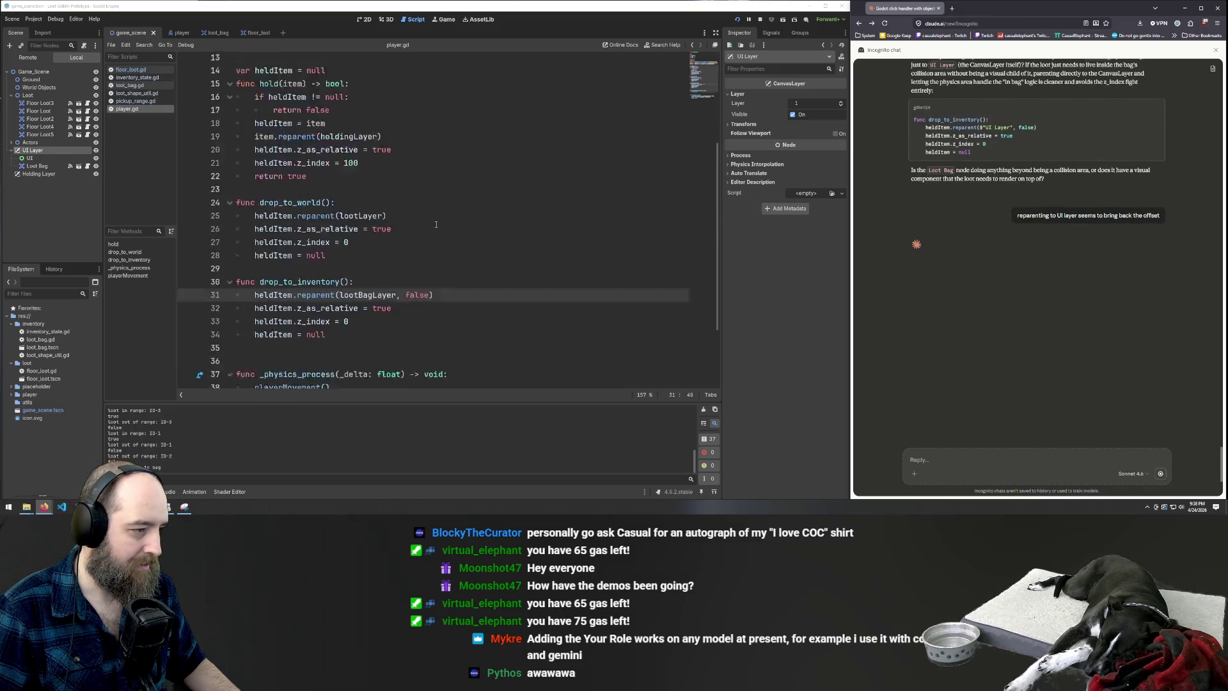
{"action": "scroll", "coordinate": [436, 224], "scroll_direction": "down", "scroll_amount": 3}
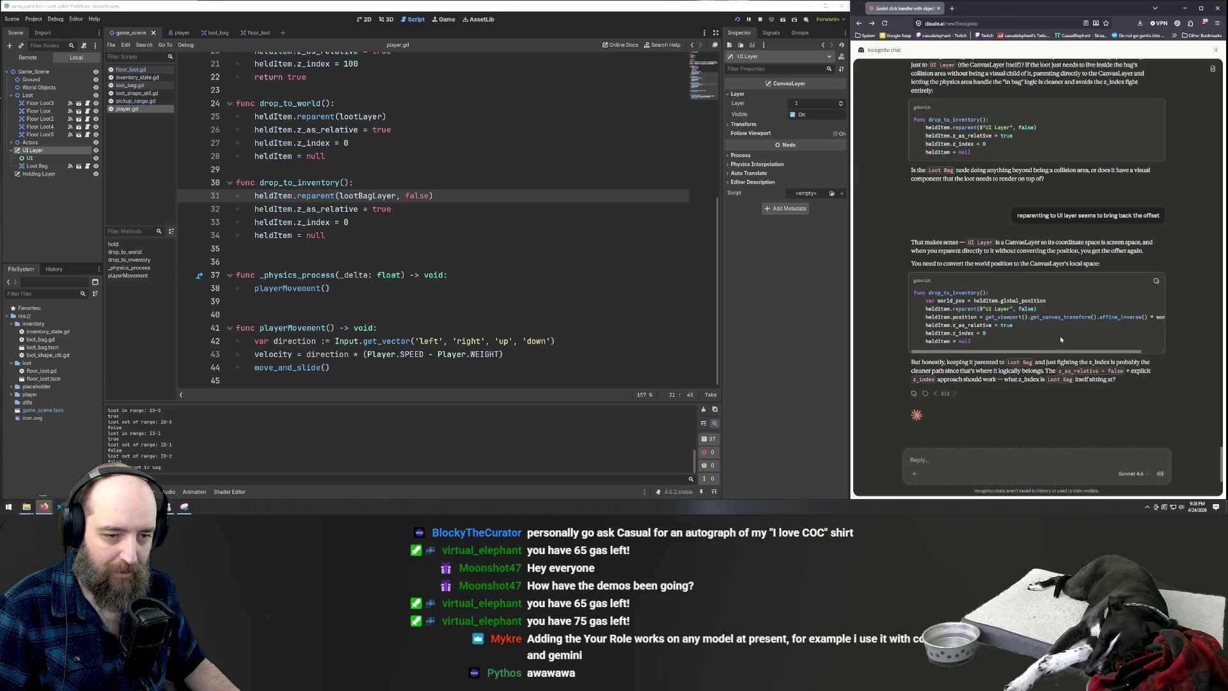
{"action": "scroll", "coordinate": [1056, 329], "scroll_direction": "down", "scroll_amount": 3}
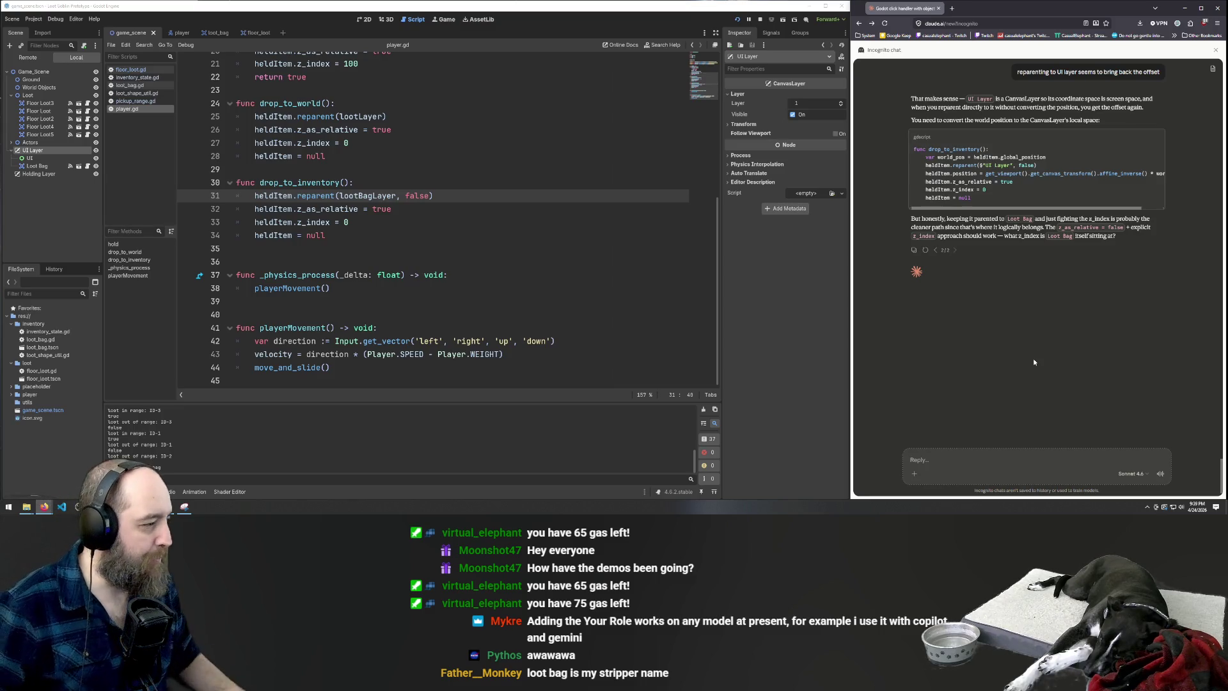
{"action": "left_click", "coordinate": [40, 177]}
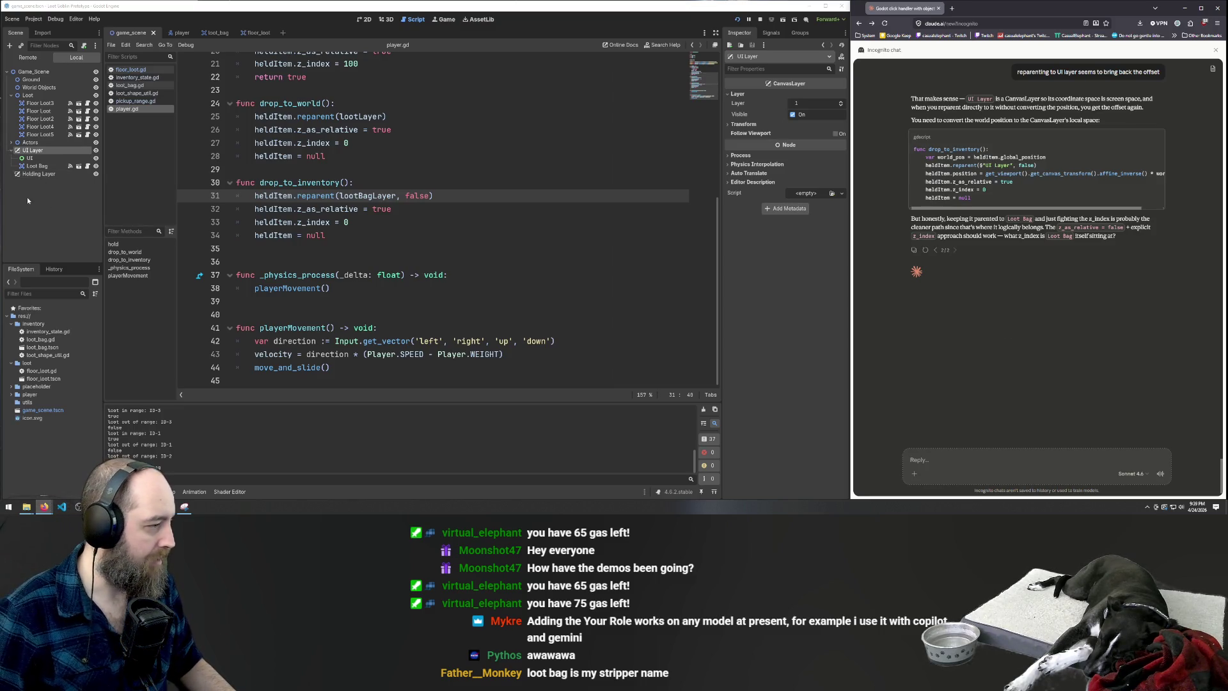
Add a Node2D child under the UI Layer node
{"action": "left_click", "coordinate": [35, 150]}
{"action": "right_click", "coordinate": [50, 154]}
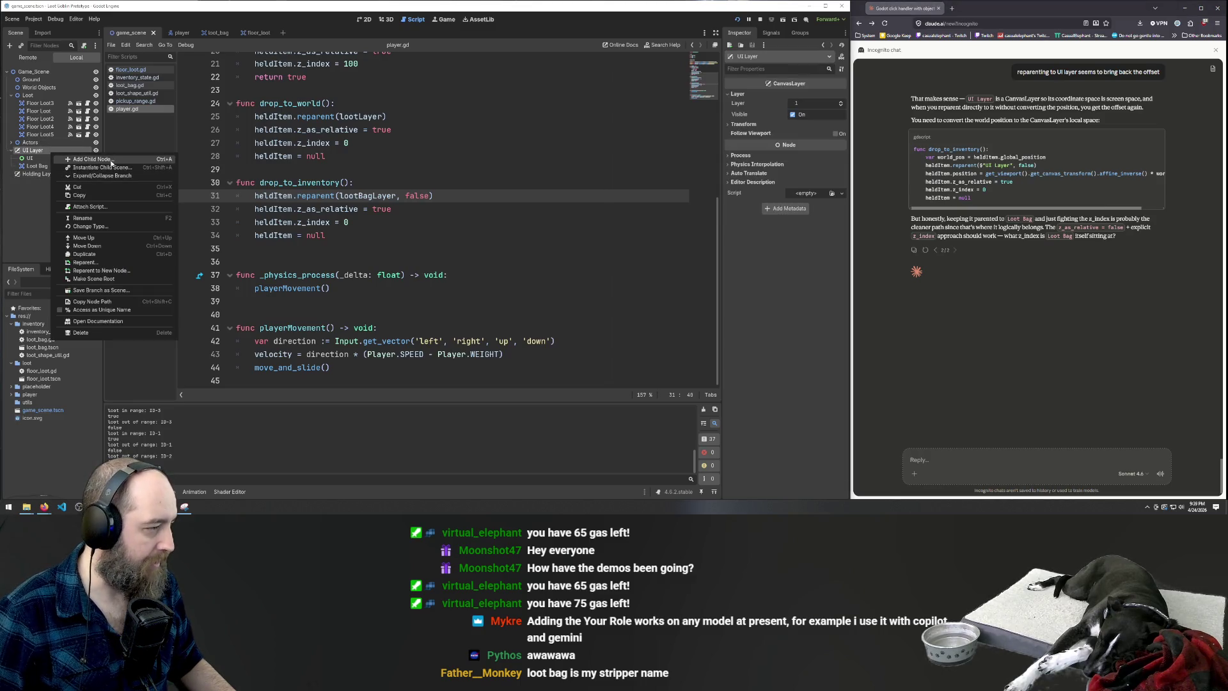
{"action": "left_click", "coordinate": [89, 158]}
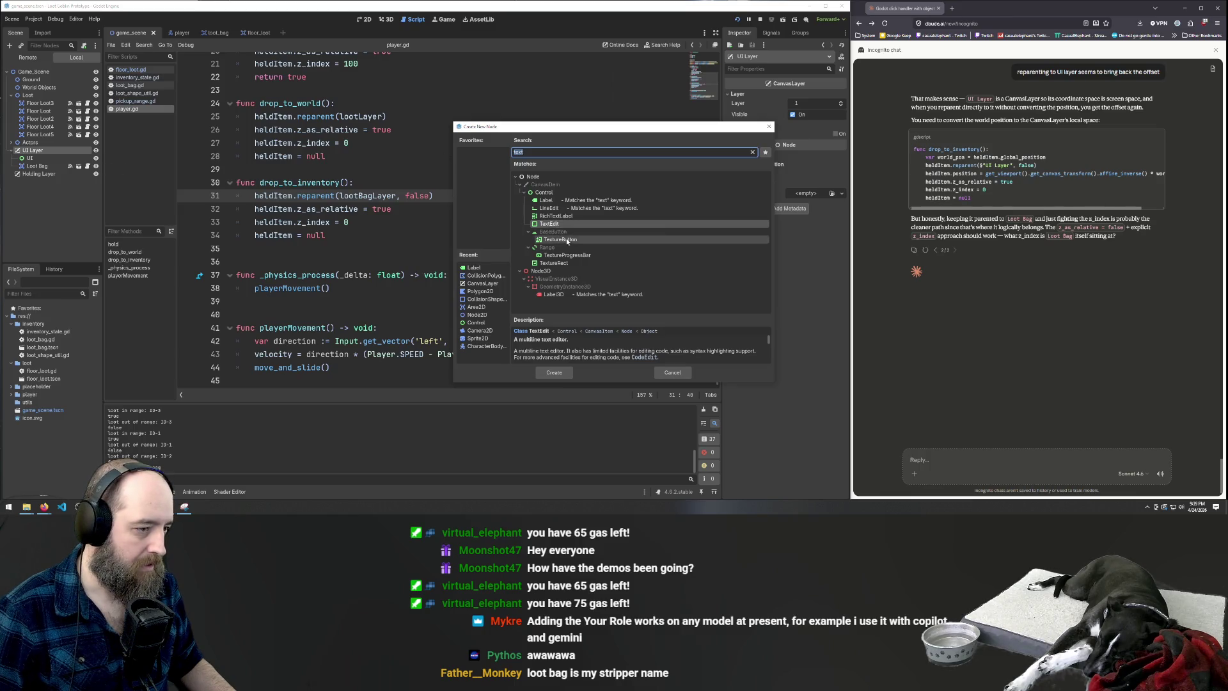
{"action": "type", "text": "2d"}
{"action": "double_click", "coordinate": [545, 179]}
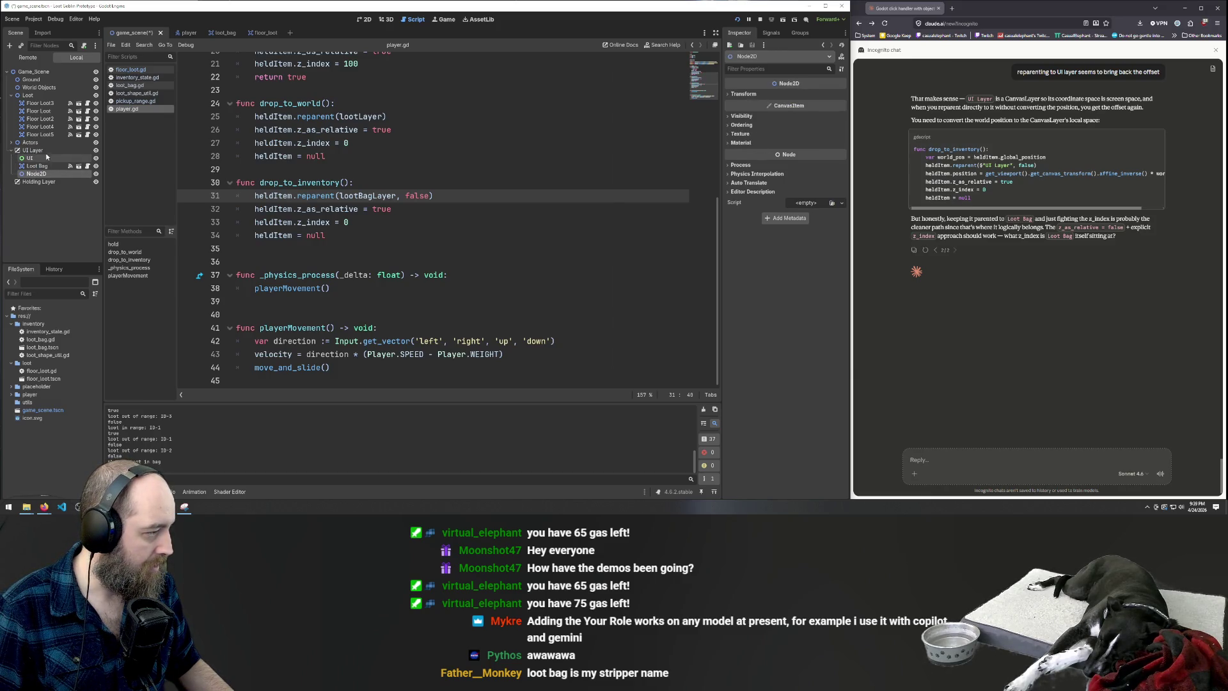
Move the Node2D above Loot Bag, put UI below Loot Bag, and rename the Node2D to Loot
{"action": "left_click_drag", "start_coordinate": [42, 174], "coordinate": [47, 162]}
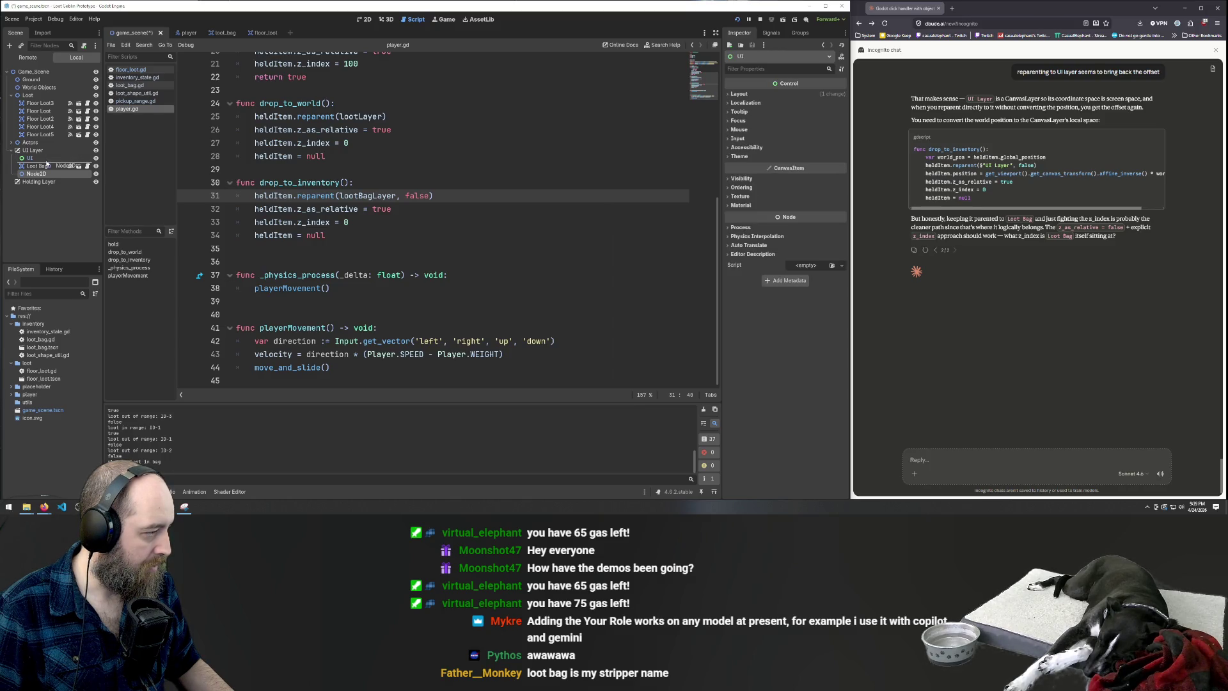
{"action": "left_click", "coordinate": [42, 167]}
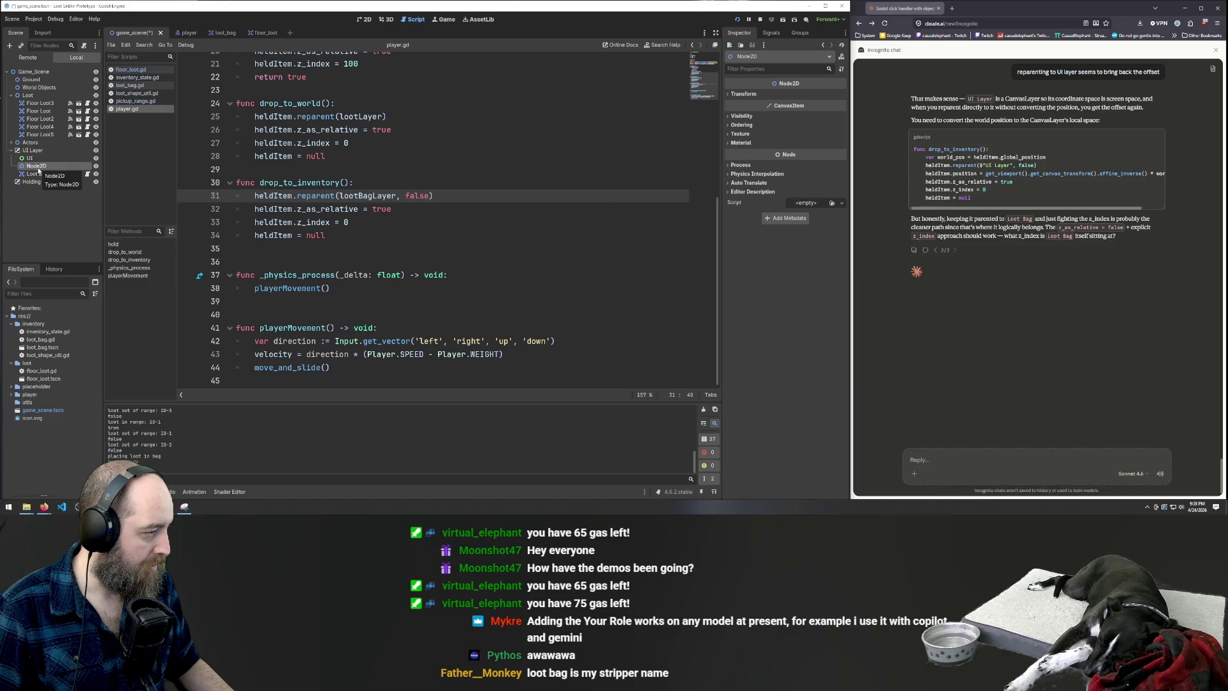
{"action": "left_click_drag", "start_coordinate": [30, 158], "coordinate": [38, 179]}
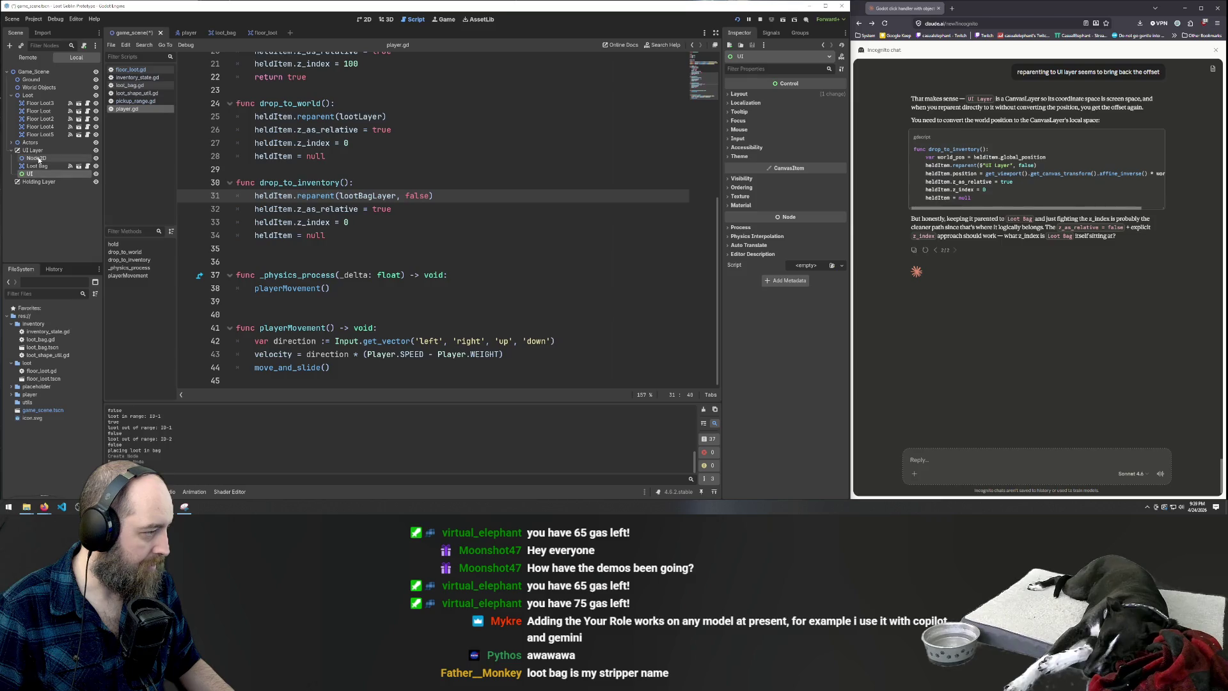
{"action": "double_click", "coordinate": [38, 159]}
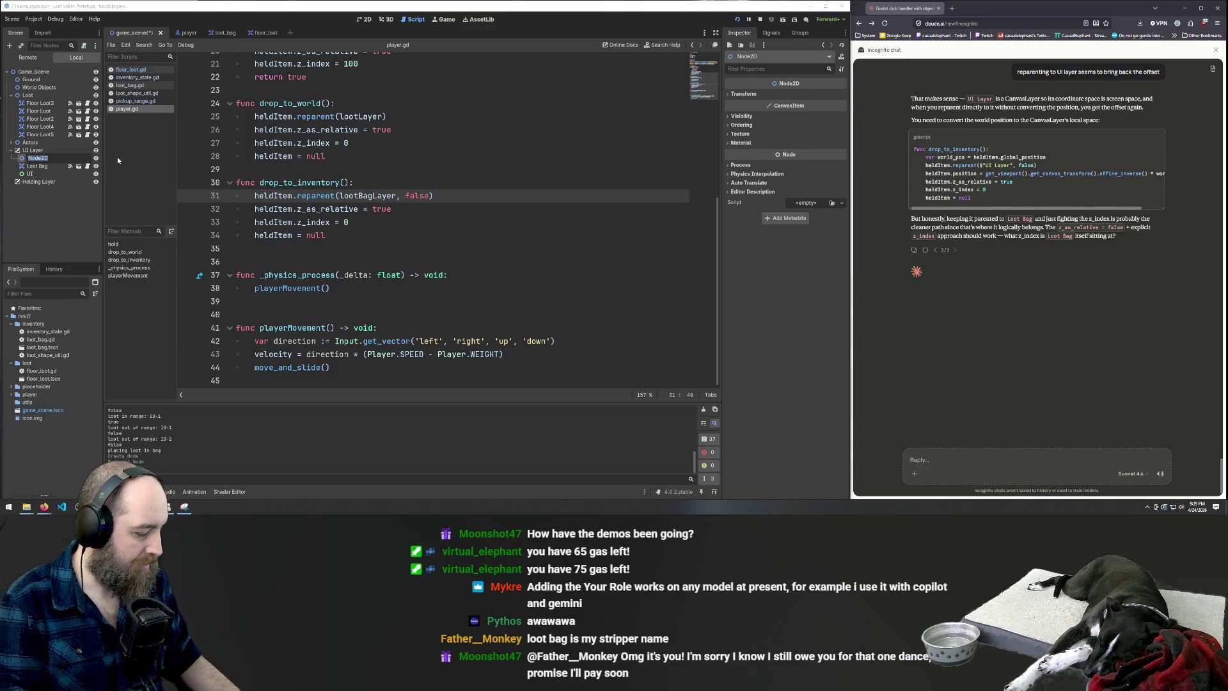
{"action": "type", "text": "Loot"}
{"action": "key", "text": "Return"}
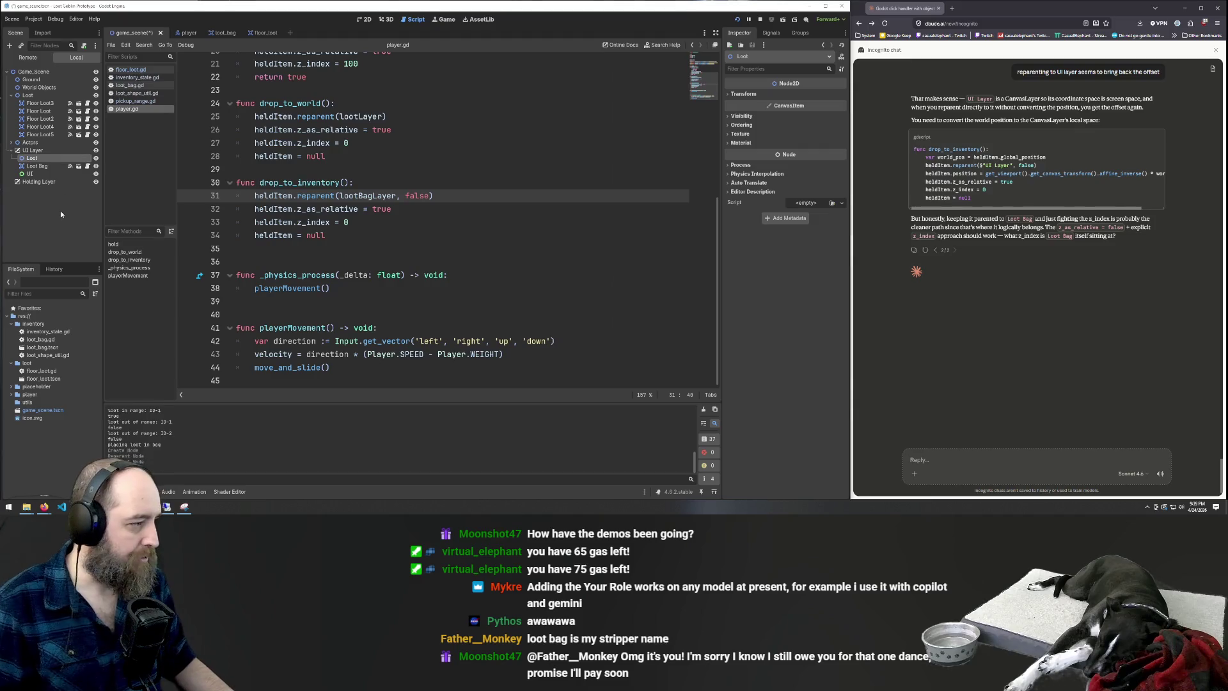
{"action": "scroll", "coordinate": [487, 252], "scroll_direction": "up", "scroll_amount": 7}
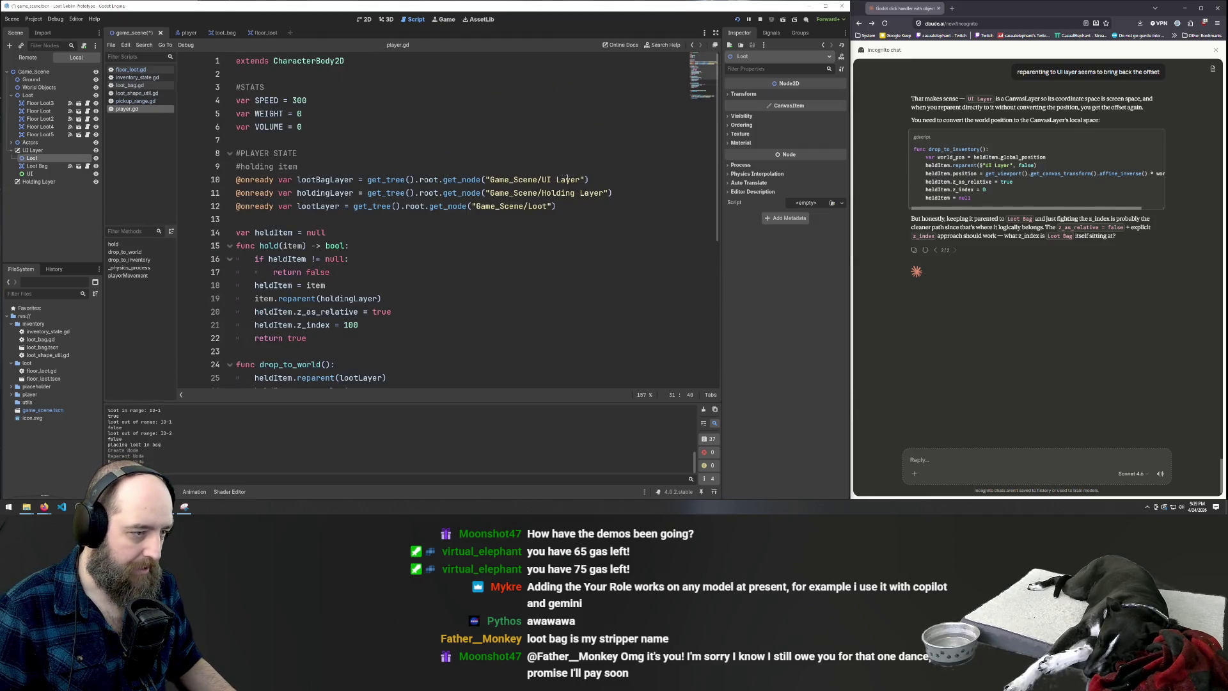
Append /Loot to line 10's path, making it "Game_Scene/UI Layer/Loot", and save player.gd
{"action": "left_click", "coordinate": [588, 180]}
{"action": "type", "text": "/Loot"}
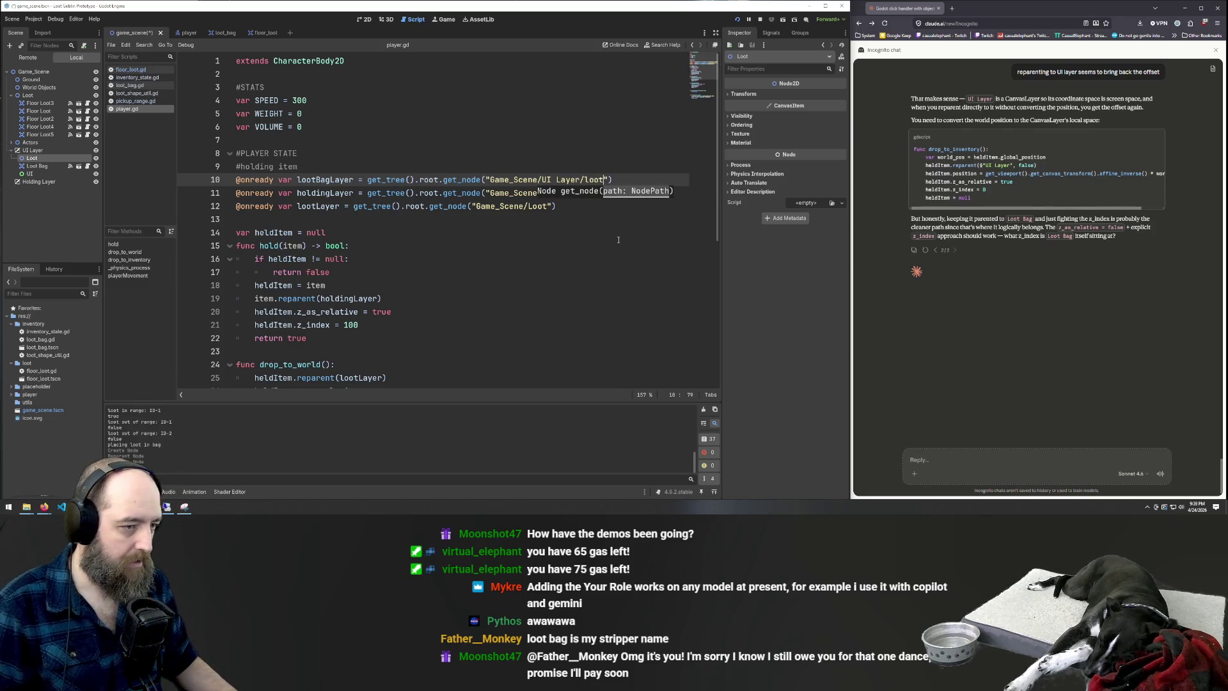
{"action": "left_click", "coordinate": [585, 179]}
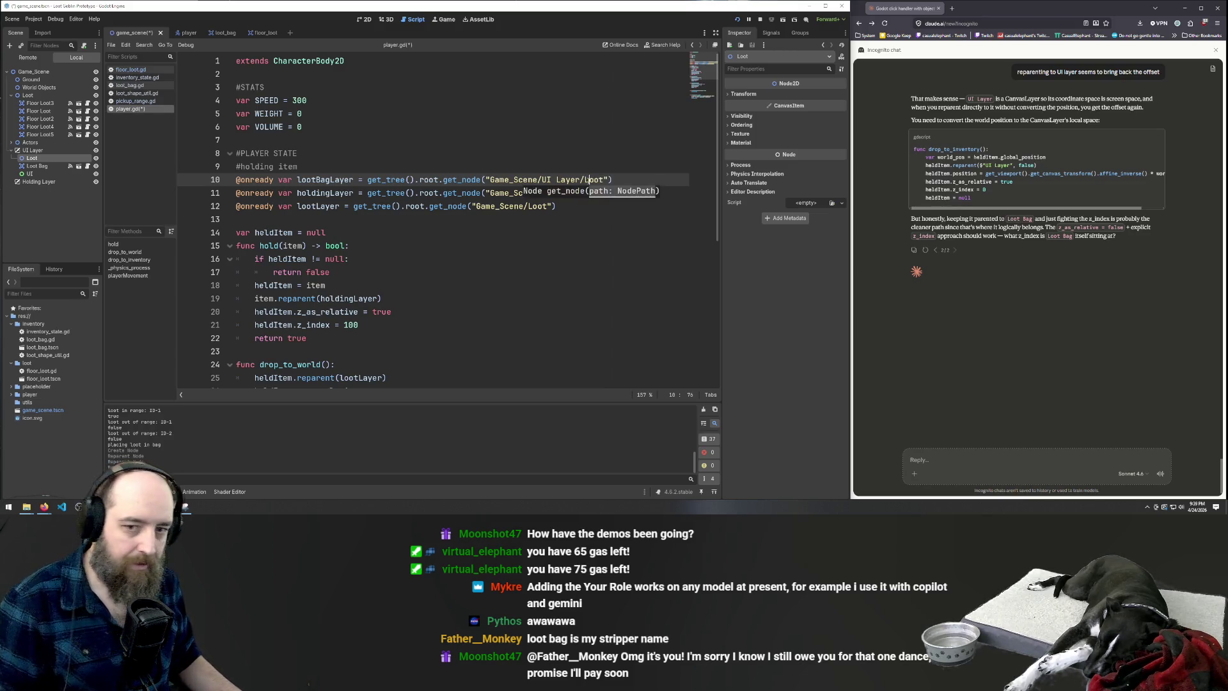
{"action": "left_click", "coordinate": [490, 249]}
{"action": "key", "text": "ctrl+s"}
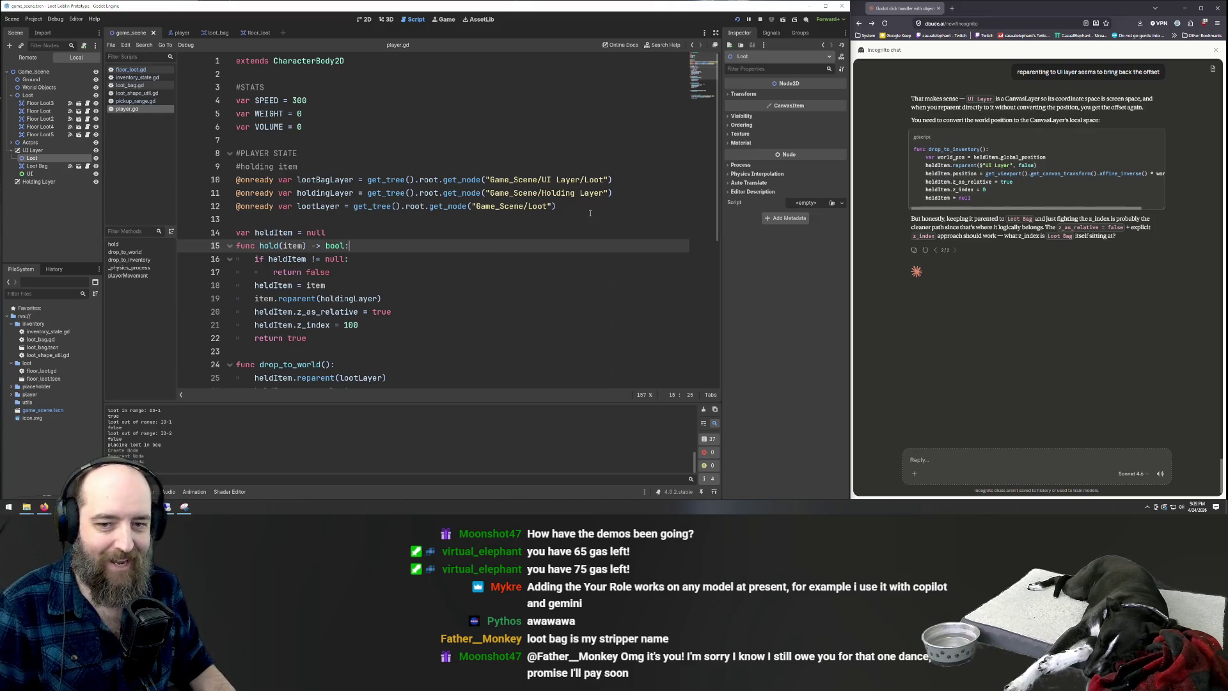
{"action": "left_click", "coordinate": [569, 163]}
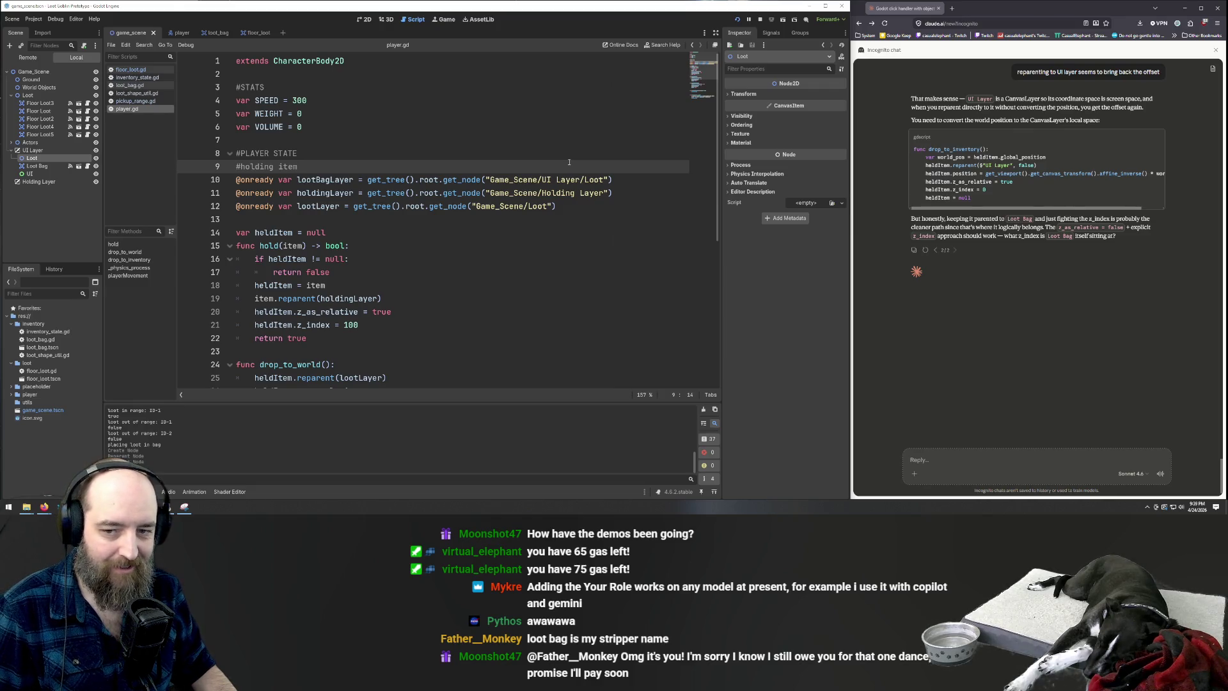
{"action": "left_click", "coordinate": [512, 193]}
{"action": "key", "text": "F5"}
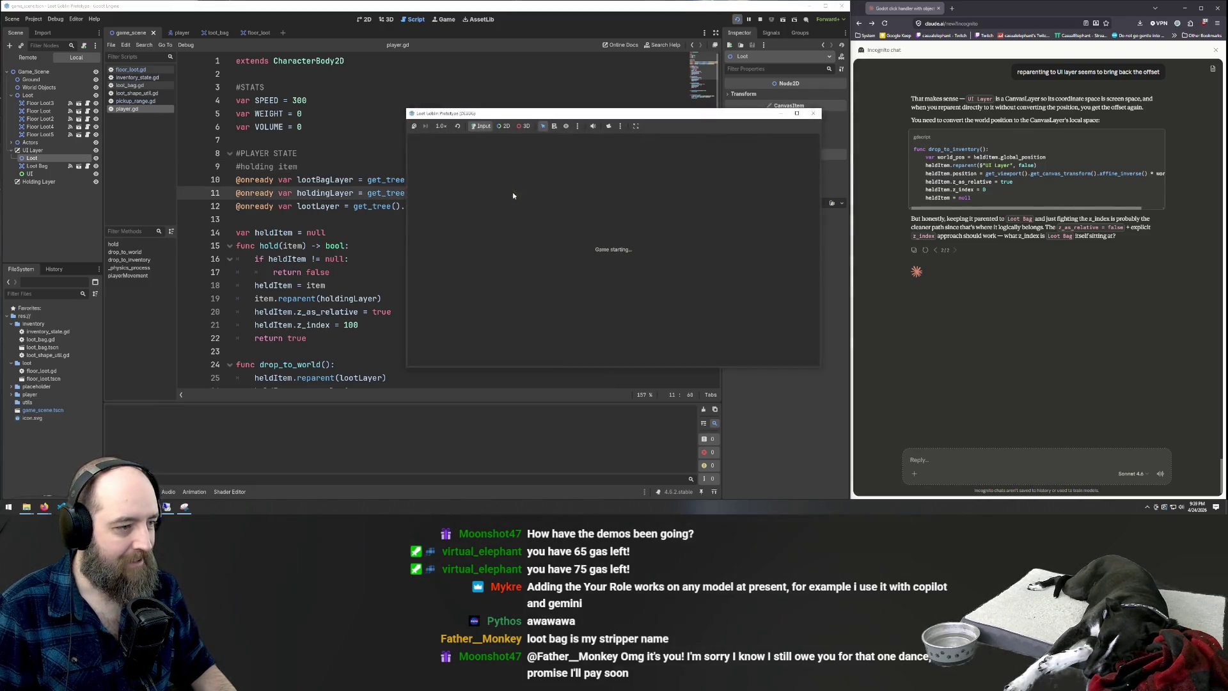
{"action": "left_click", "coordinate": [642, 250]}
{"action": "key", "text": "w"}
{"action": "key", "text": "d"}
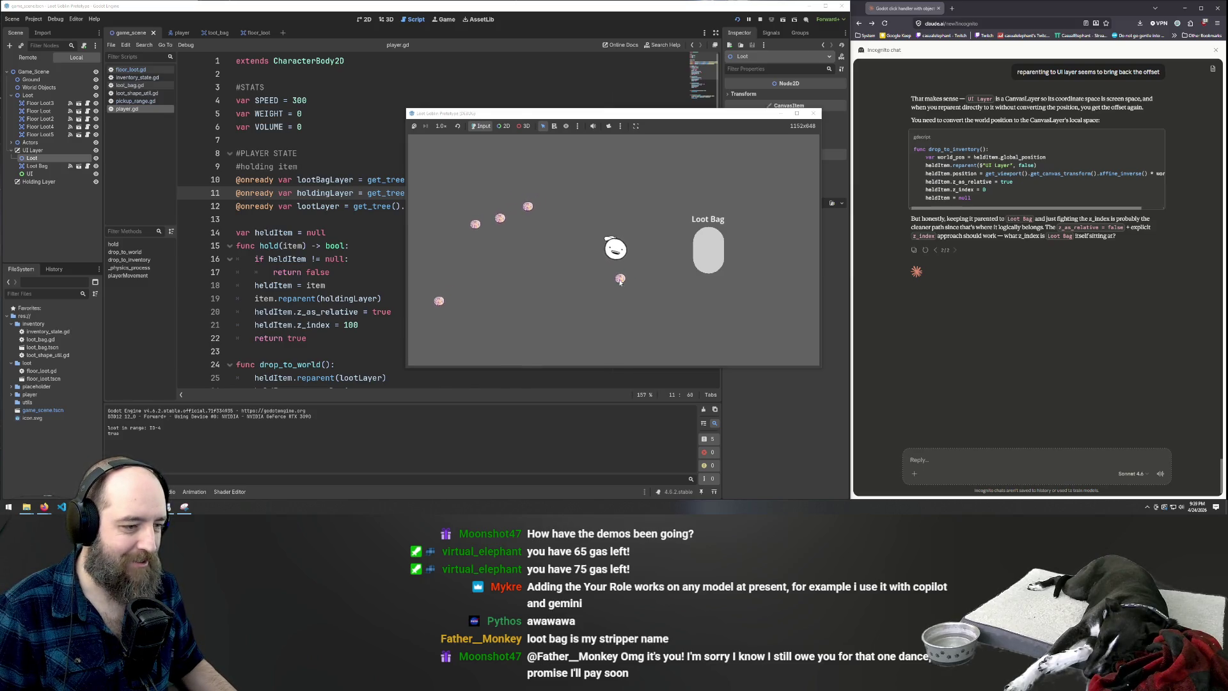
{"action": "left_click", "coordinate": [708, 249]}
{"action": "key", "text": "a"}
{"action": "key", "text": "s"}
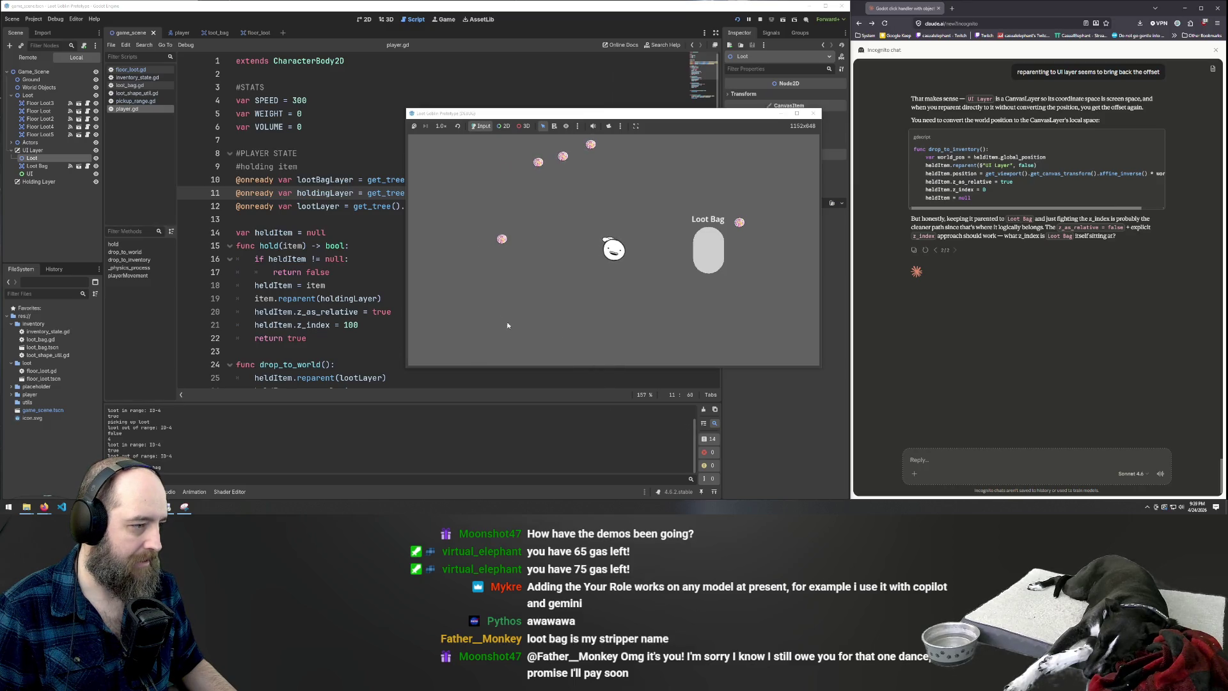
{"action": "key", "text": "F8"}
{"action": "left_click", "coordinate": [315, 298]}
{"action": "scroll", "coordinate": [431, 272], "scroll_direction": "down", "scroll_amount": 6}
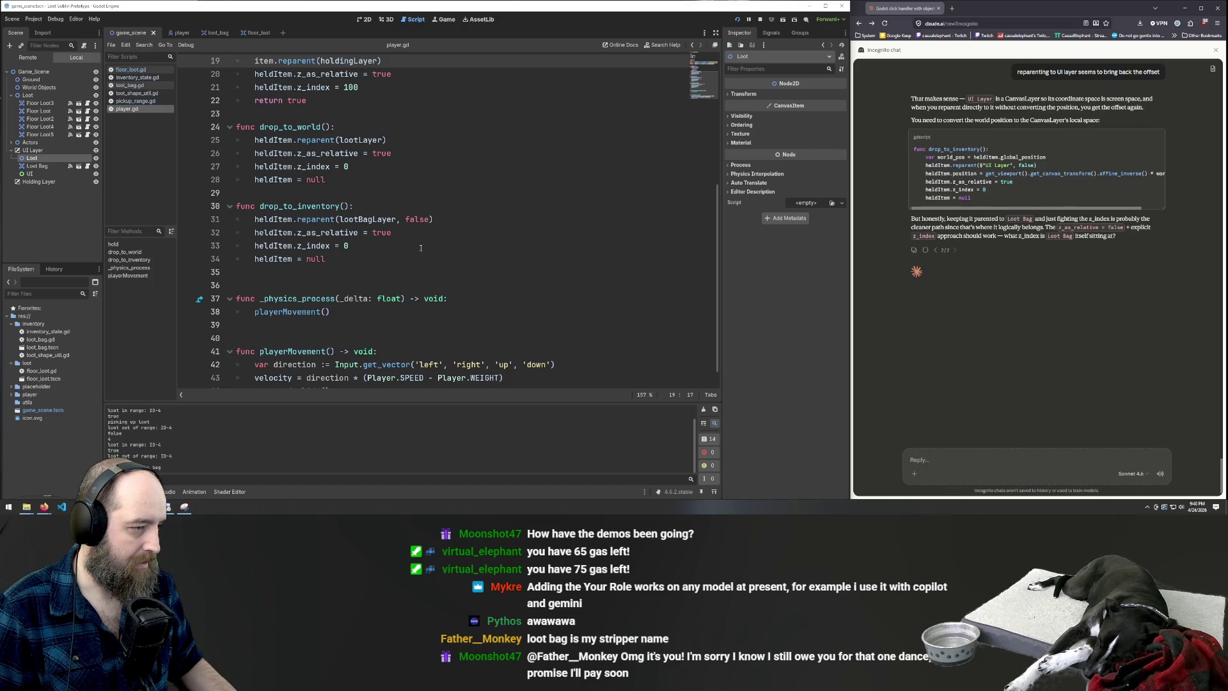
Change line 10's lootBagLayer path to "Game_Scene/UI Layer/Loot Bag"
{"action": "scroll", "coordinate": [384, 224], "scroll_direction": "up", "scroll_amount": 4}
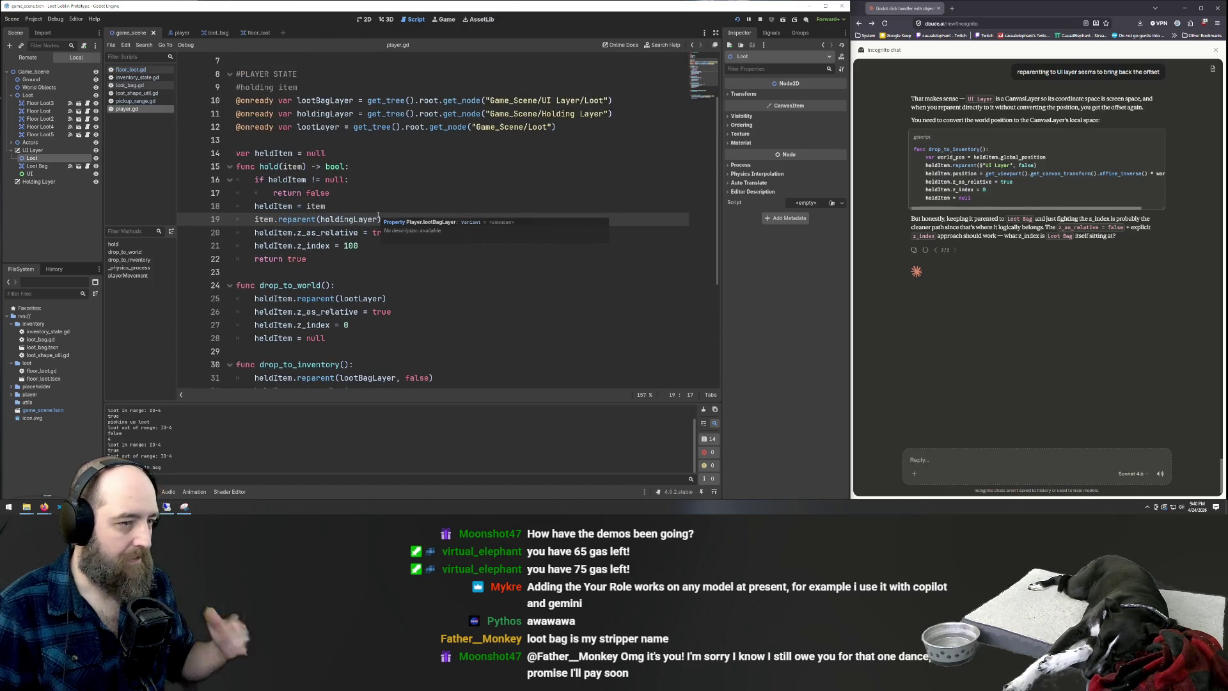
{"action": "left_click", "coordinate": [604, 101]}
{"action": "type", "text": "Ba"}
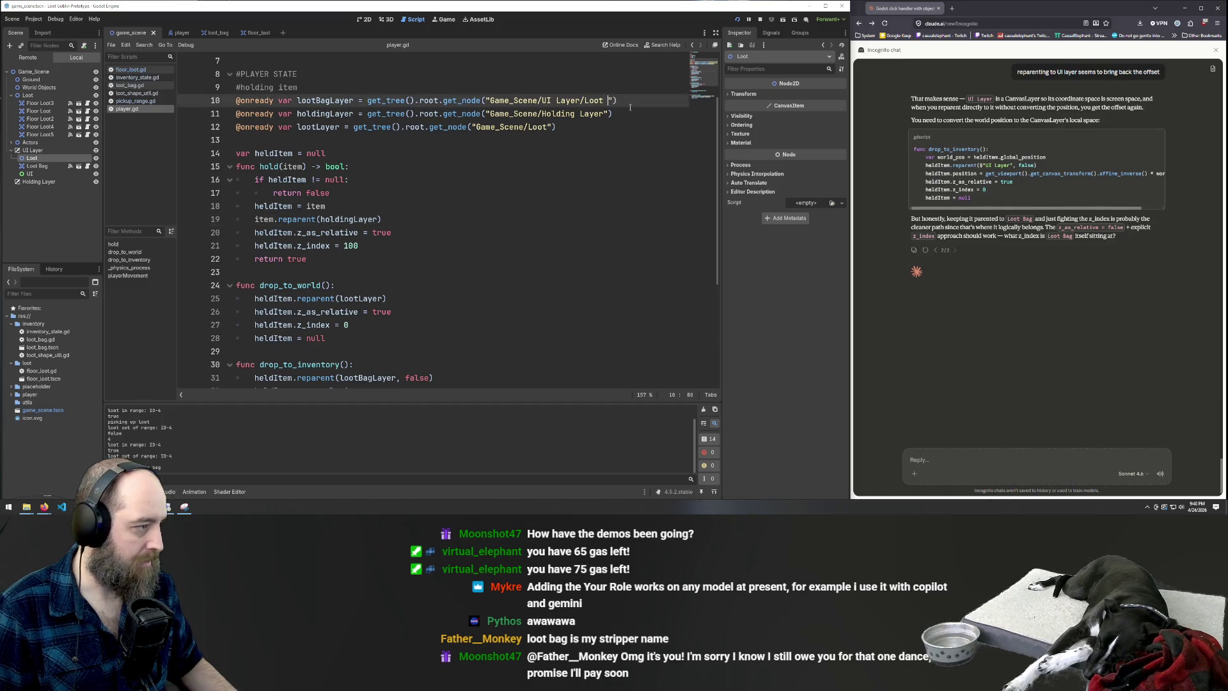
{"action": "type", "text": "g"}
{"action": "left_click", "coordinate": [646, 193]}
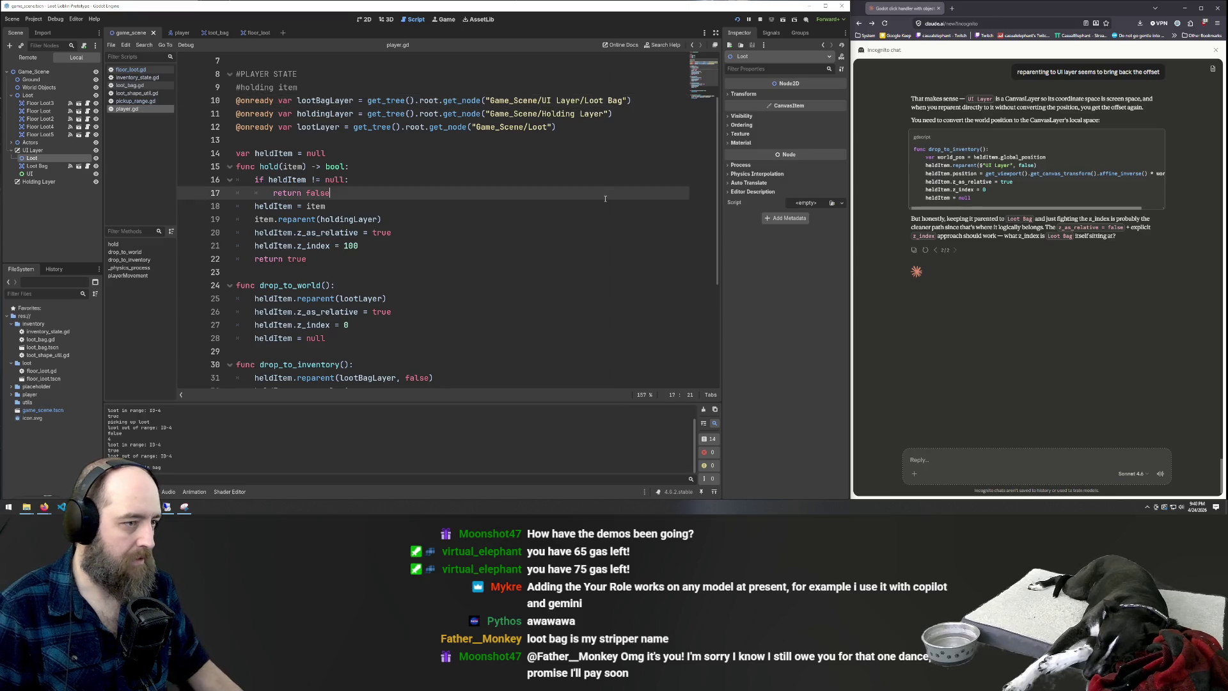
{"action": "left_click", "coordinate": [567, 249]}
Run the game, drag a loot item into the Loot Bag, stop it, and switch to the loot_bag scene
{"action": "key", "text": "F5"}
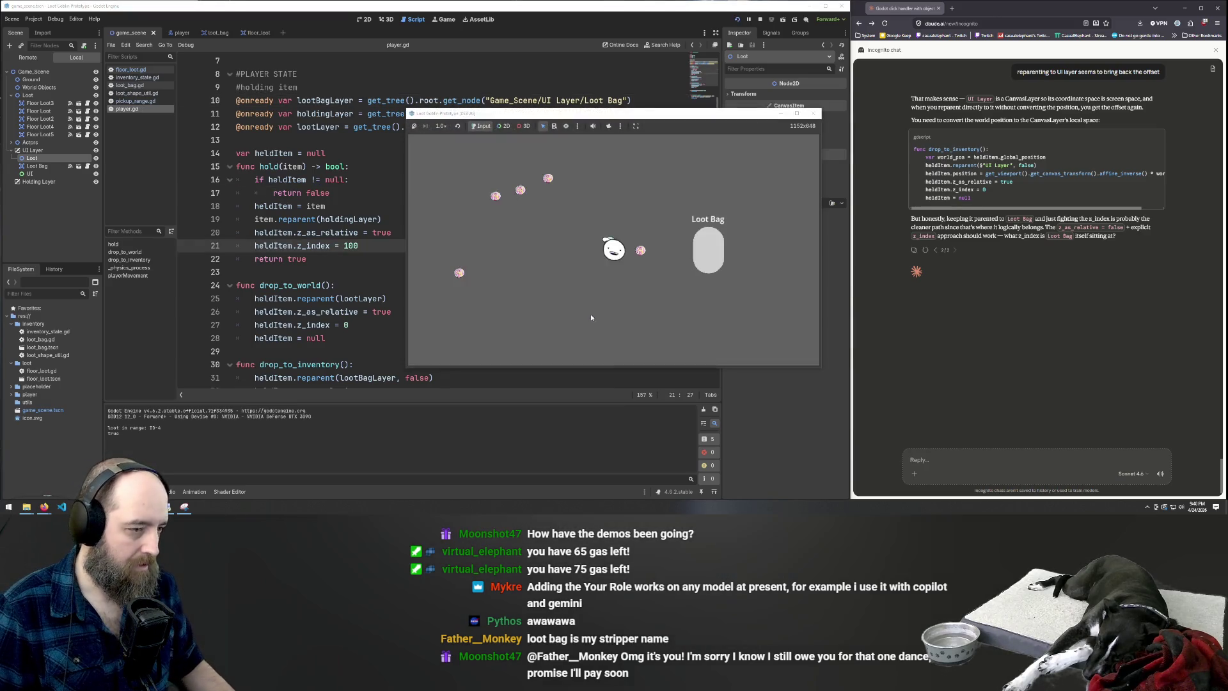
{"action": "left_click_drag", "start_coordinate": [641, 251], "coordinate": [698, 263]}
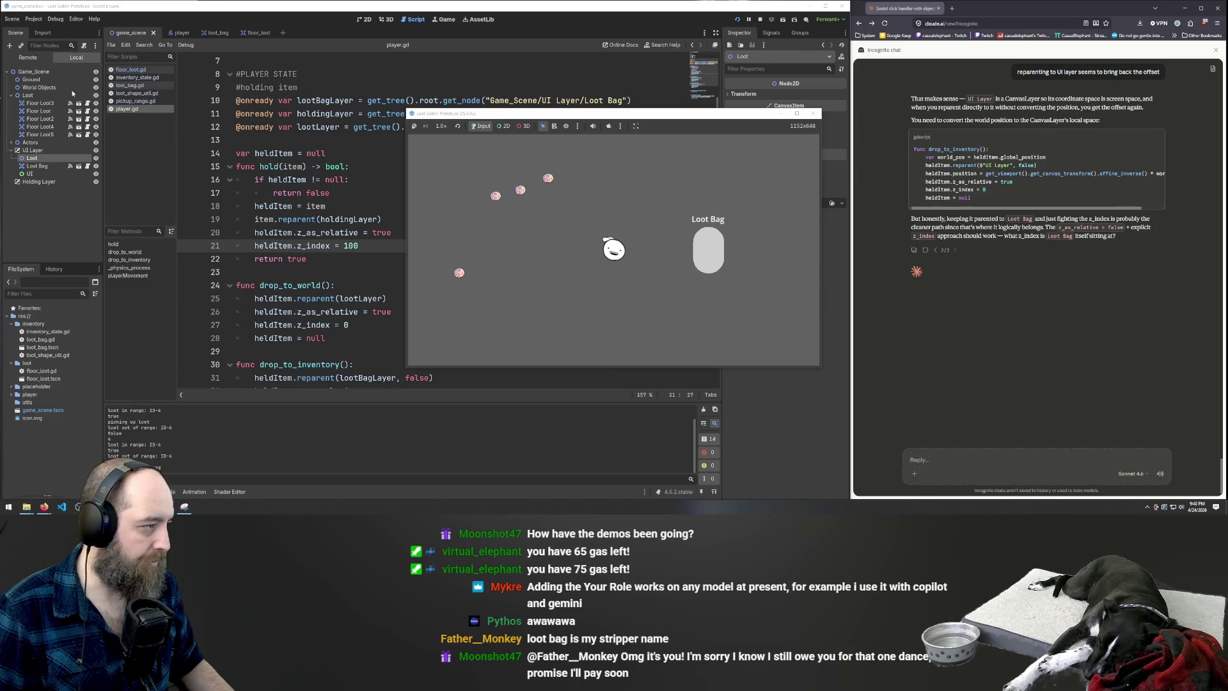
{"action": "key", "text": "ctrl+Tab"}
{"action": "key", "text": "F8"}
{"action": "key", "text": "ctrl+Tab"}
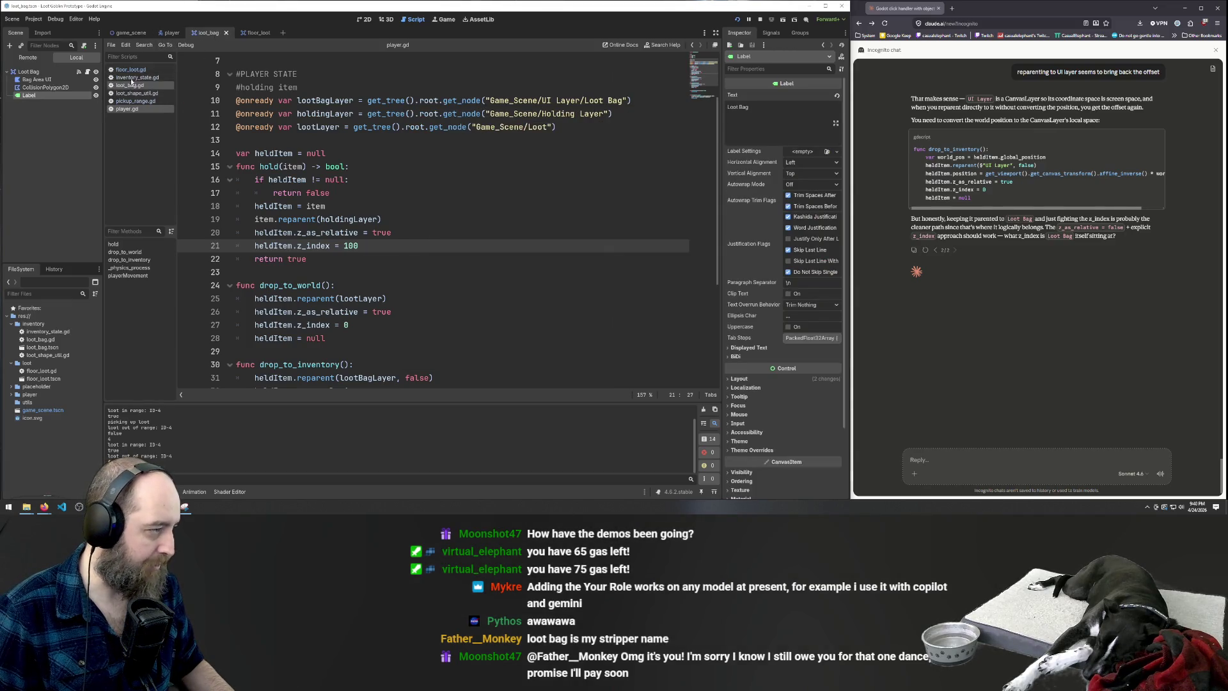
Hide the Bag Area UI shape in the loot_bag scene's 2D view
{"action": "left_click", "coordinate": [130, 85]}
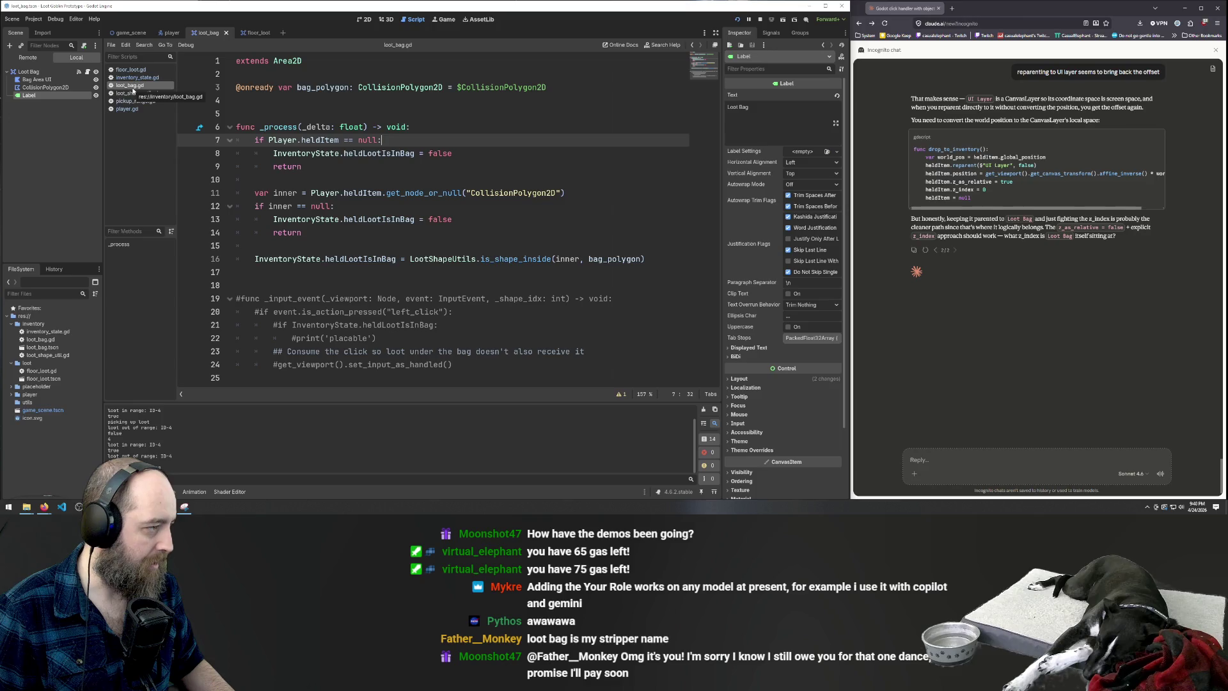
{"action": "left_click", "coordinate": [363, 20]}
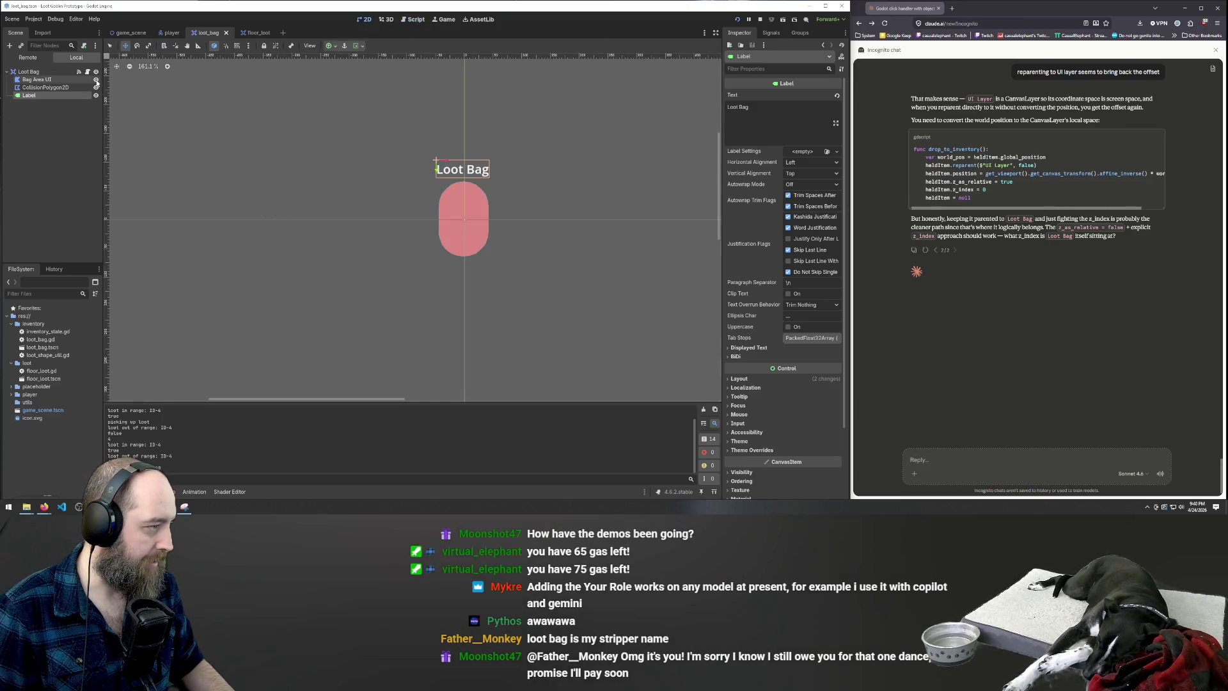
{"action": "left_click", "coordinate": [96, 81]}
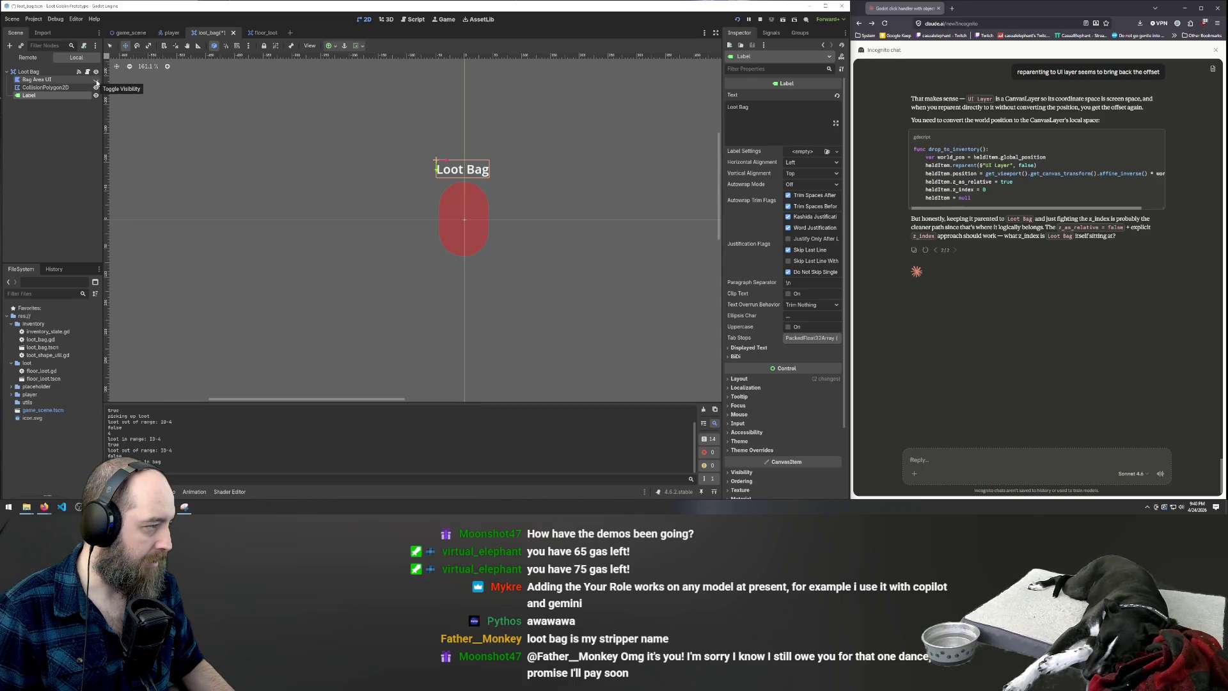
Run the game and carry a loot item over to drop it into the Loot Bag
{"action": "key", "text": "F5"}
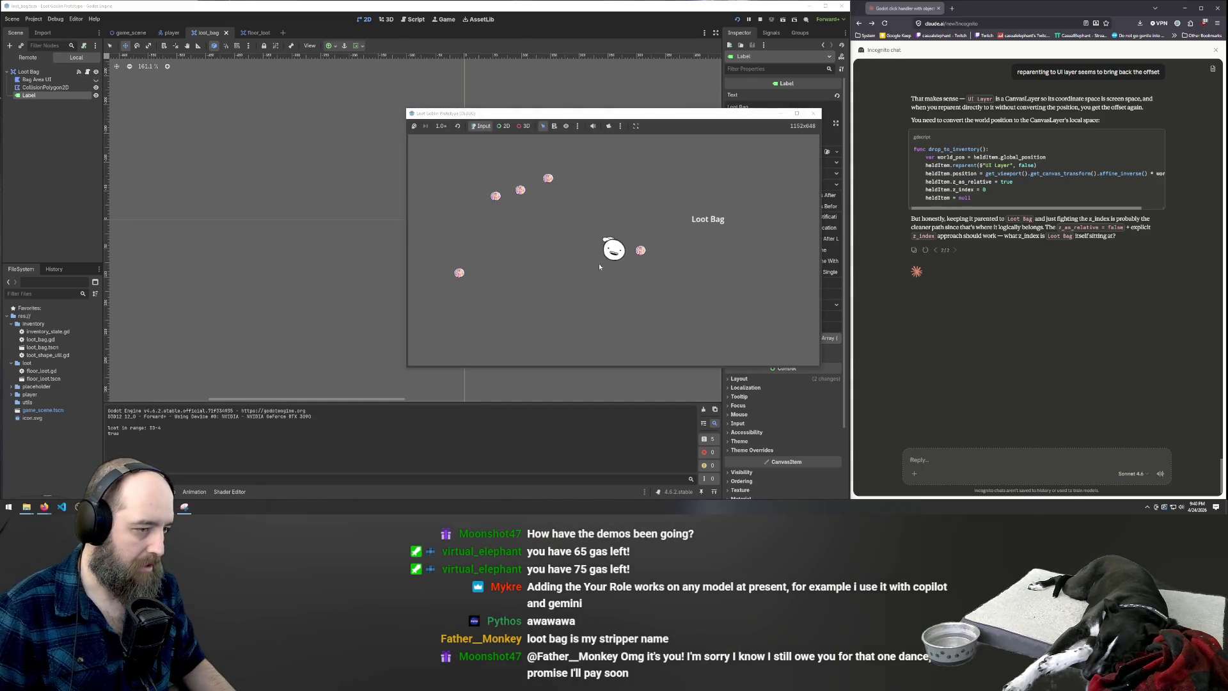
{"action": "mouse_move", "coordinate": [645, 258]}
{"action": "left_mouse_down"}
{"action": "mouse_move", "coordinate": [699, 244]}
{"action": "mouse_move", "coordinate": [688, 338]}
{"action": "left_mouse_up"}
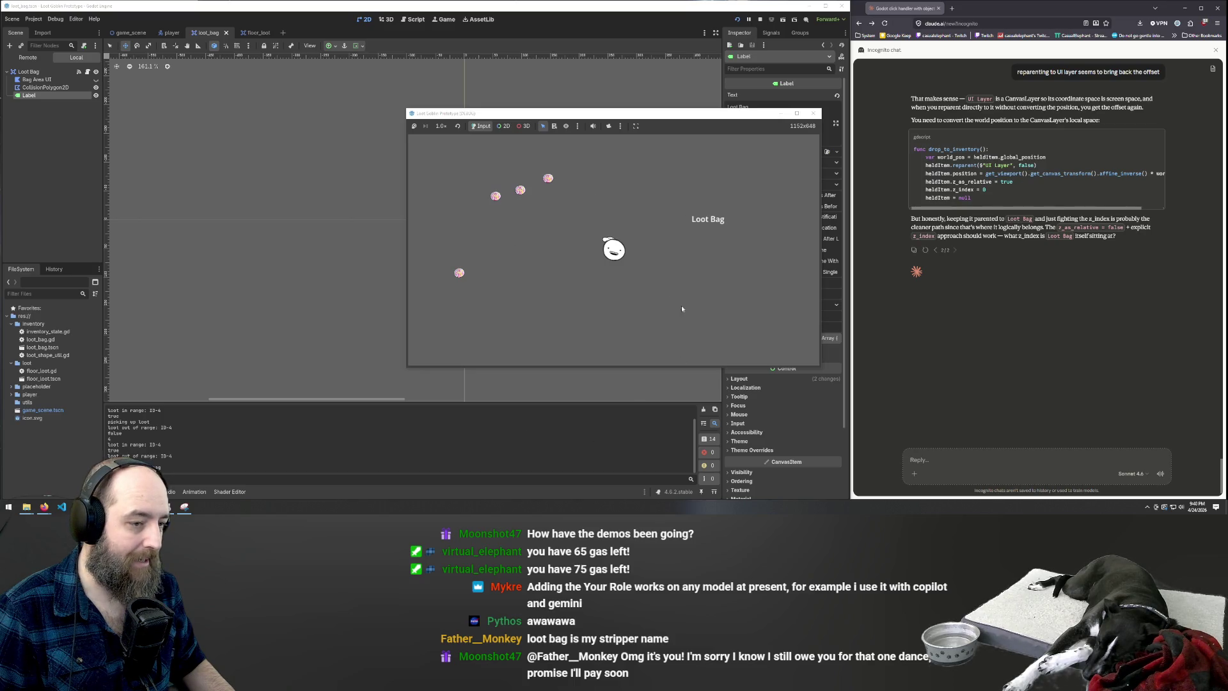
{"action": "mouse_move", "coordinate": [826, 372]}
{"action": "left_mouse_down"}
{"action": "mouse_move", "coordinate": [1055, 406]}
{"action": "mouse_move", "coordinate": [833, 373]}
{"action": "mouse_move", "coordinate": [806, 356]}
{"action": "mouse_move", "coordinate": [843, 389]}
{"action": "left_mouse_up"}
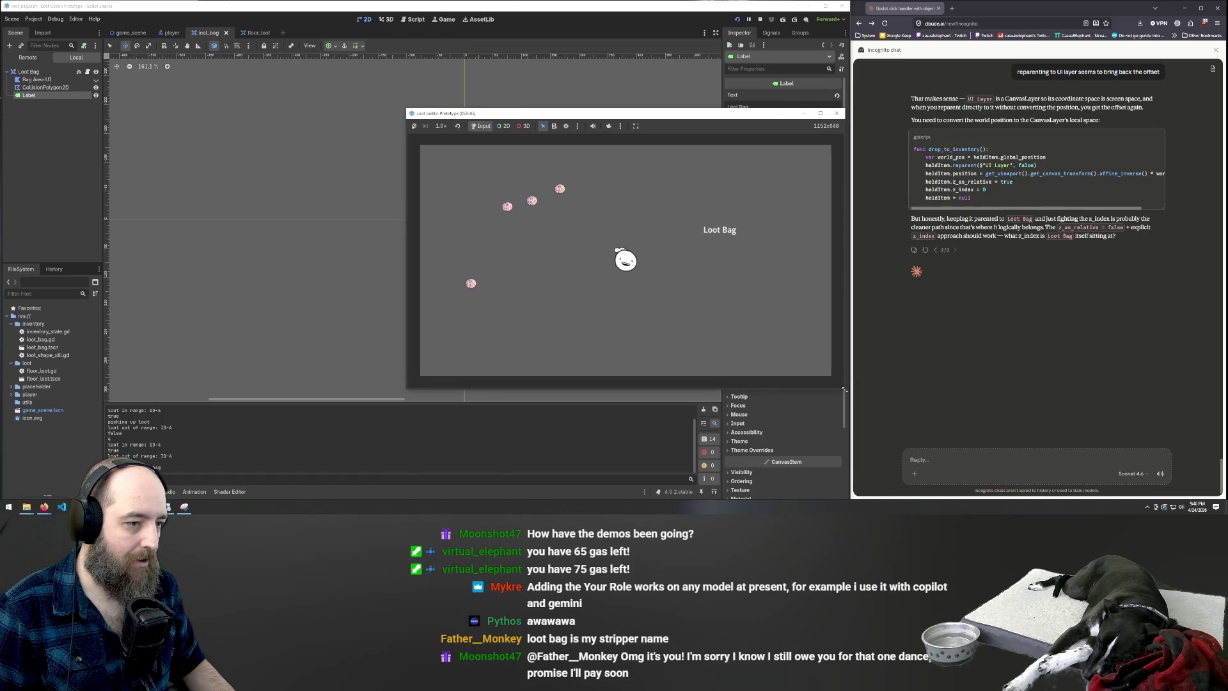
{"action": "key", "text": "w"}
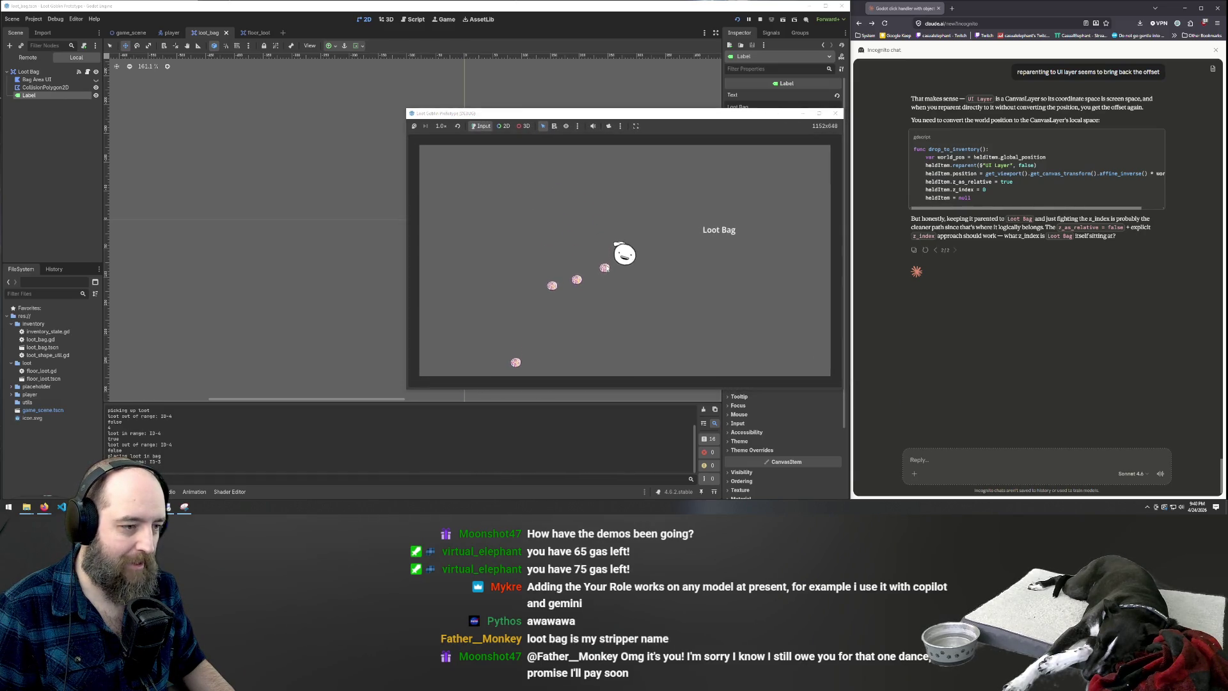
{"action": "left_click", "coordinate": [729, 300]}
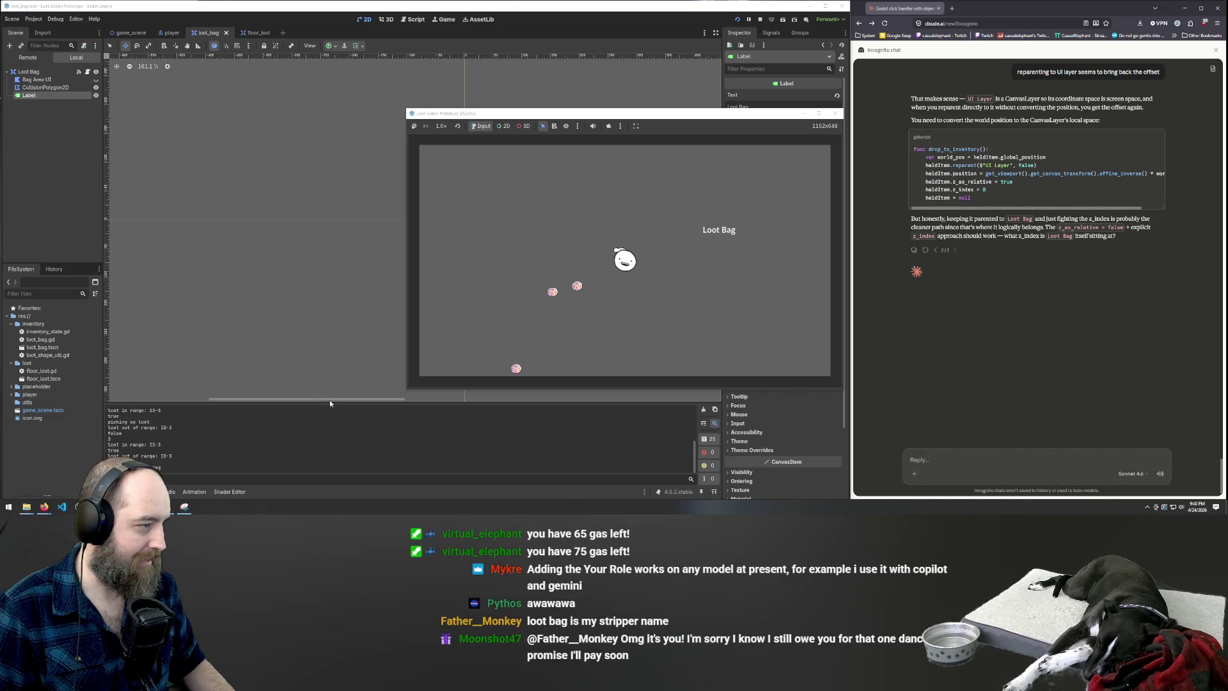
Draft a Claude reply admitting a wrong assumption: the offset just moved the bag somewhere off-screen
{"action": "left_click", "coordinate": [992, 474]}
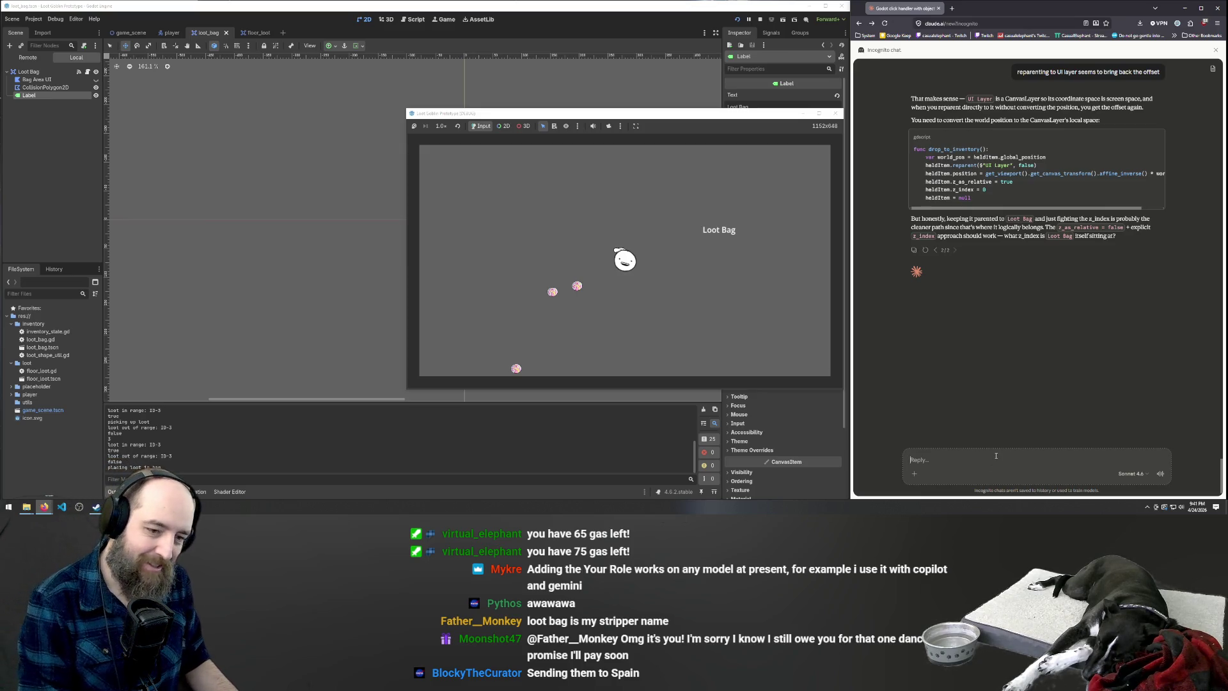
{"action": "type", "text": "/"}
{"action": "key", "text": "BackSpace"}
{"action": "type", "text": "/"}
{"action": "key", "text": "BackSpace"}
{"action": "type", "text": "oh,"}
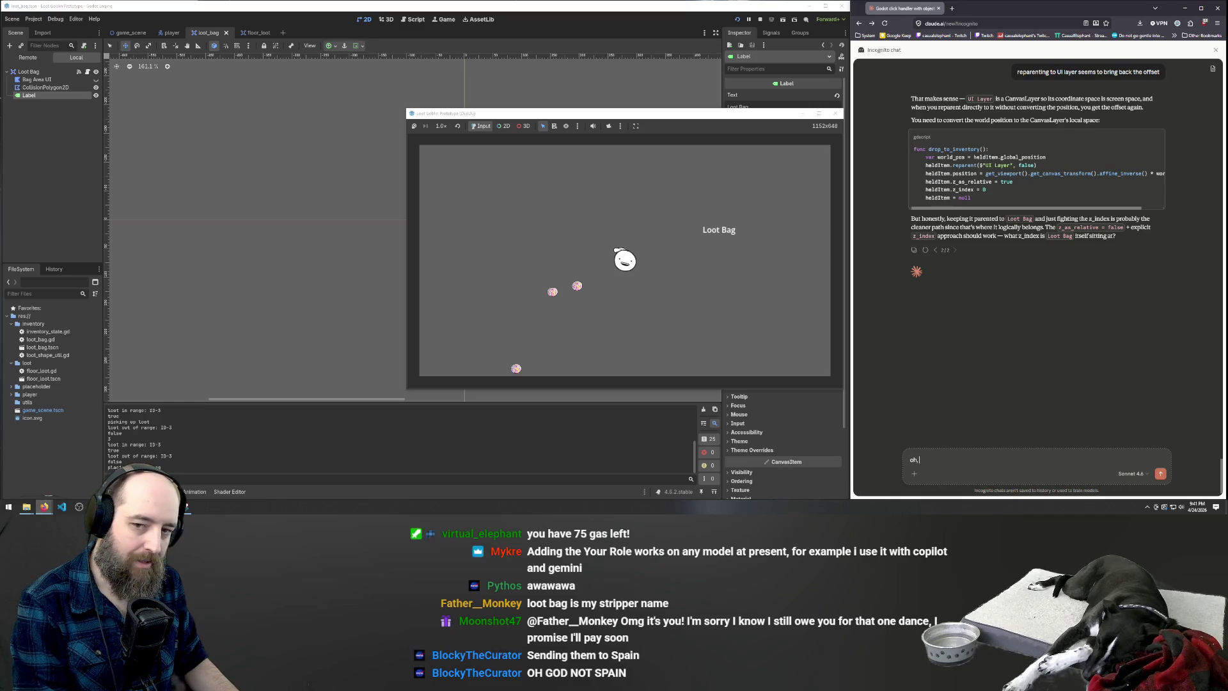
{"action": "type", "text": " lets take a"}
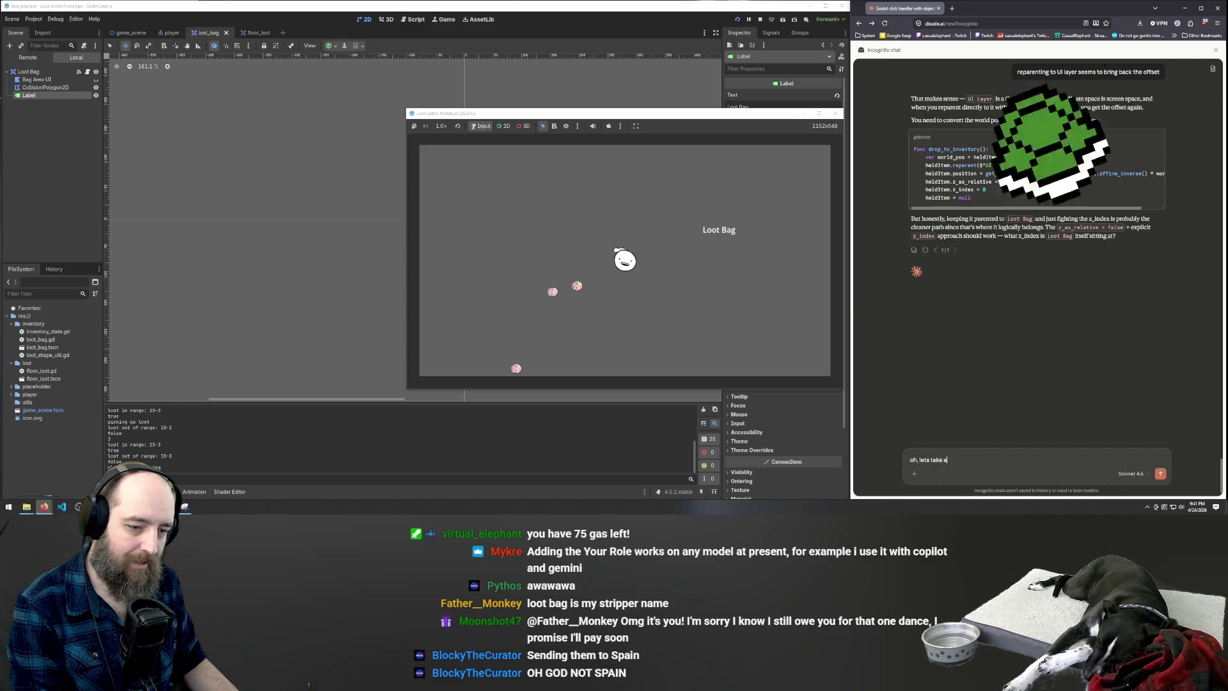
{"action": "type", "text": " few steps b"}
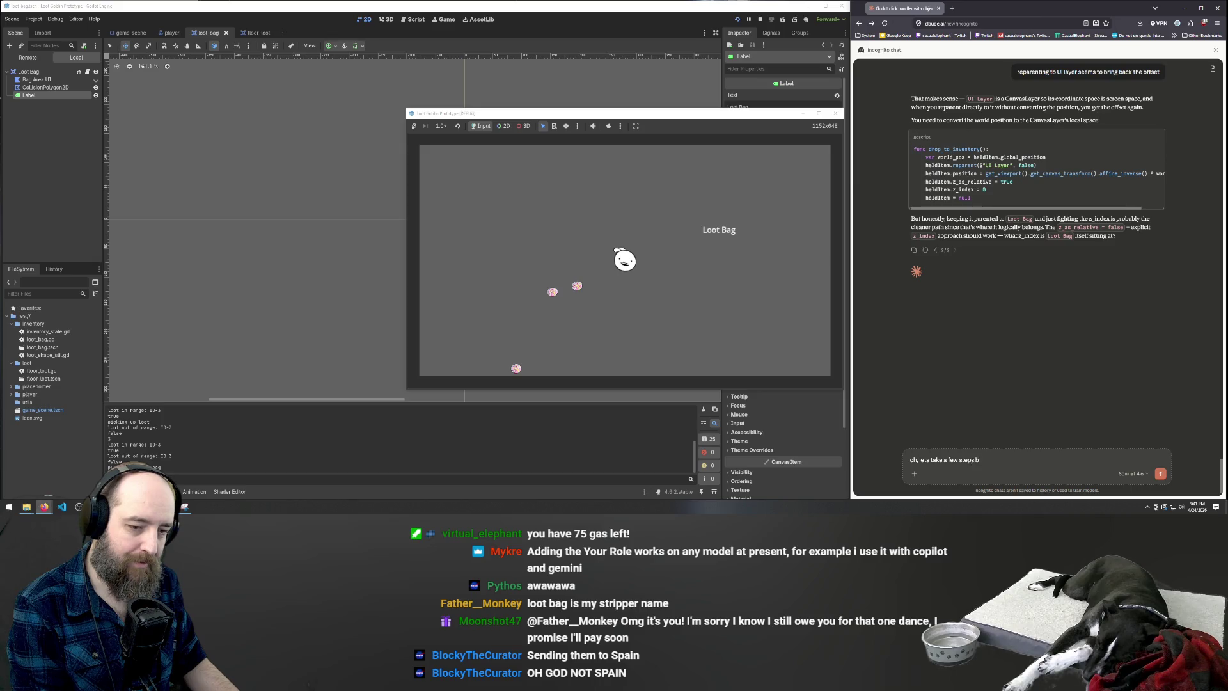
{"action": "type", "text": "ack here, I am"}
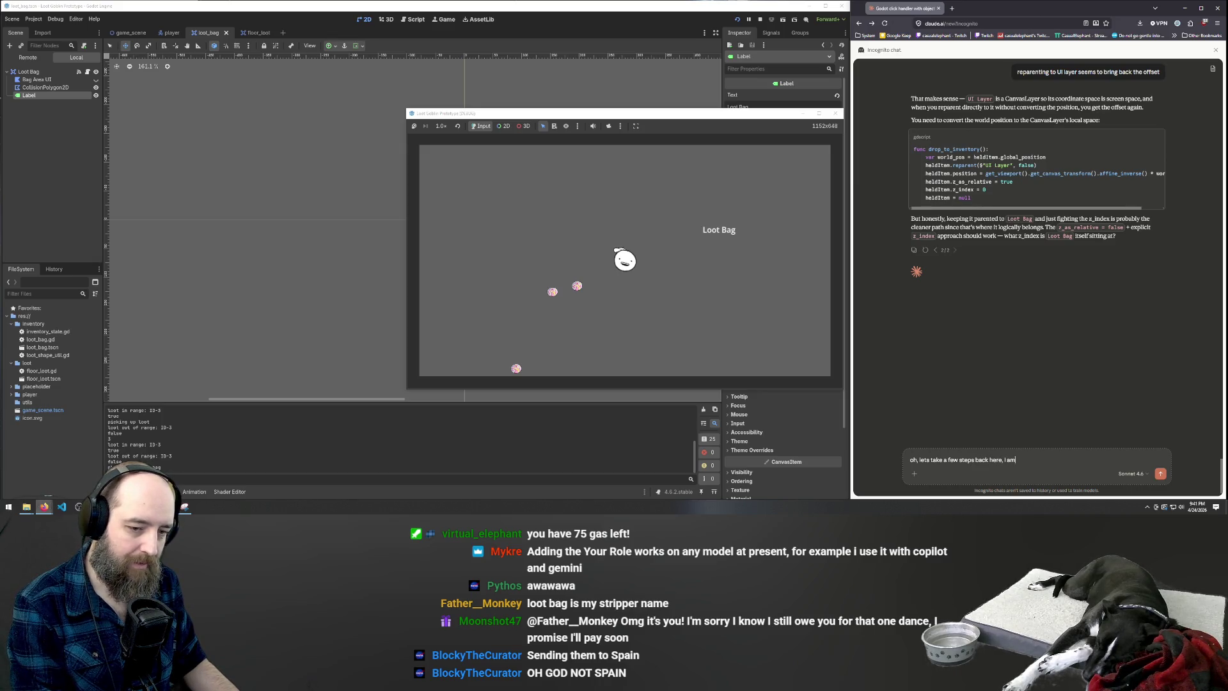
{"action": "key", "text": "BackSpace"}
{"action": "key", "text": "BackSpace"}
{"action": "type", "text": "made a"}
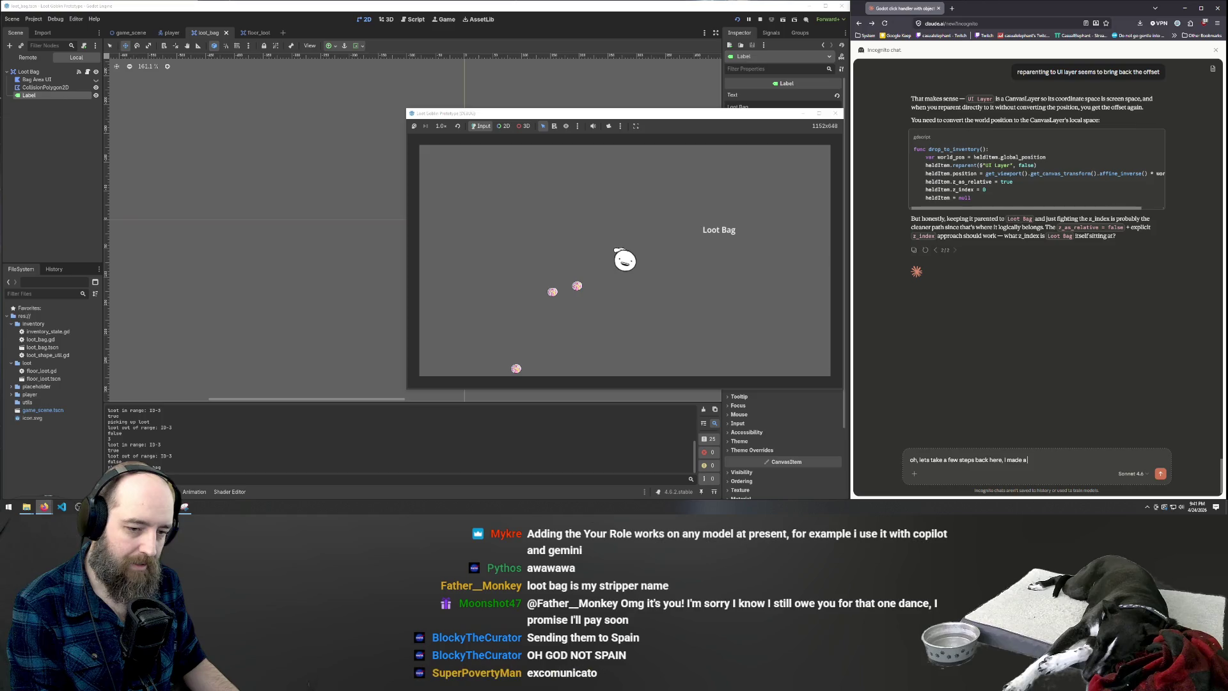
{"action": "type", "text": " wrong aump"}
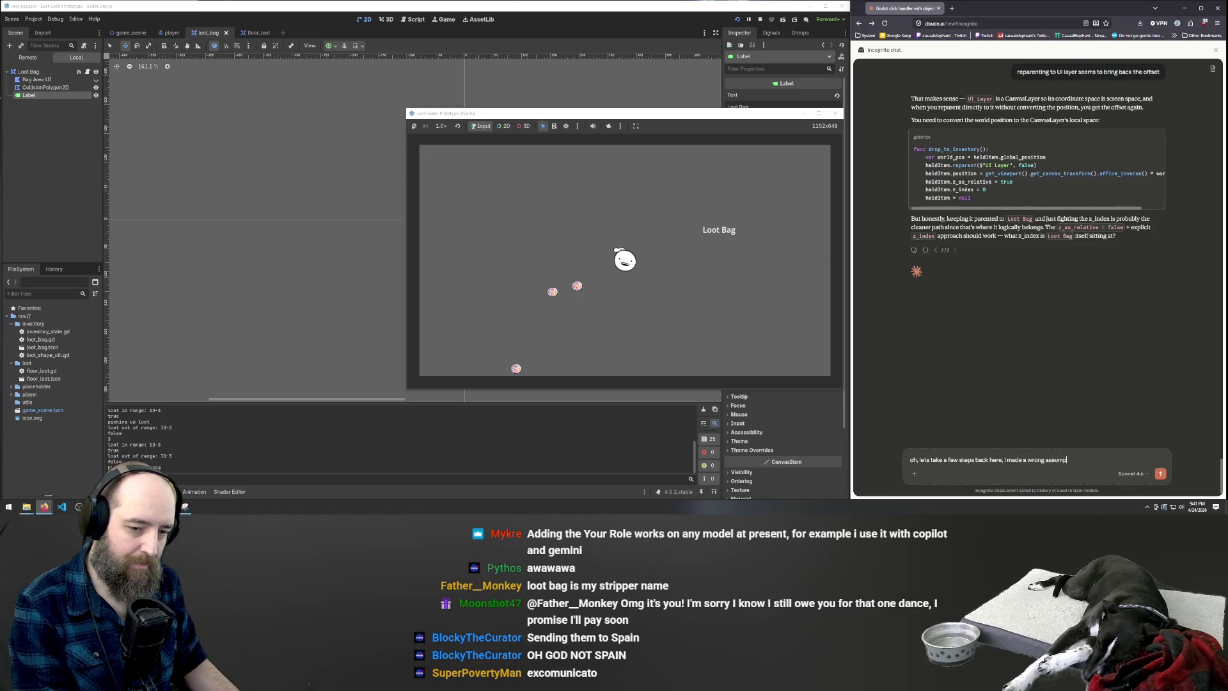
{"action": "type", "text": "tuion, the "}
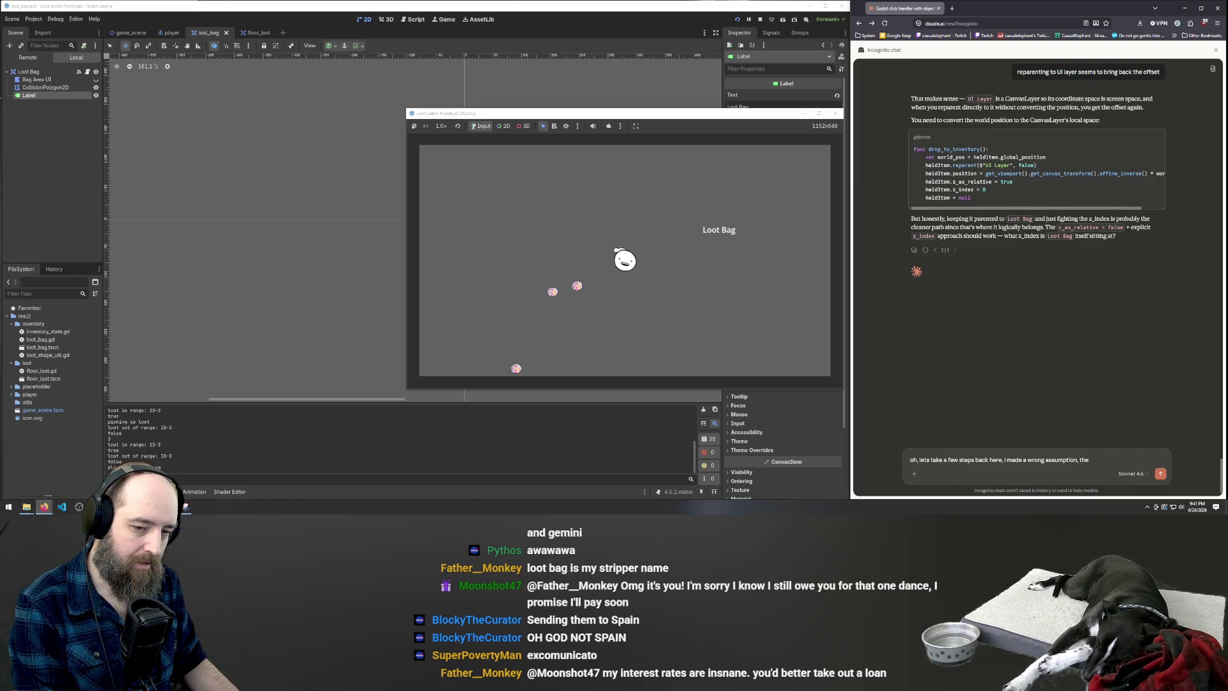
{"action": "type", "text": "off"}
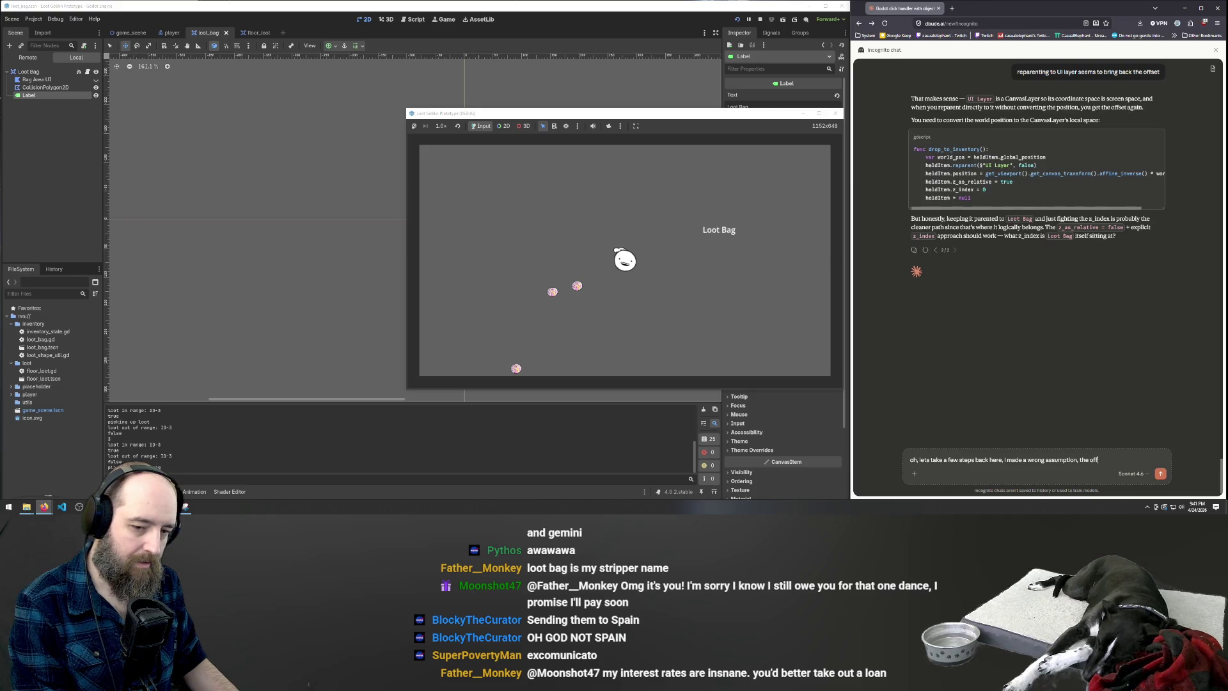
{"action": "type", "text": "set has just changed t"}
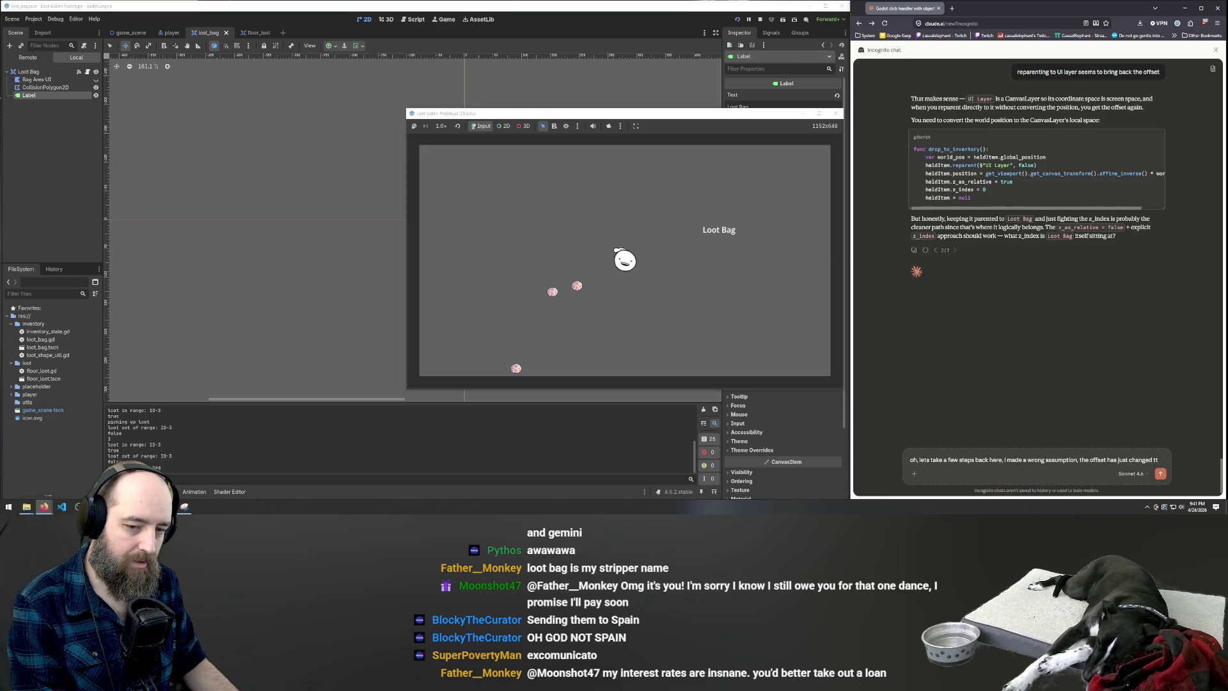
{"action": "type", "text": "o the"}
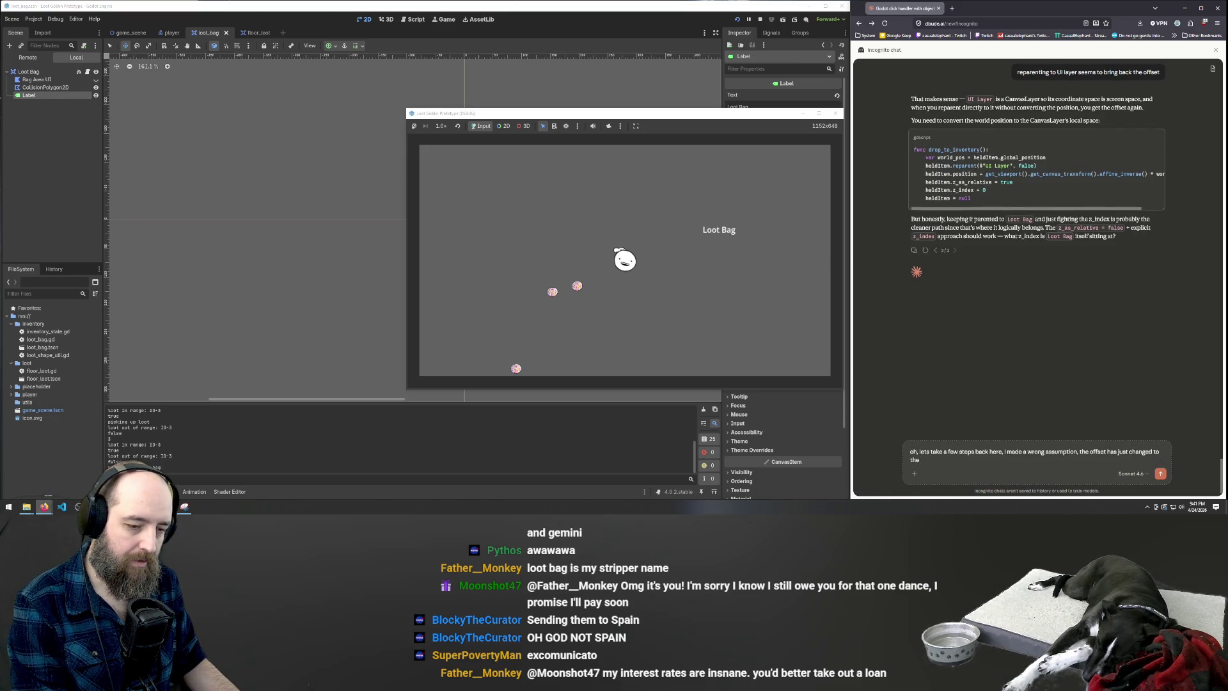
{"action": "key", "text": "BackSpace"}
{"action": "key", "text": "BackSpace"}
{"action": "key", "text": "BackSpace"}
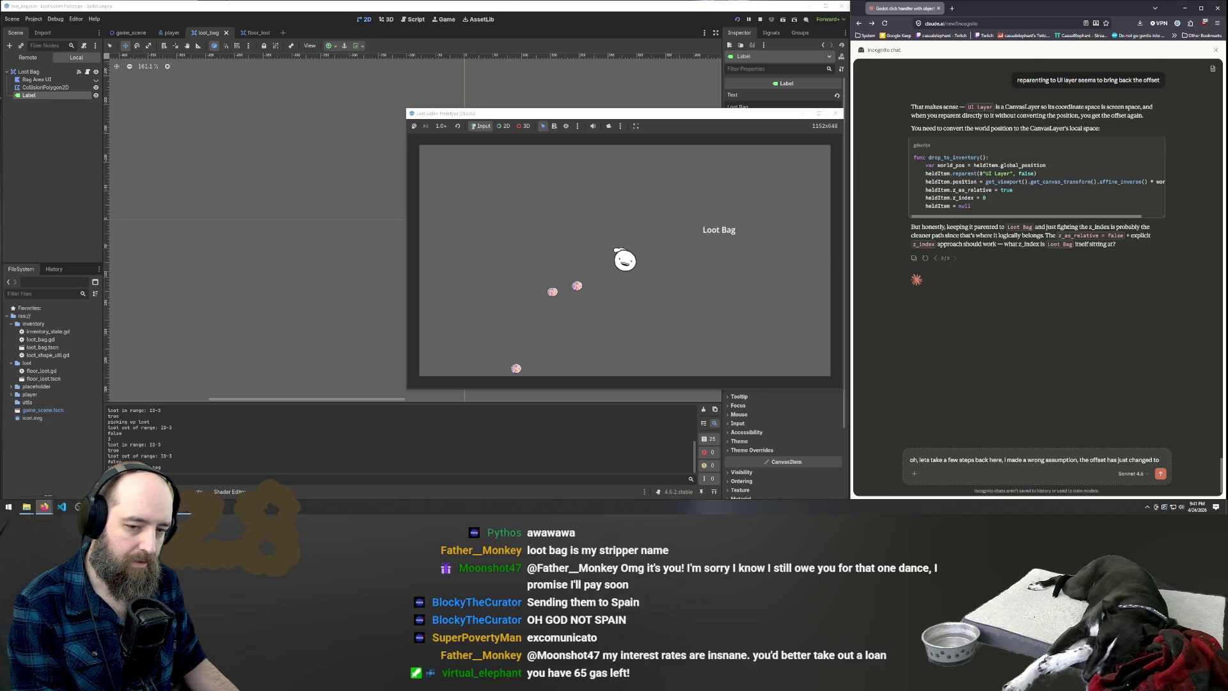
{"action": "type", "text": "mo"}
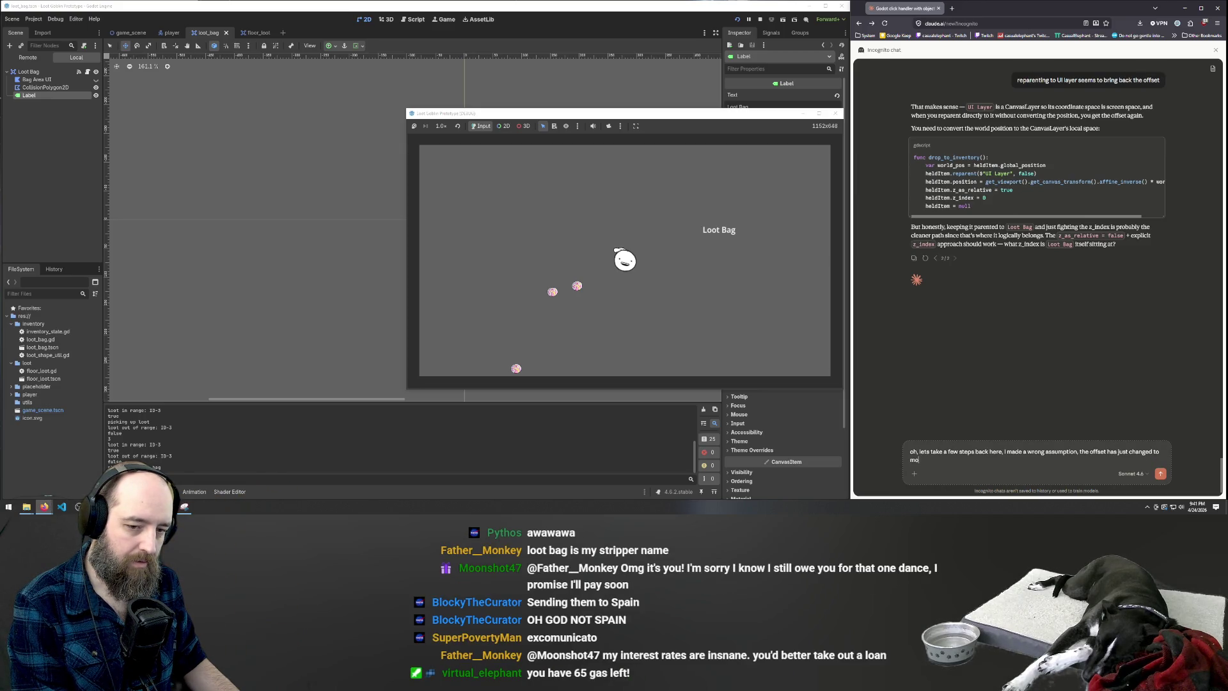
{"action": "type", "text": "ve the b"}
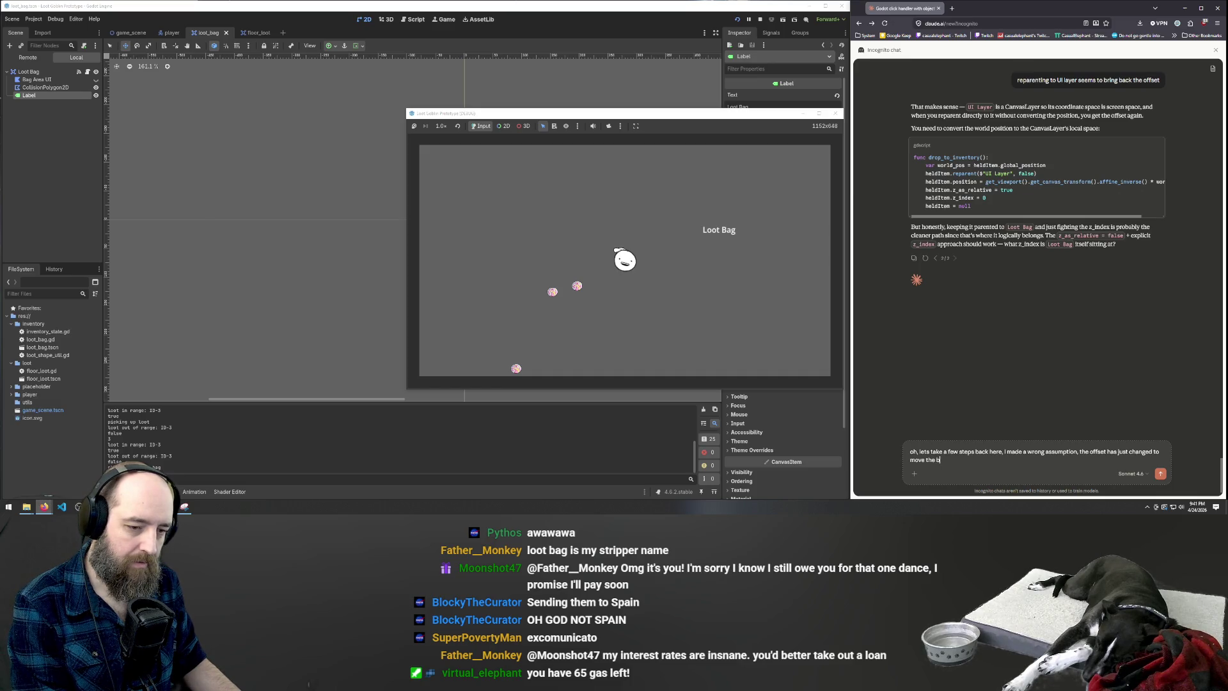
{"action": "type", "text": "ag to some fa"}
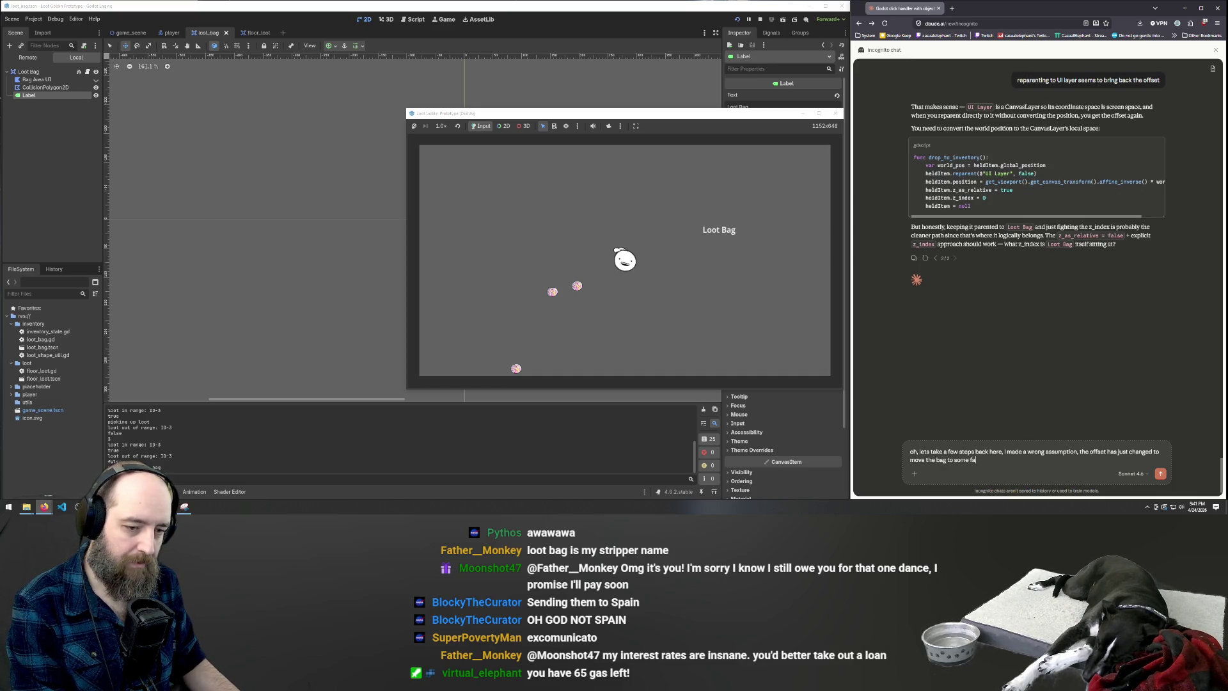
{"action": "type", "text": "r off coor"}
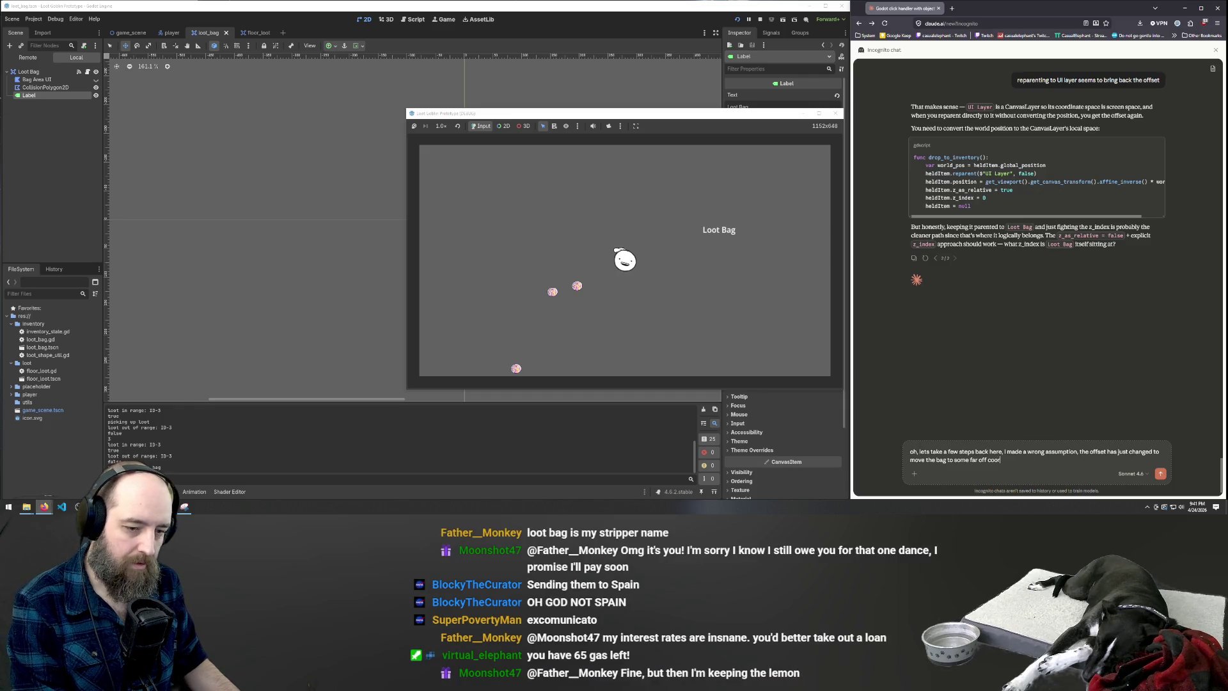
{"action": "type", "text": "dinate I can"}
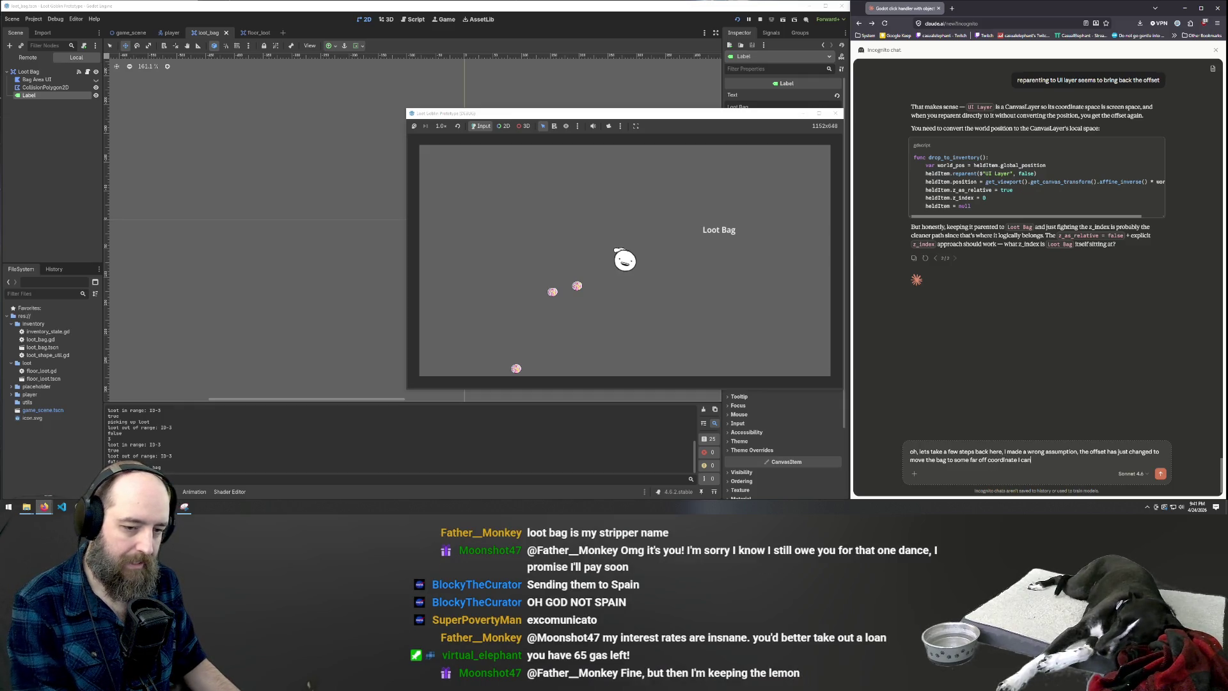
{"action": "type", "text": "'t see!aa"}
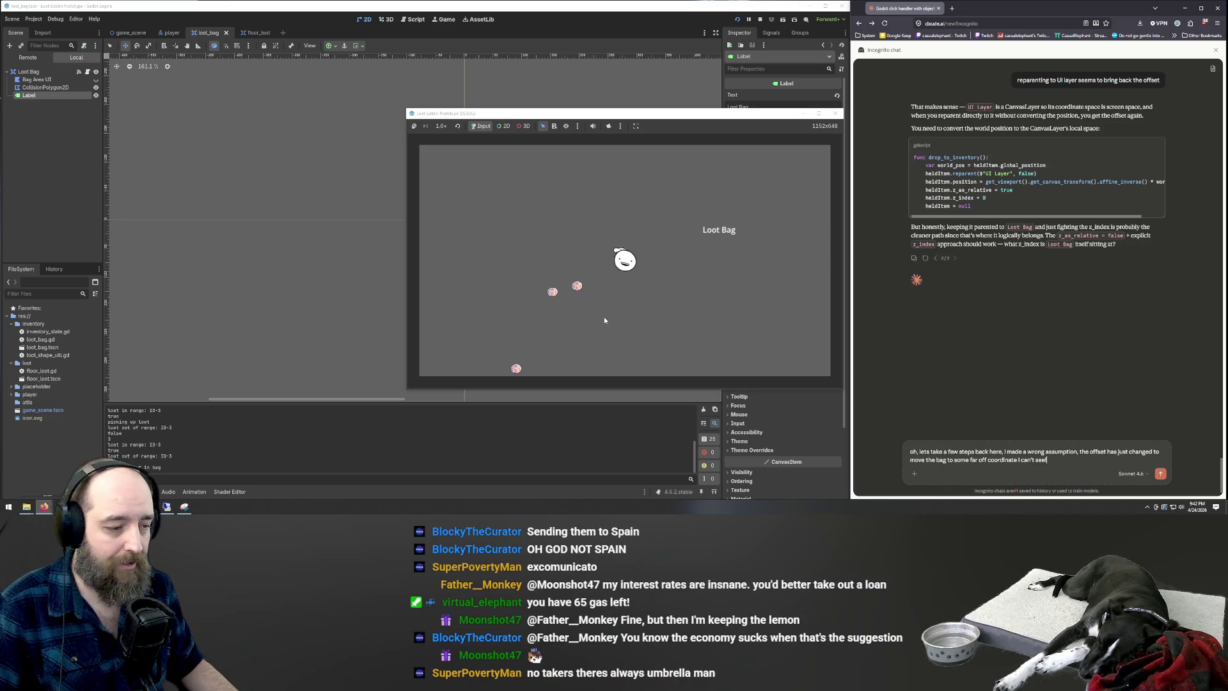
{"action": "key", "text": "Left"}
{"action": "key", "text": "Down"}
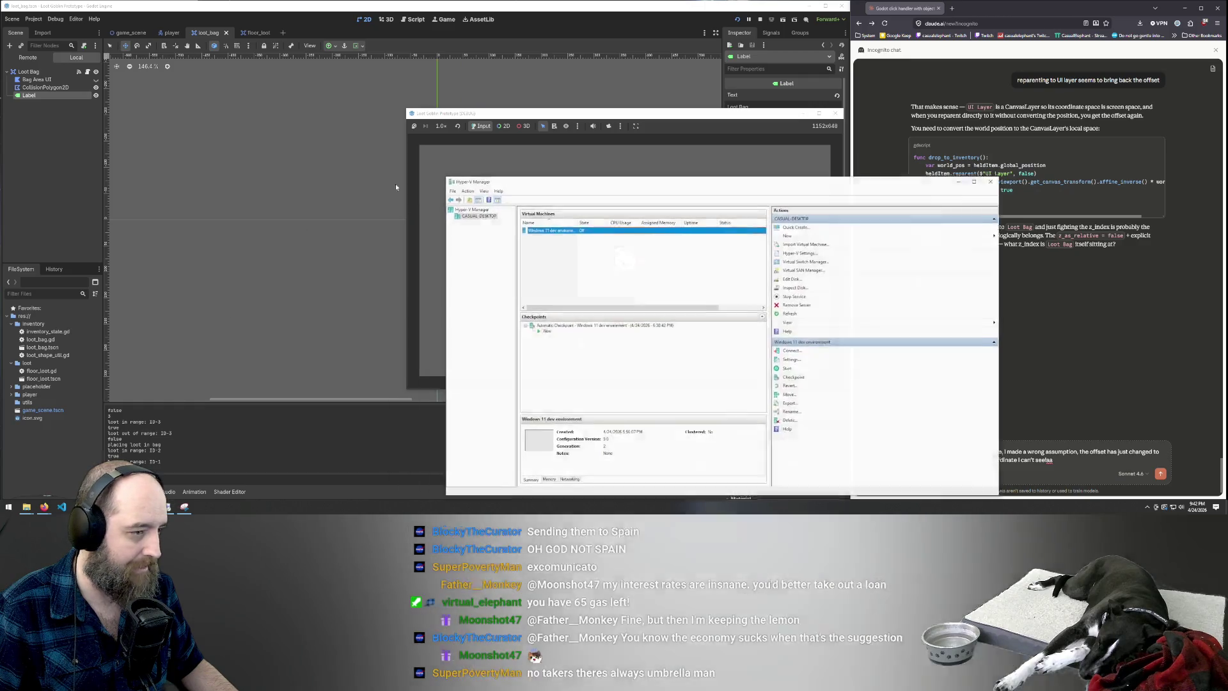
{"action": "key", "text": "F2"}
{"action": "key", "text": "Escape"}
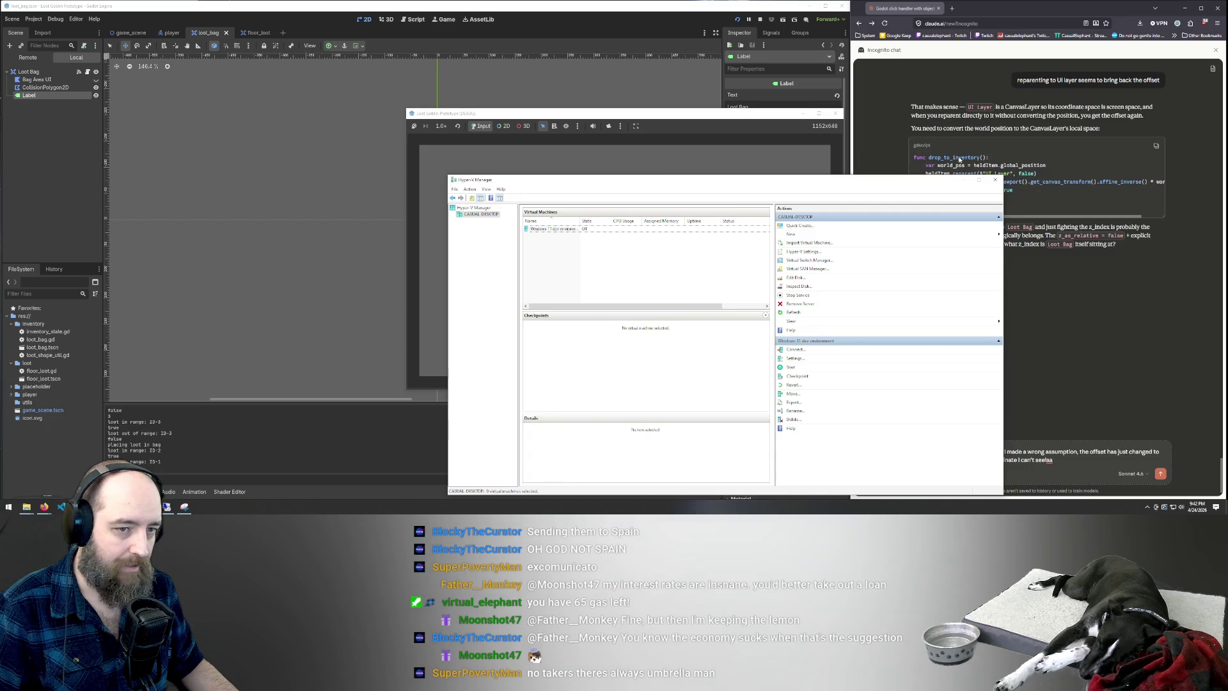
{"action": "left_click", "coordinate": [964, 180]}
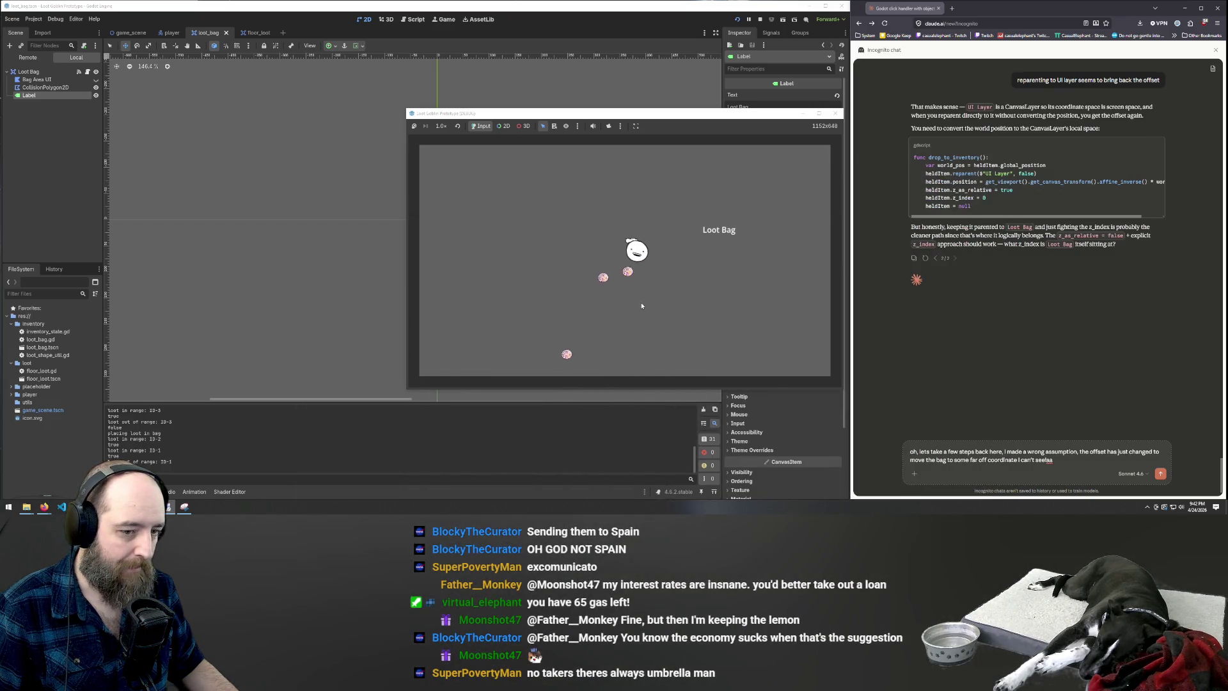
Finish the reply by asking to revisit those earlier solutions, and send it to Claude
{"action": "left_click", "coordinate": [1067, 463]}
{"action": "key", "text": "BackSpace"}
{"action": "key", "text": "BackSpace"}
{"action": "type", "text": "!"}
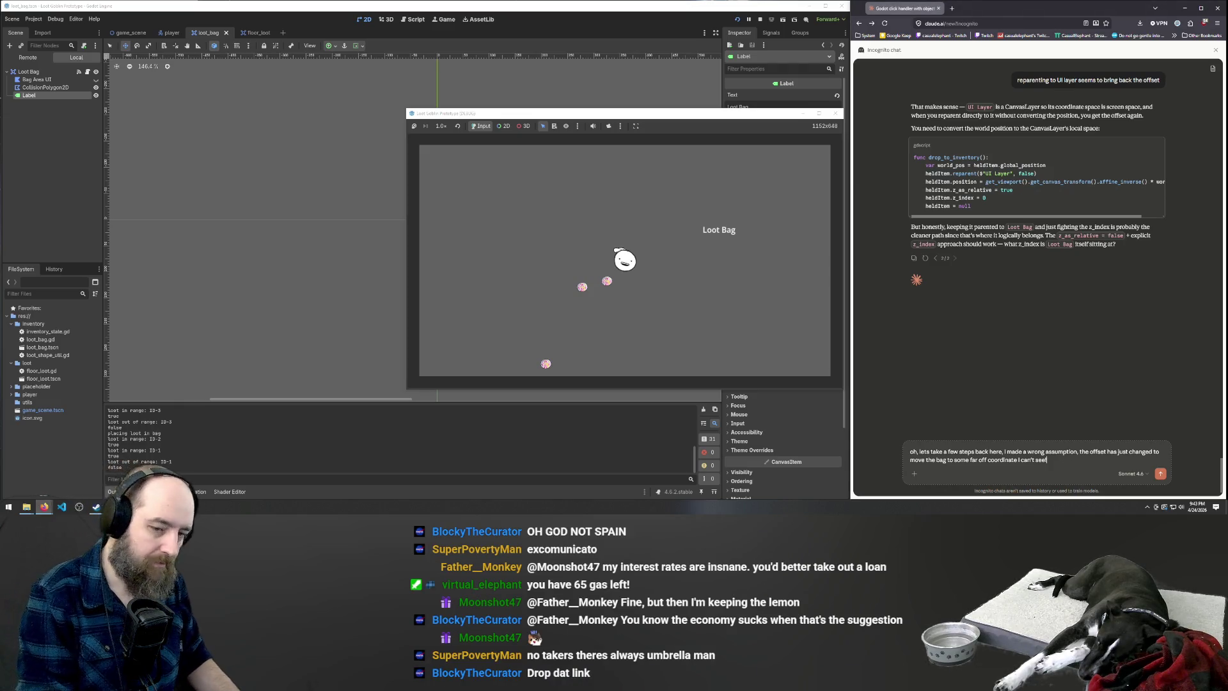
{"action": "key", "text": "BackSpace"}
{"action": "type", "text": ". lets revisit those sollutions"}
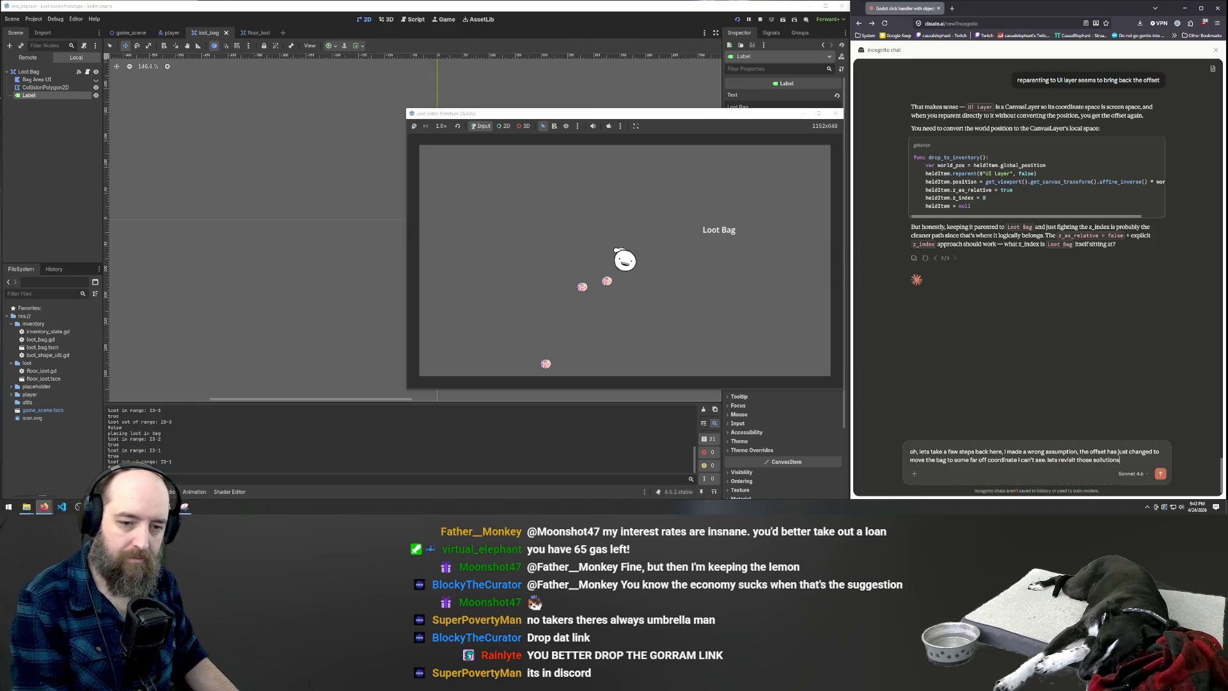
{"action": "key", "text": "Return"}
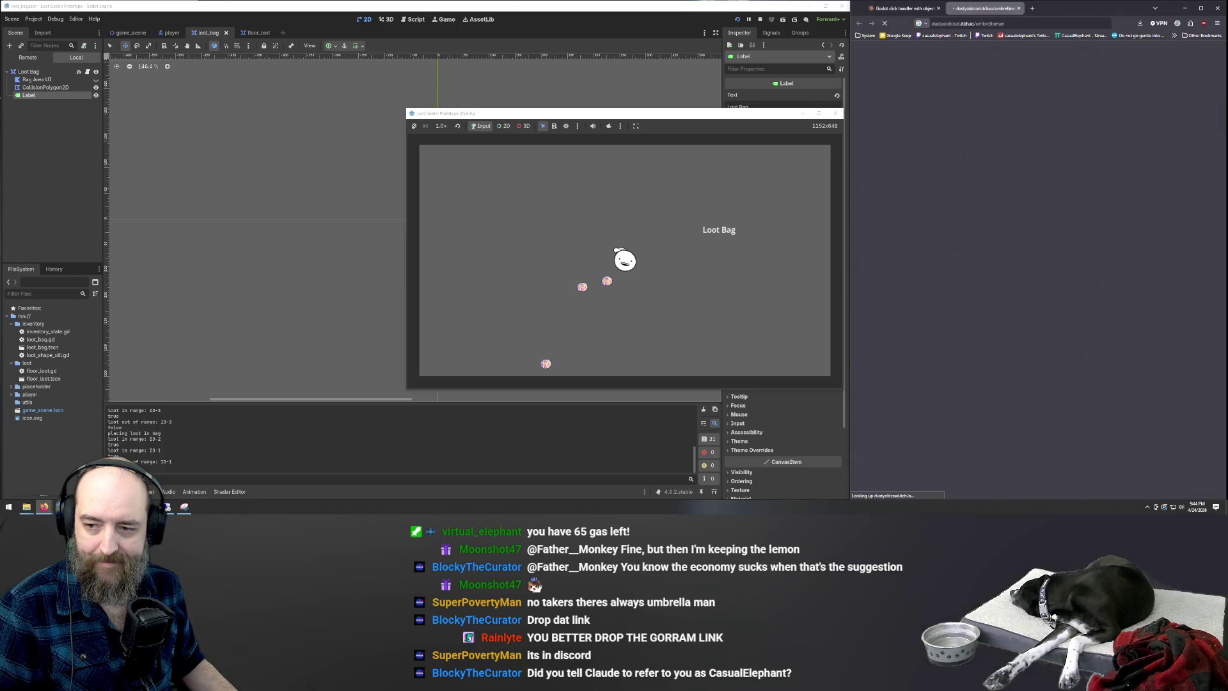
Maximize the browser, start UmbrellaMan, and steer while destroying the blue hand block
{"action": "double_click", "coordinate": [1016, 10]}
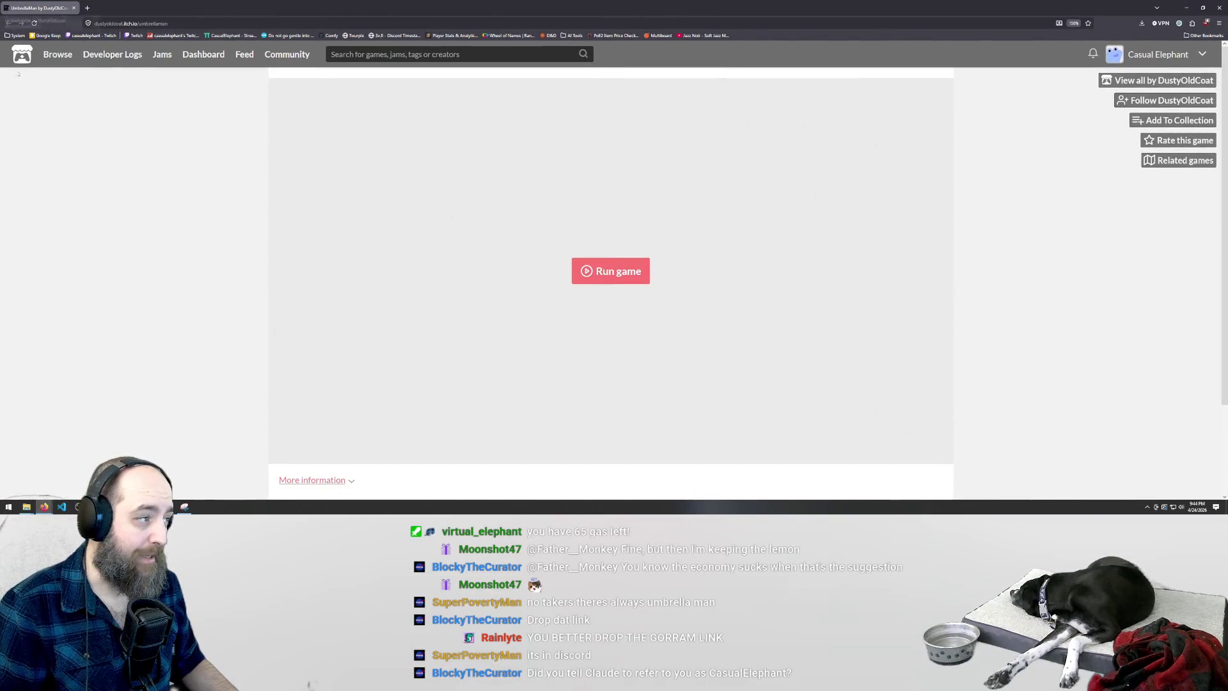
{"action": "left_click", "coordinate": [611, 272]}
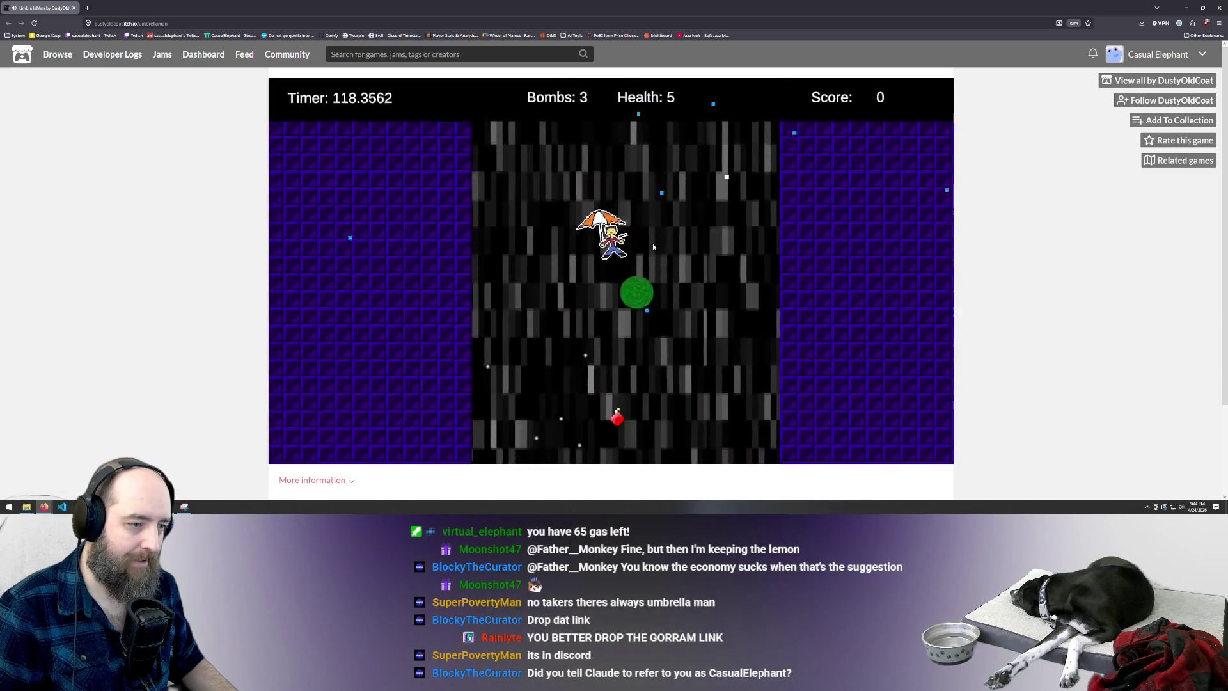
{"action": "key", "text": "Left"}
{"action": "key", "text": "Right"}
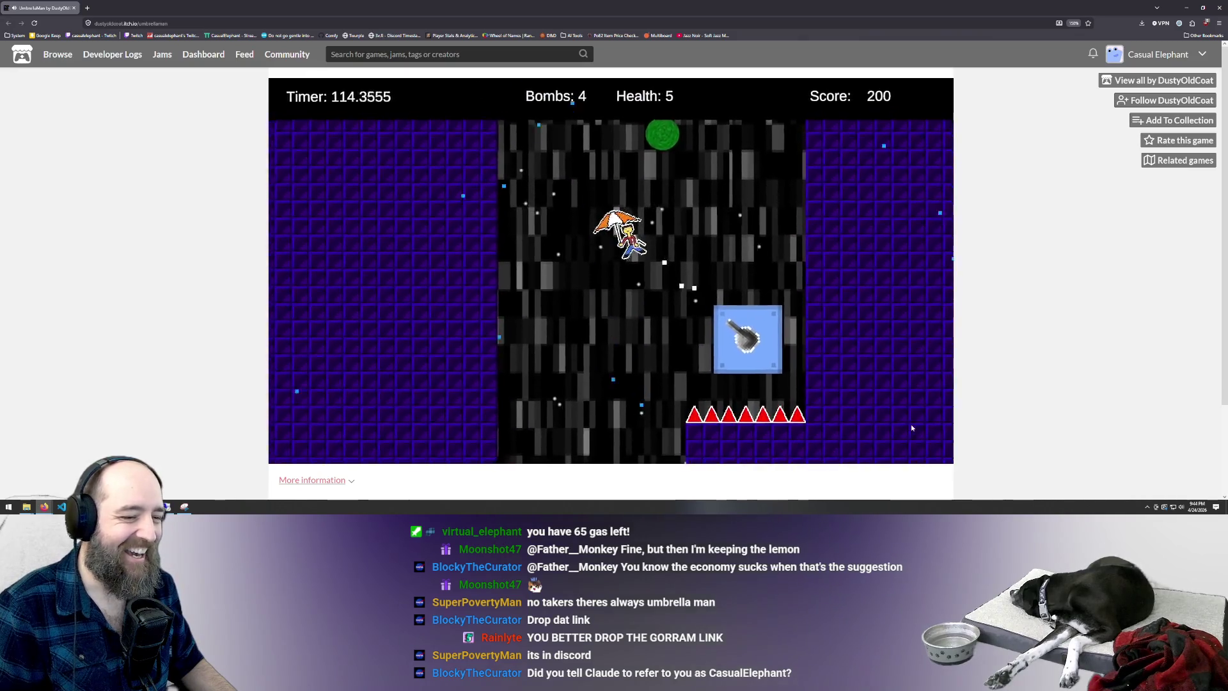
{"action": "left_click", "coordinate": [716, 317]}
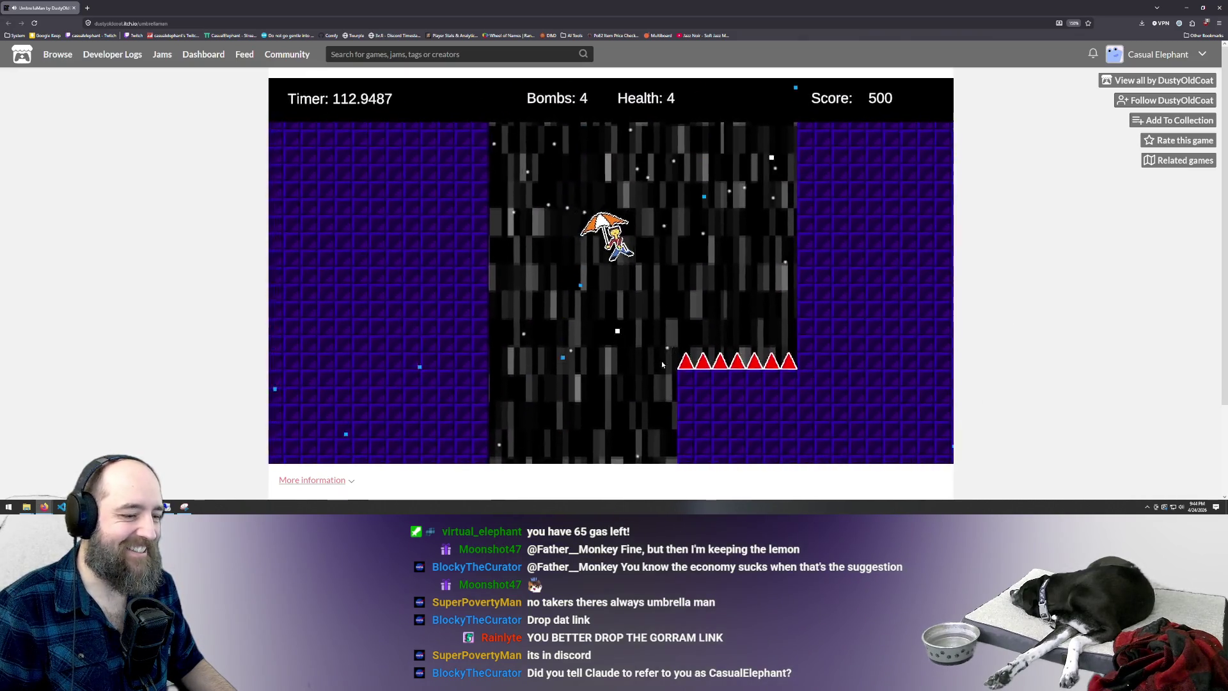
{"action": "key", "text": "Left"}
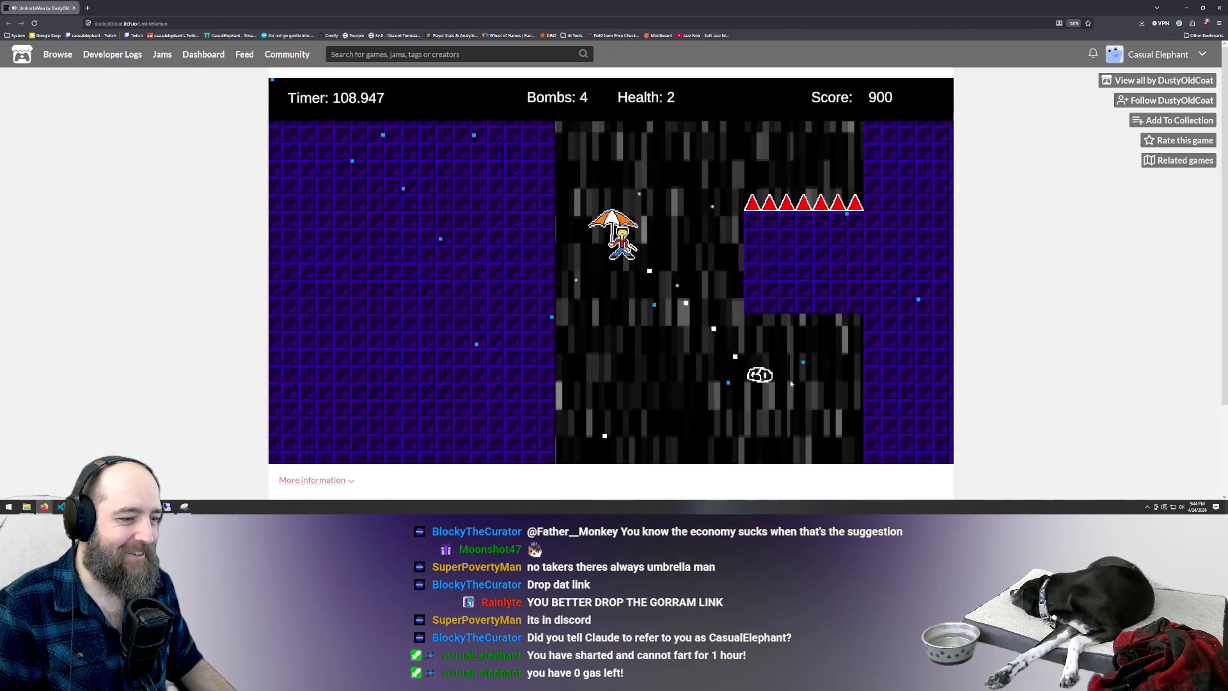
Destroy the cloud enemy, bomb block and bubble enemy, then try a right-click bomb
{"action": "left_click", "coordinate": [761, 376]}
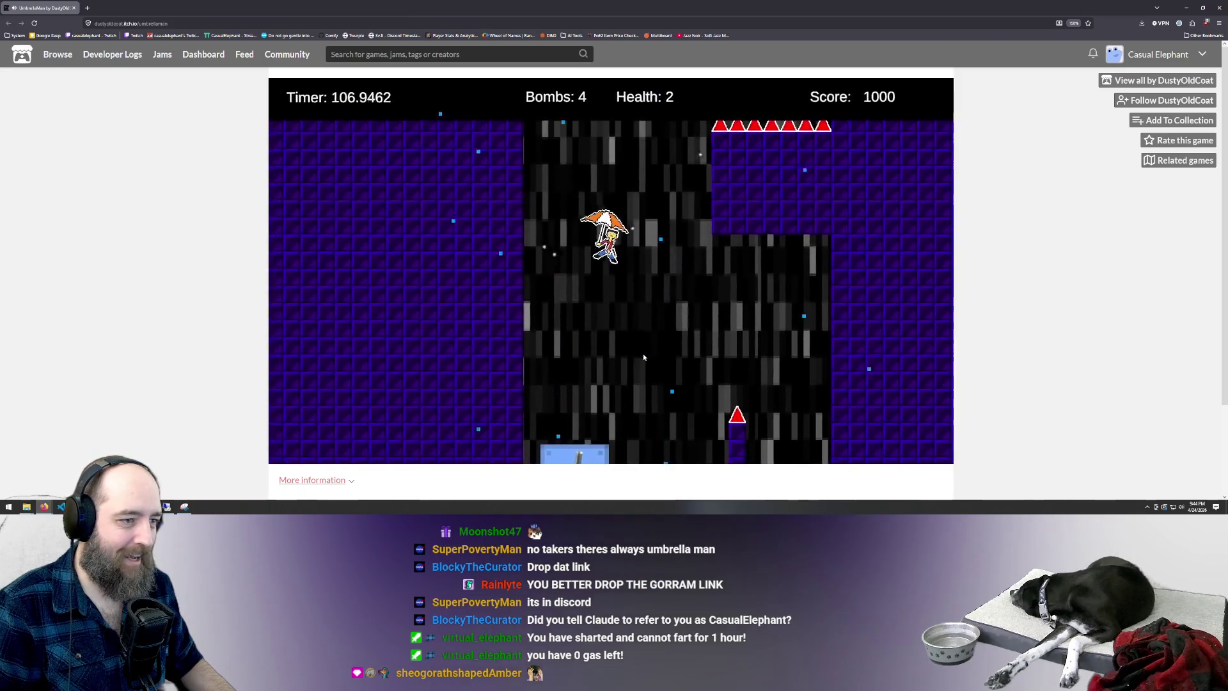
{"action": "key", "text": "Right"}
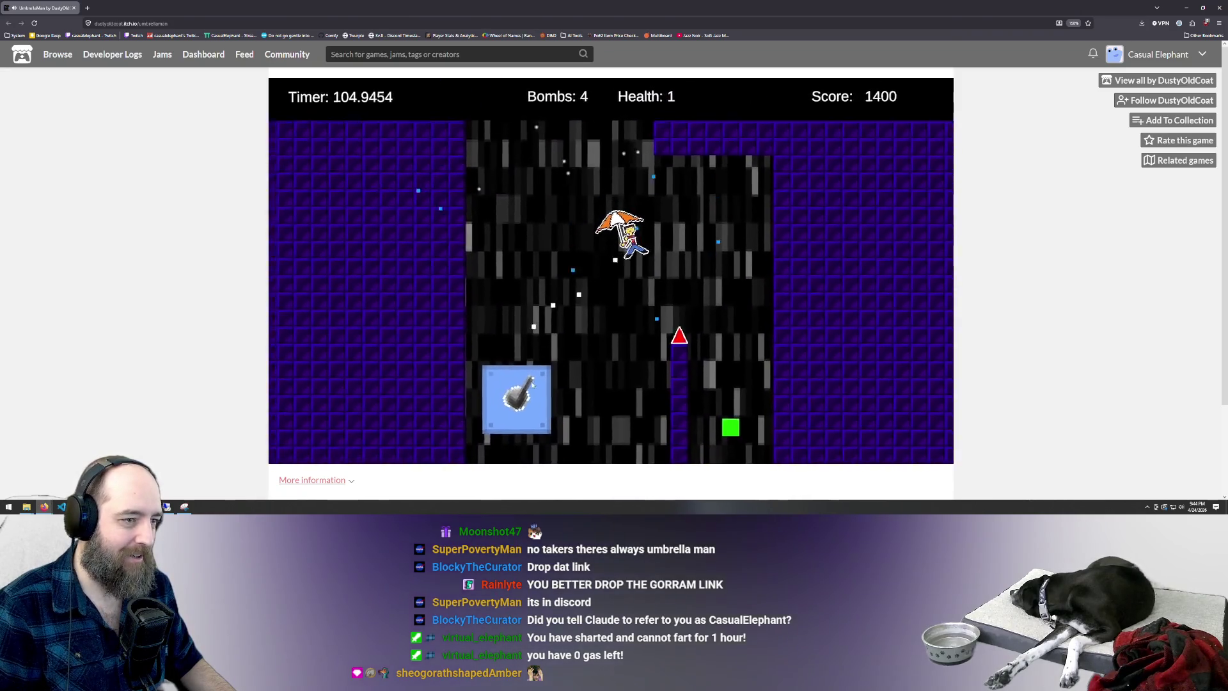
{"action": "left_click", "coordinate": [533, 384]}
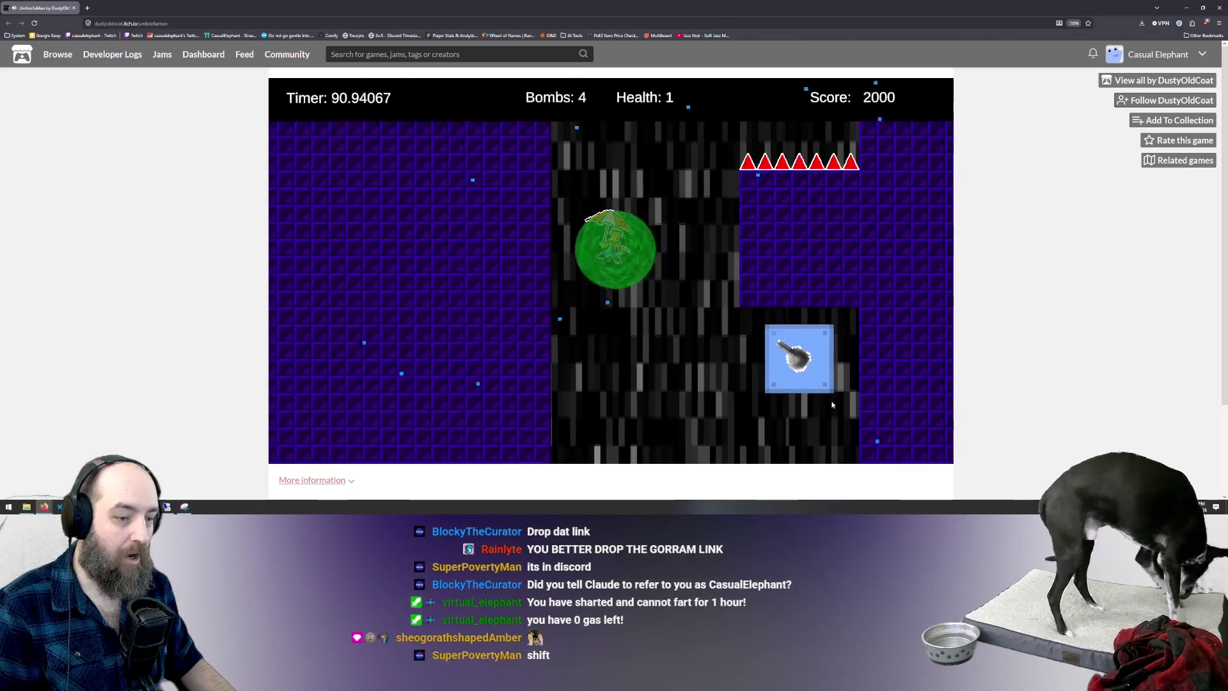
{"action": "left_click", "coordinate": [802, 335]}
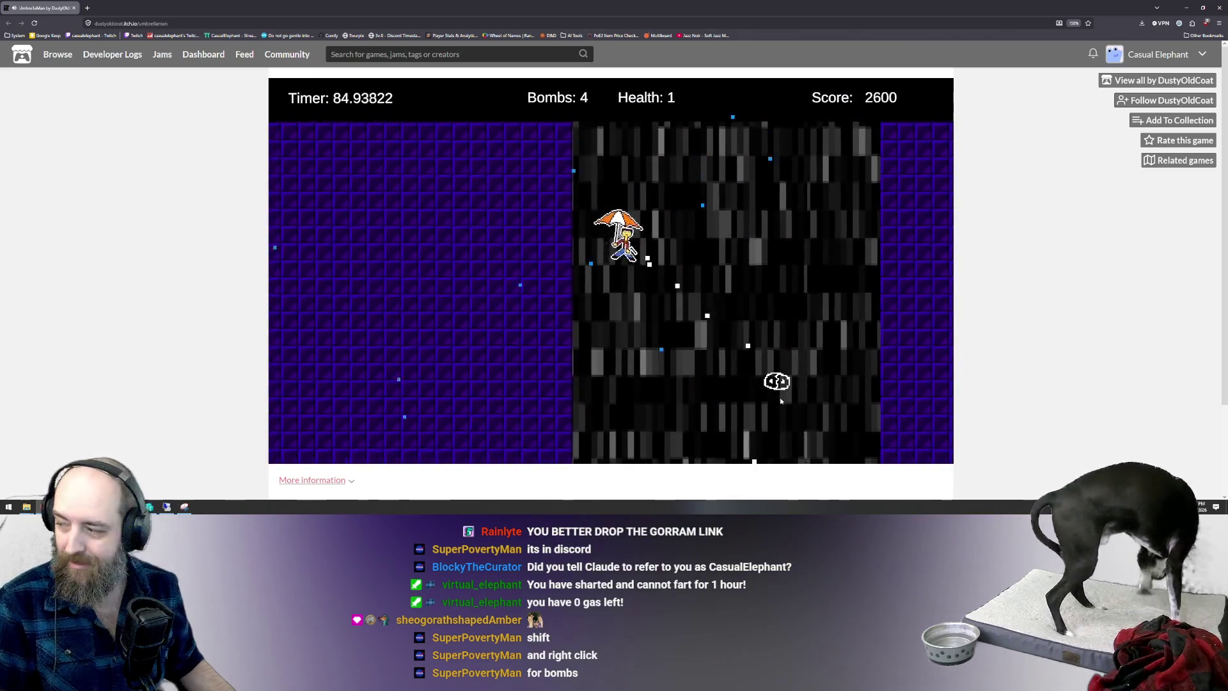
{"action": "left_click", "coordinate": [777, 355]}
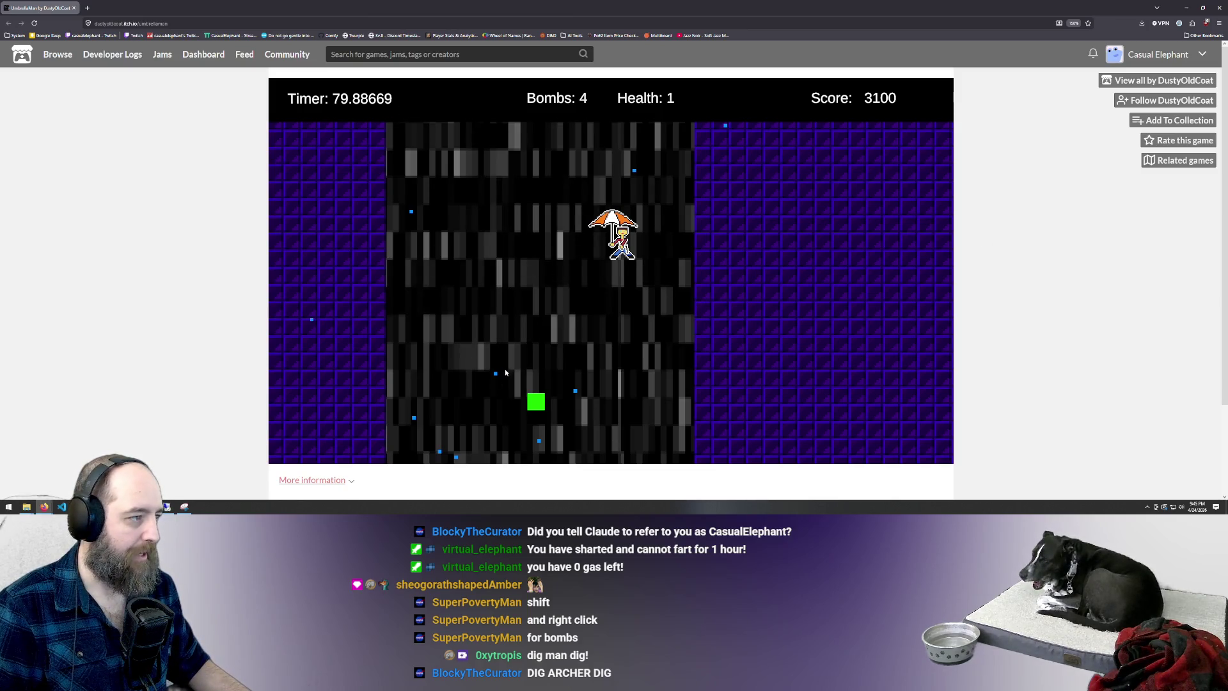
{"action": "right_click", "coordinate": [503, 324]}
{"action": "left_click", "coordinate": [648, 254]}
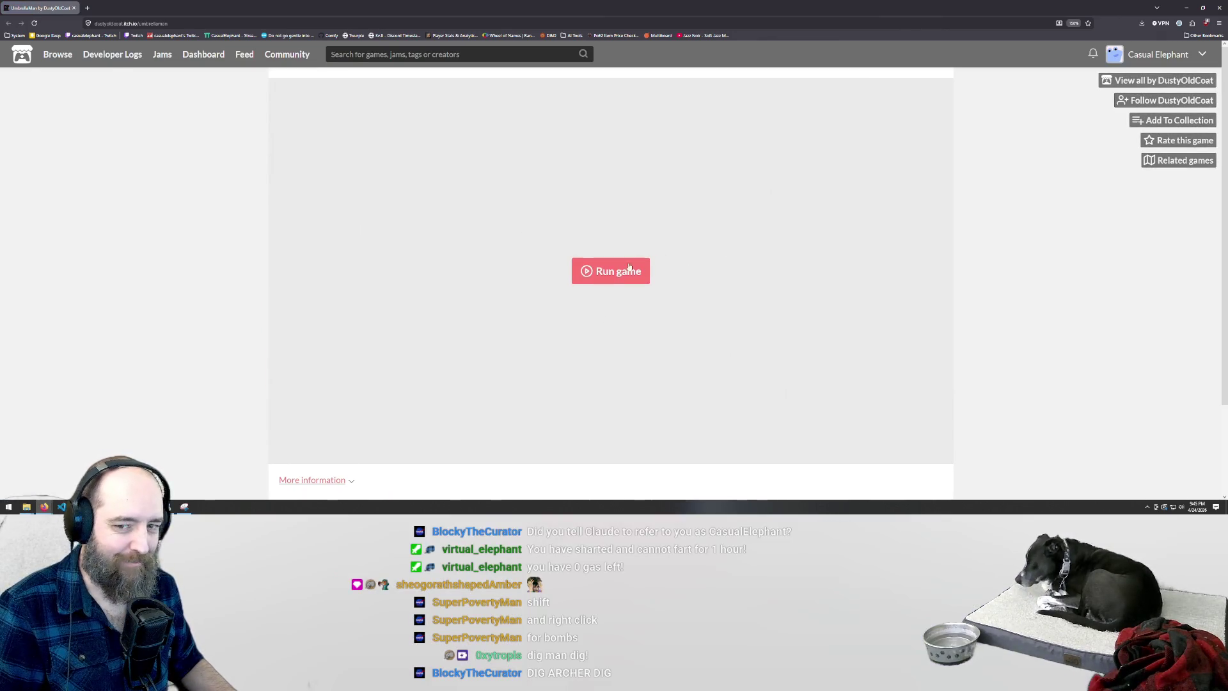
Launch UmbrellaMan, dig the pickaxe block, bomb the shaft until game over at 4000, then replay
{"action": "left_click", "coordinate": [617, 272]}
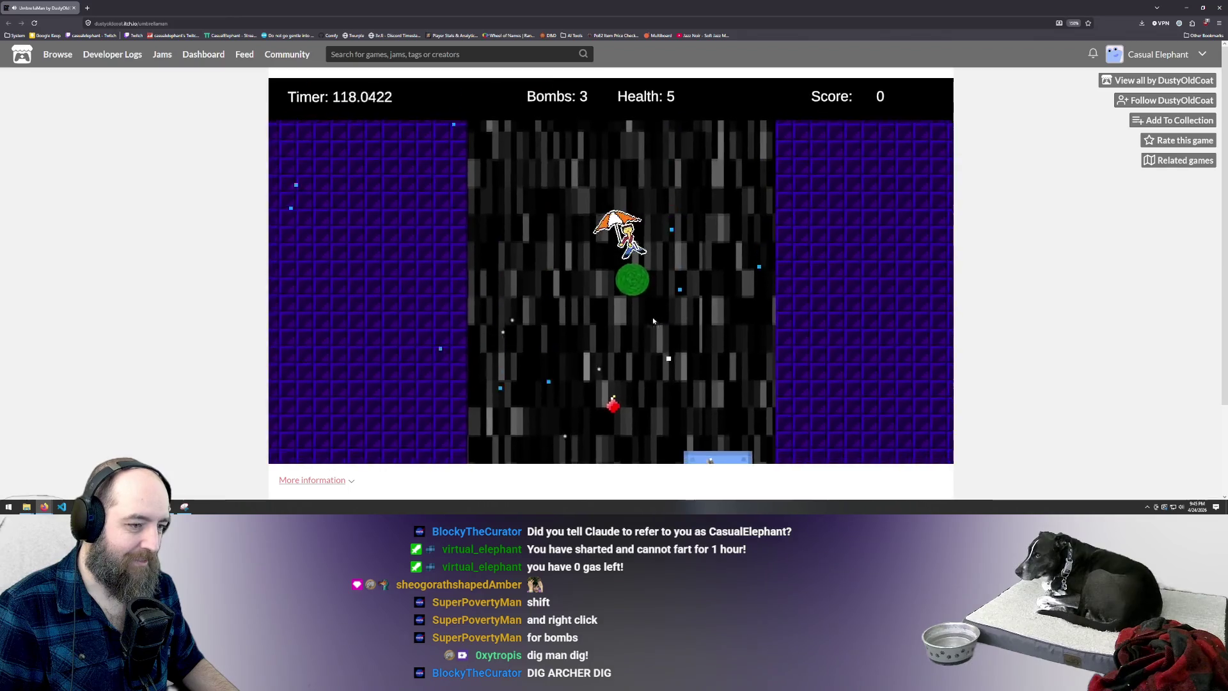
{"action": "left_click", "coordinate": [760, 430]}
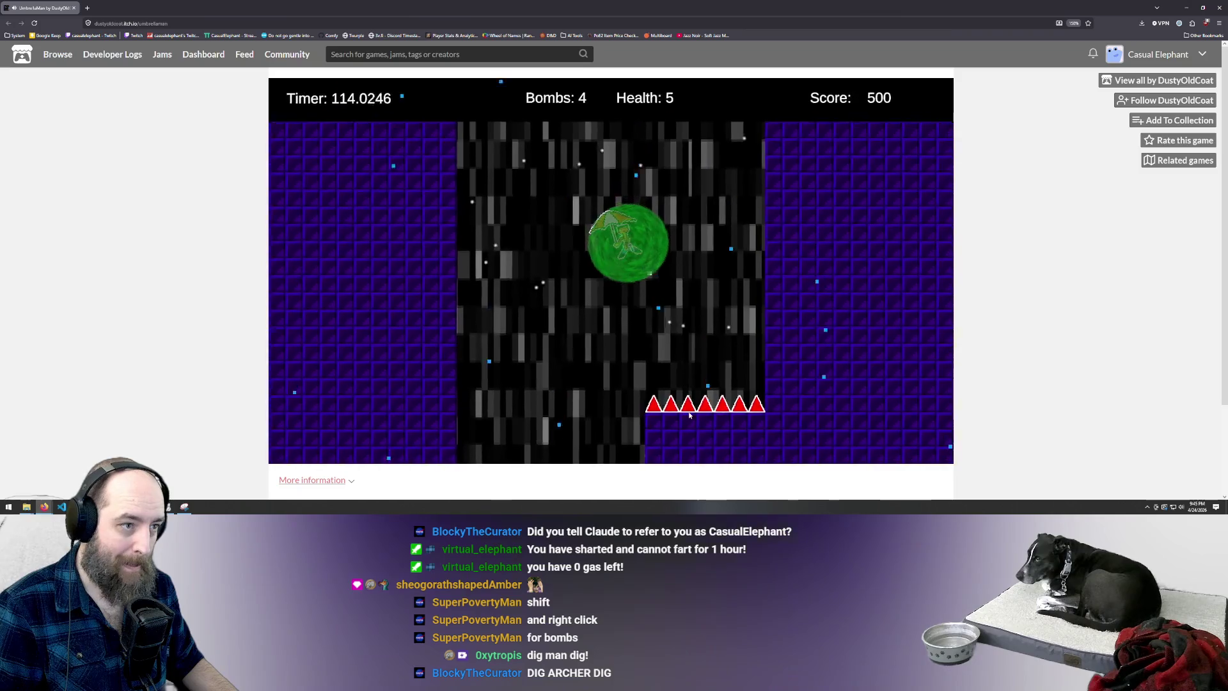
{"action": "right_click", "coordinate": [672, 320], "text": "shift"}
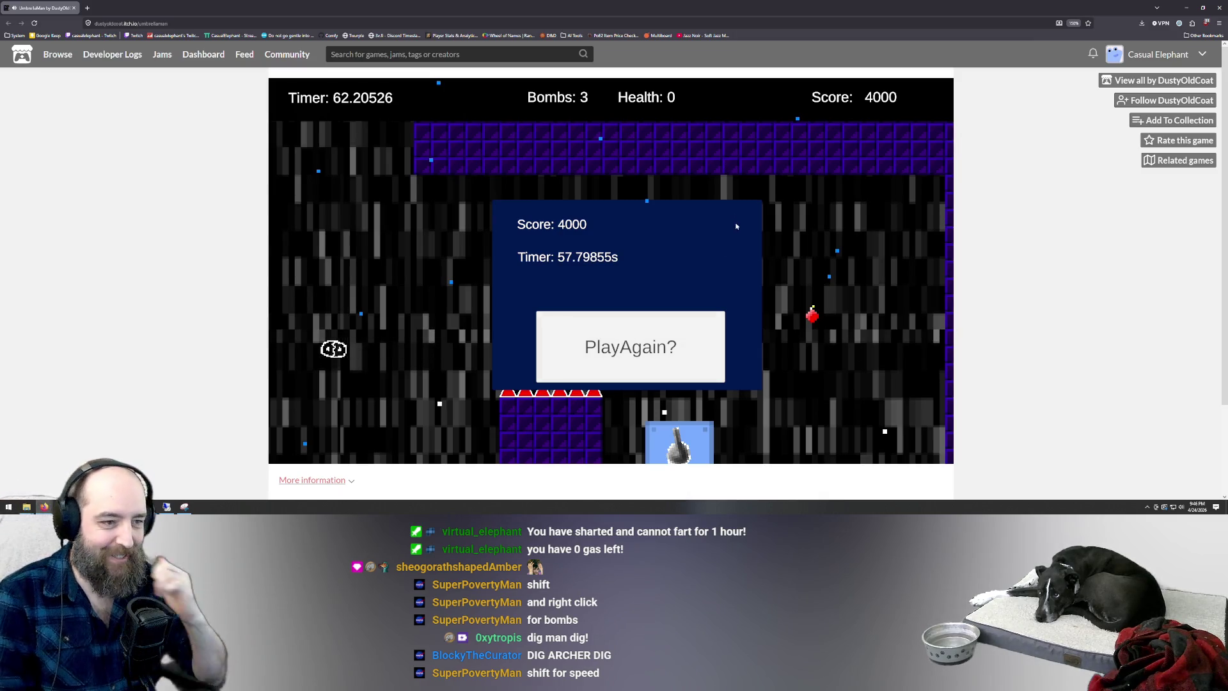
{"action": "left_click", "coordinate": [634, 332]}
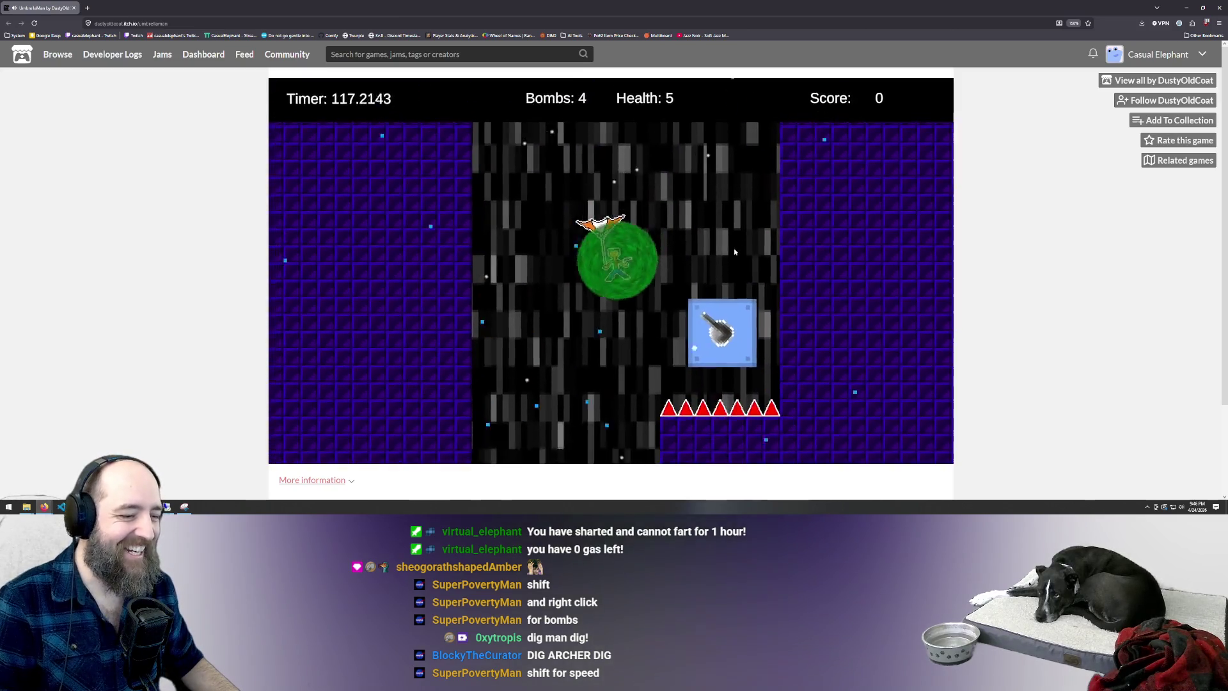
Destroy the turret blocks, shoot the nearby enemy, and detonate the parachute bomb
{"action": "left_click", "coordinate": [783, 227]}
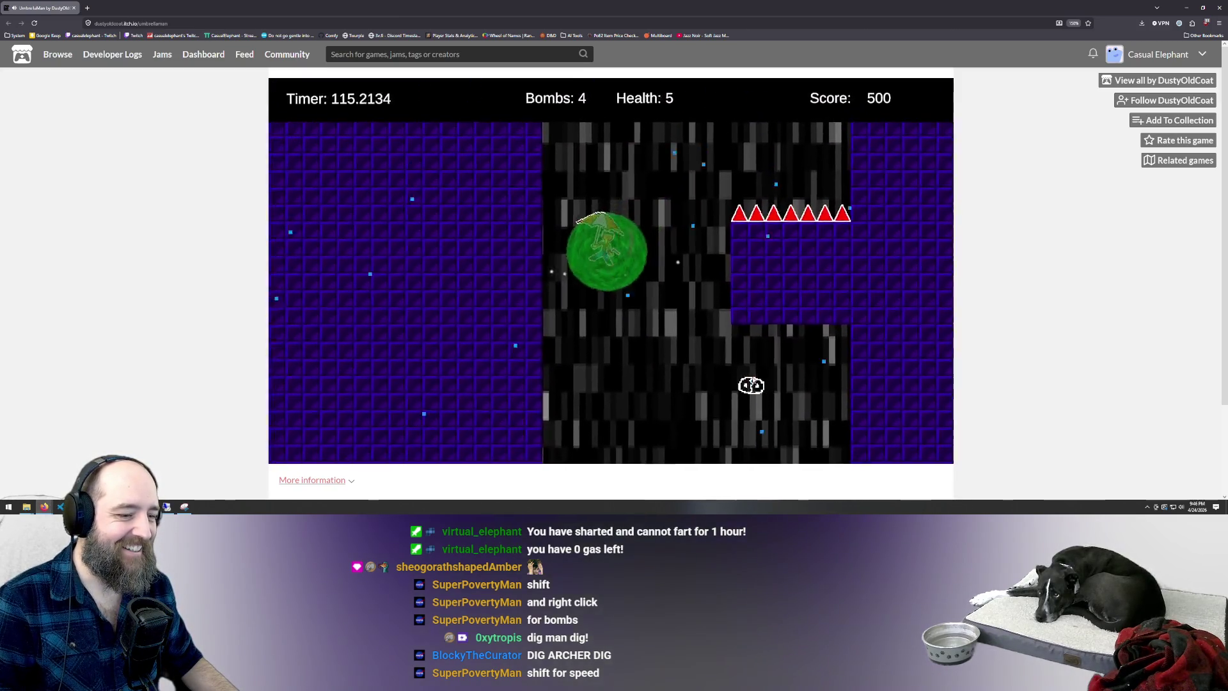
{"action": "left_click", "coordinate": [723, 346]}
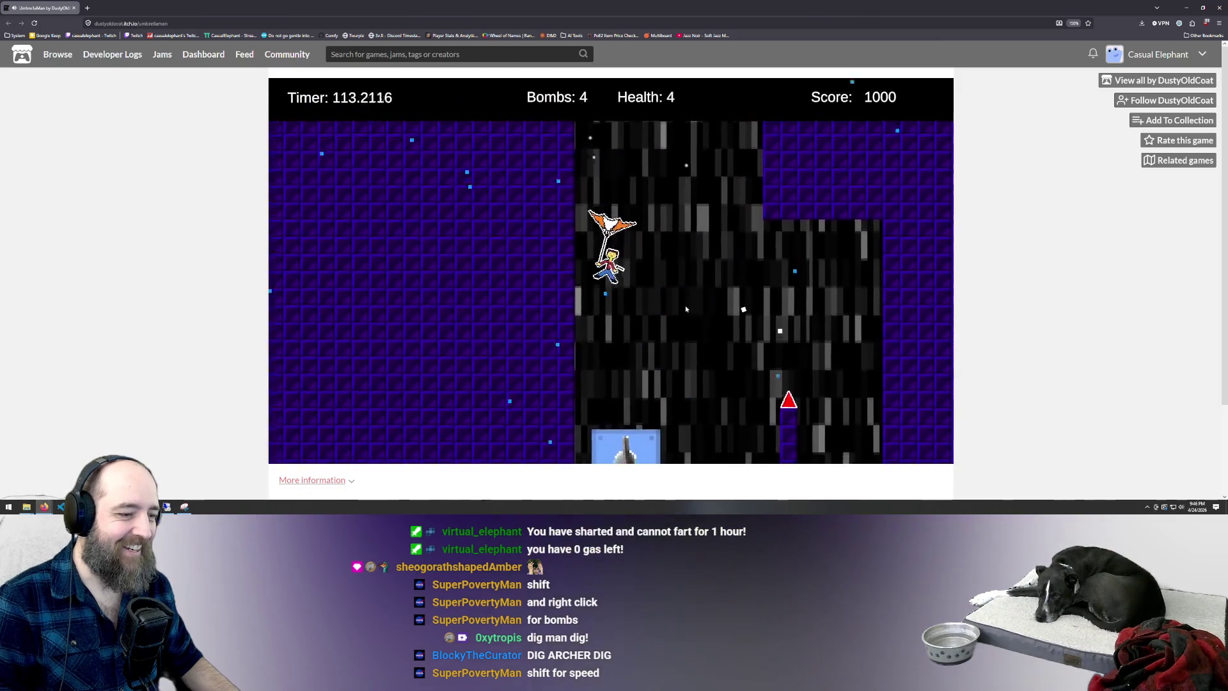
{"action": "left_click", "coordinate": [631, 384]}
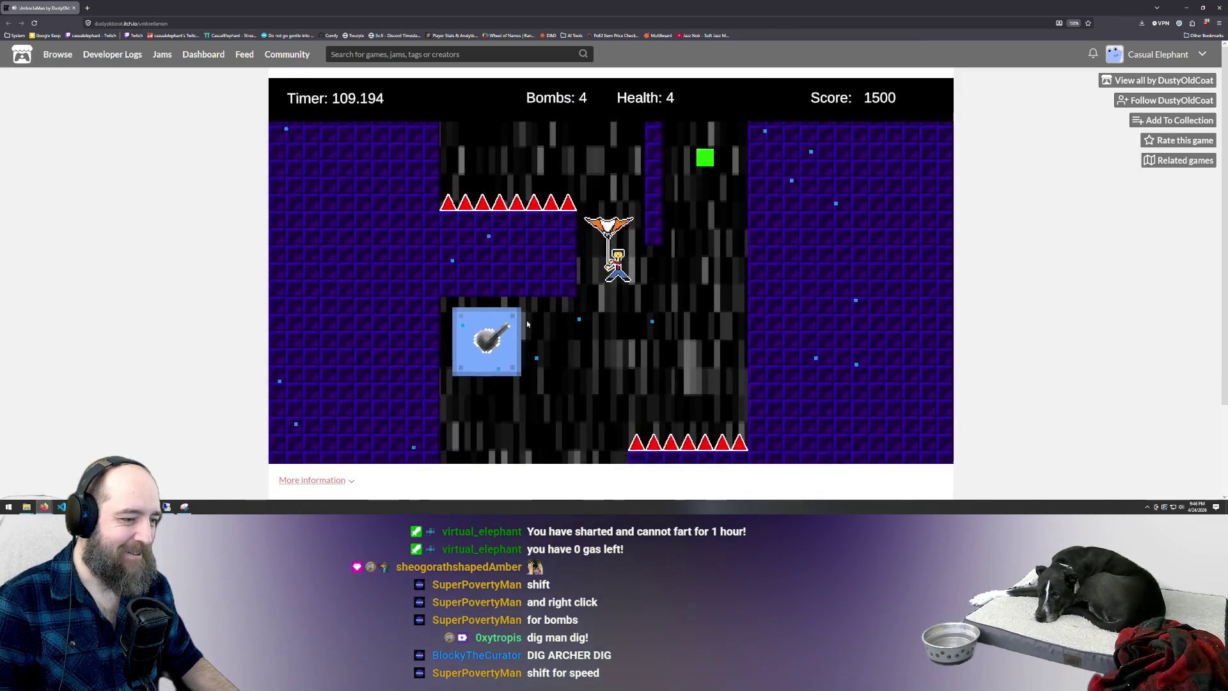
{"action": "left_click", "coordinate": [507, 244]}
{"action": "left_click", "coordinate": [508, 244]}
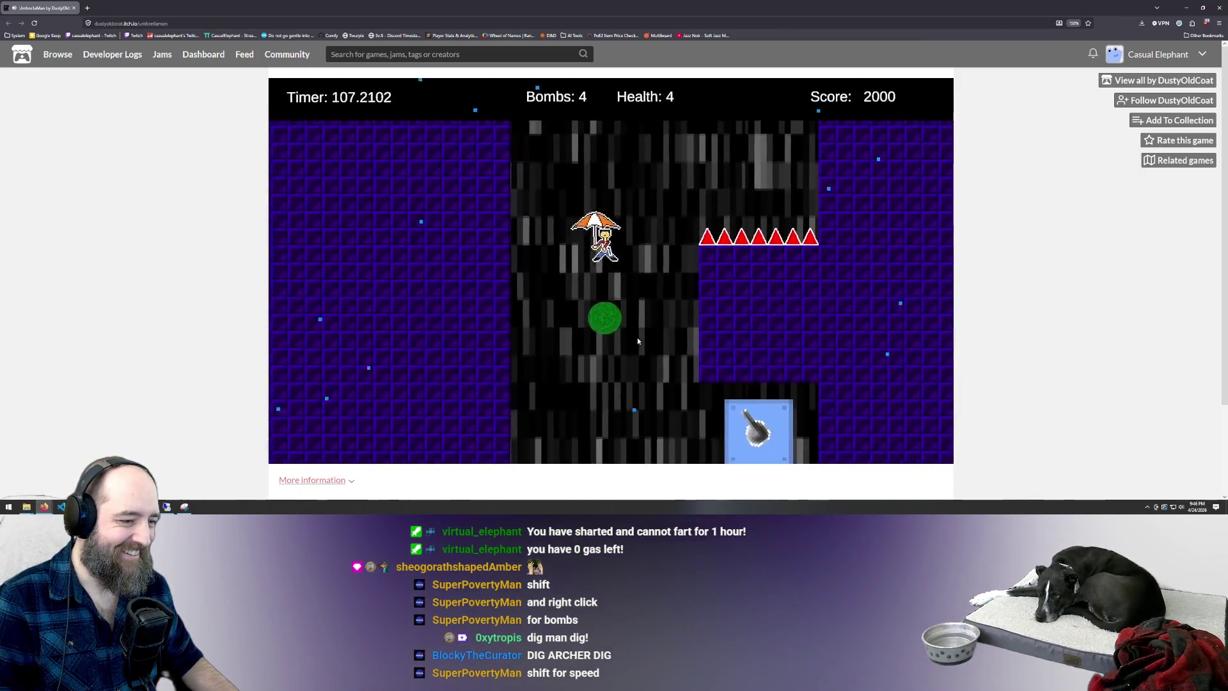
{"action": "right_click", "coordinate": [812, 241]}
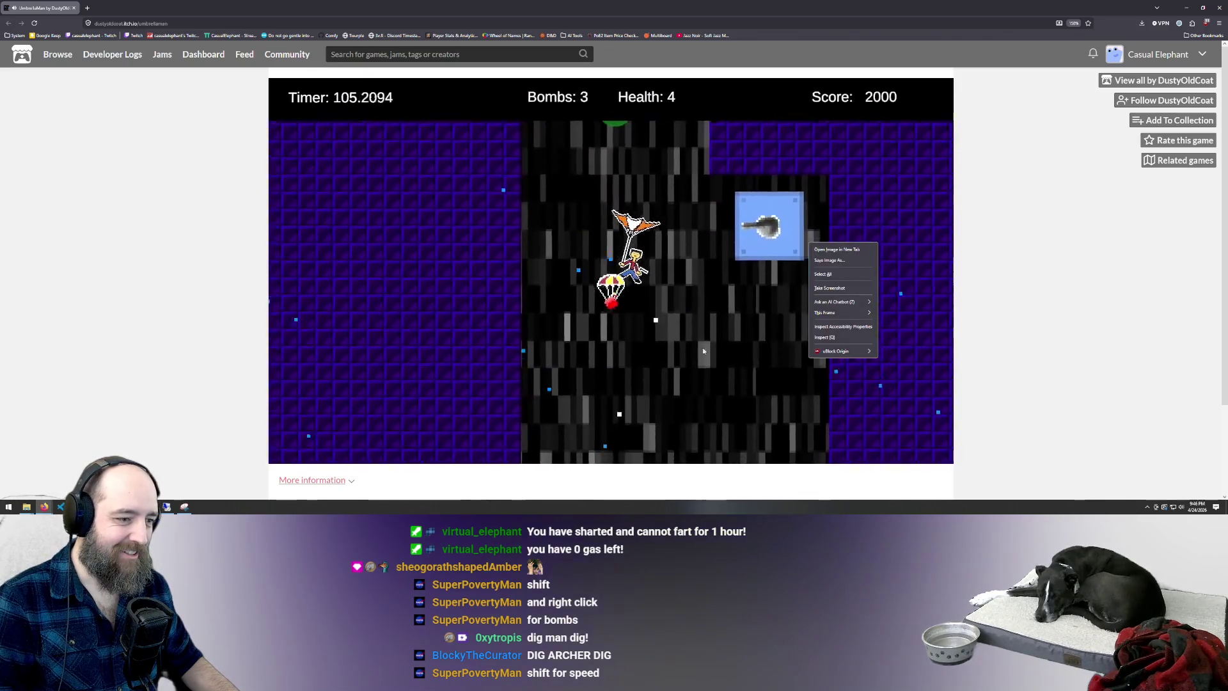
{"action": "left_click", "coordinate": [583, 311]}
{"action": "left_click", "coordinate": [524, 266]}
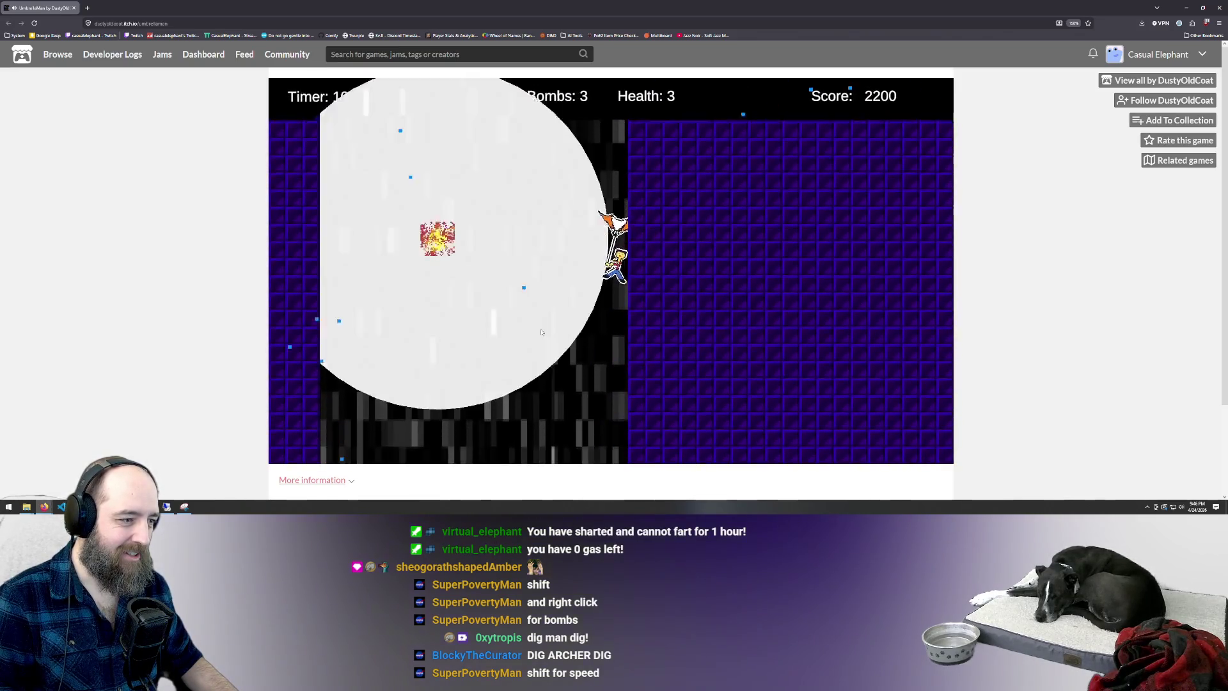
Steer onto the health pickup, shoot enemies until game over at 3200, and close the page
{"action": "key", "text": "a"}
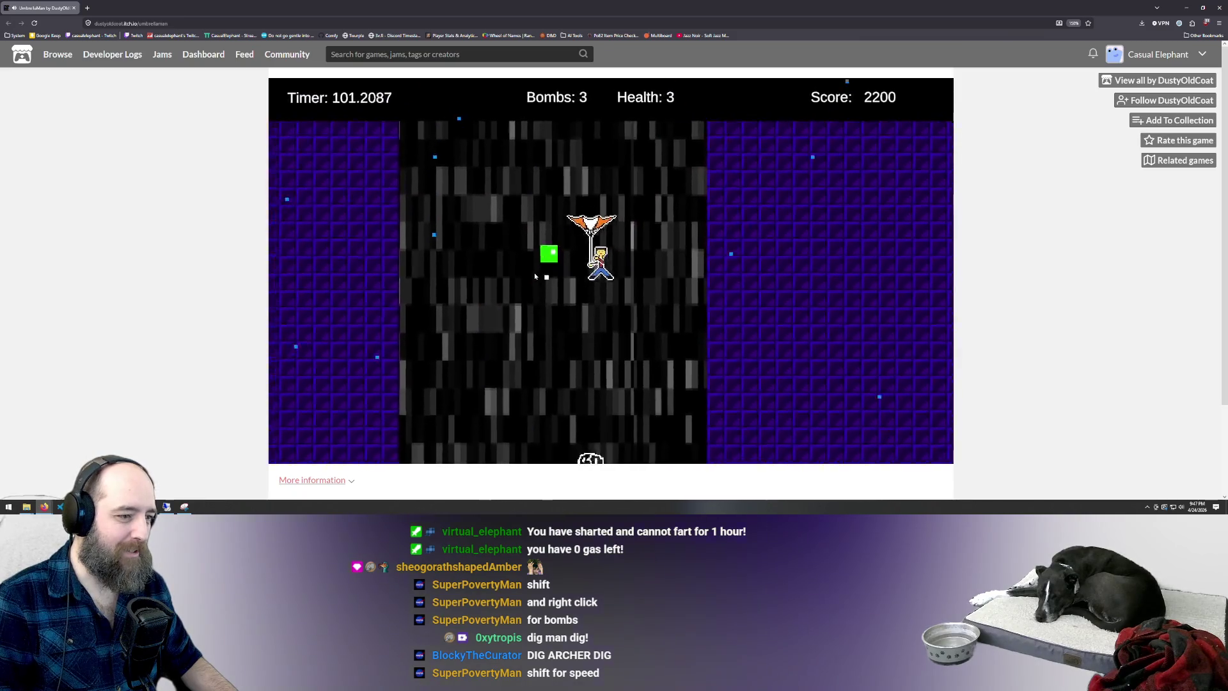
{"action": "key", "text": "d"}
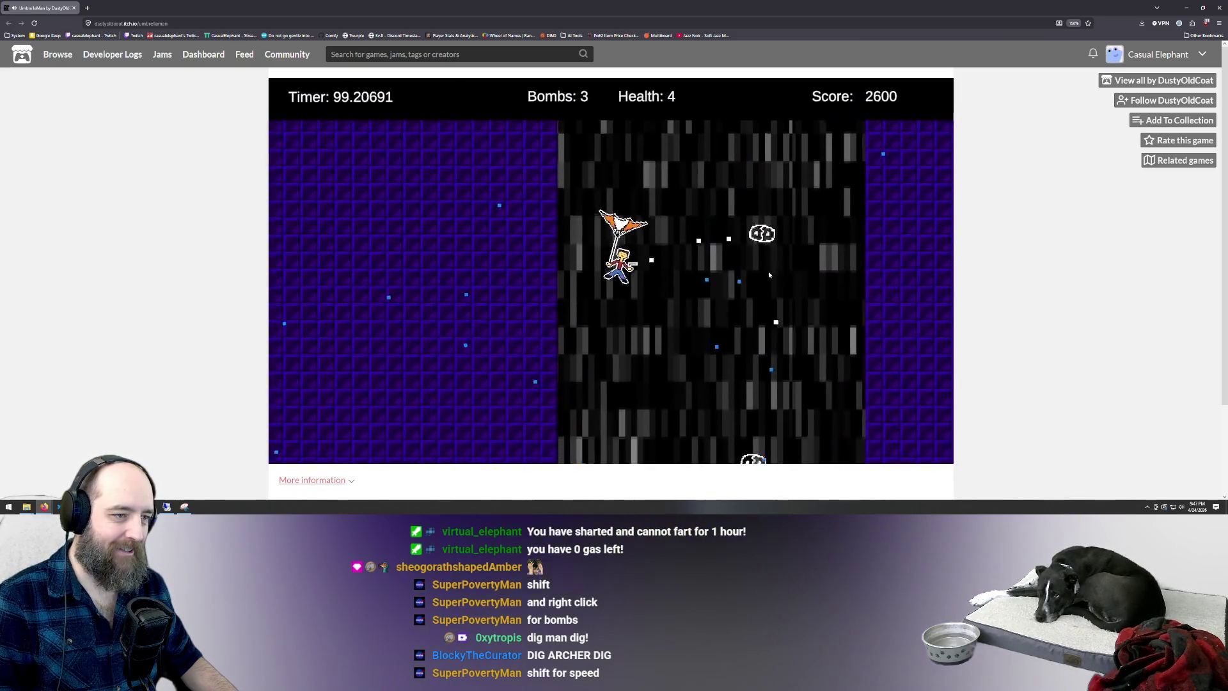
{"action": "left_click", "coordinate": [618, 369]}
{"action": "left_click", "coordinate": [618, 369]}
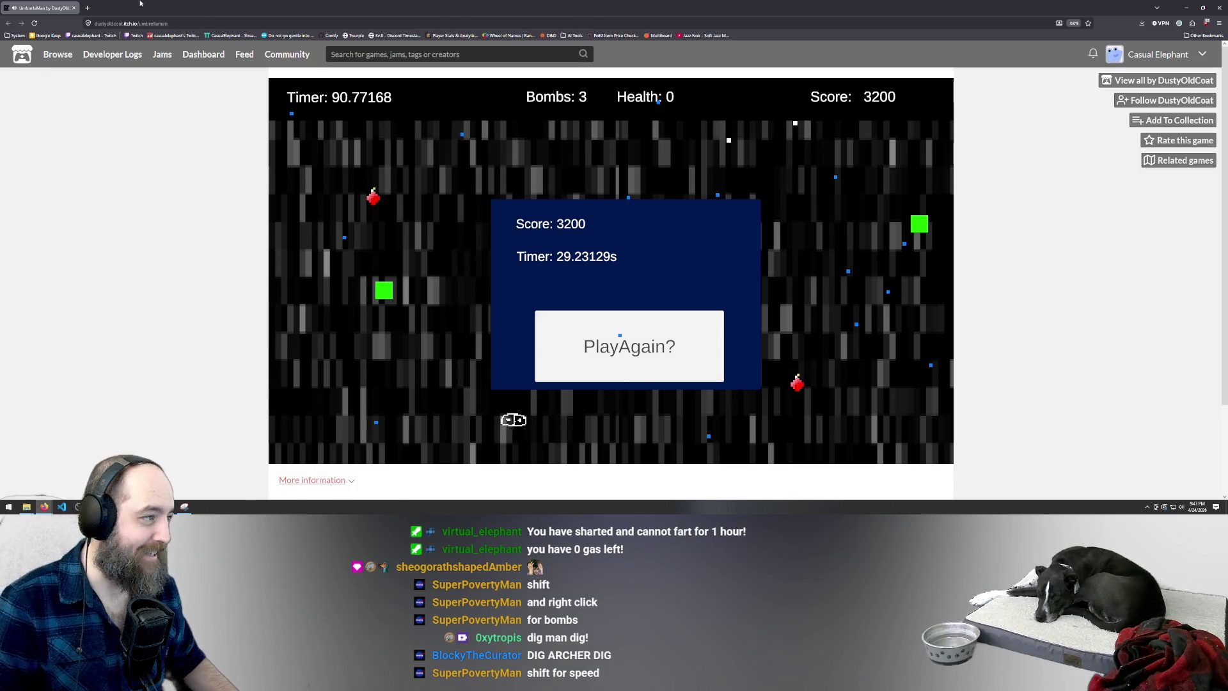
{"action": "left_click", "coordinate": [73, 9]}
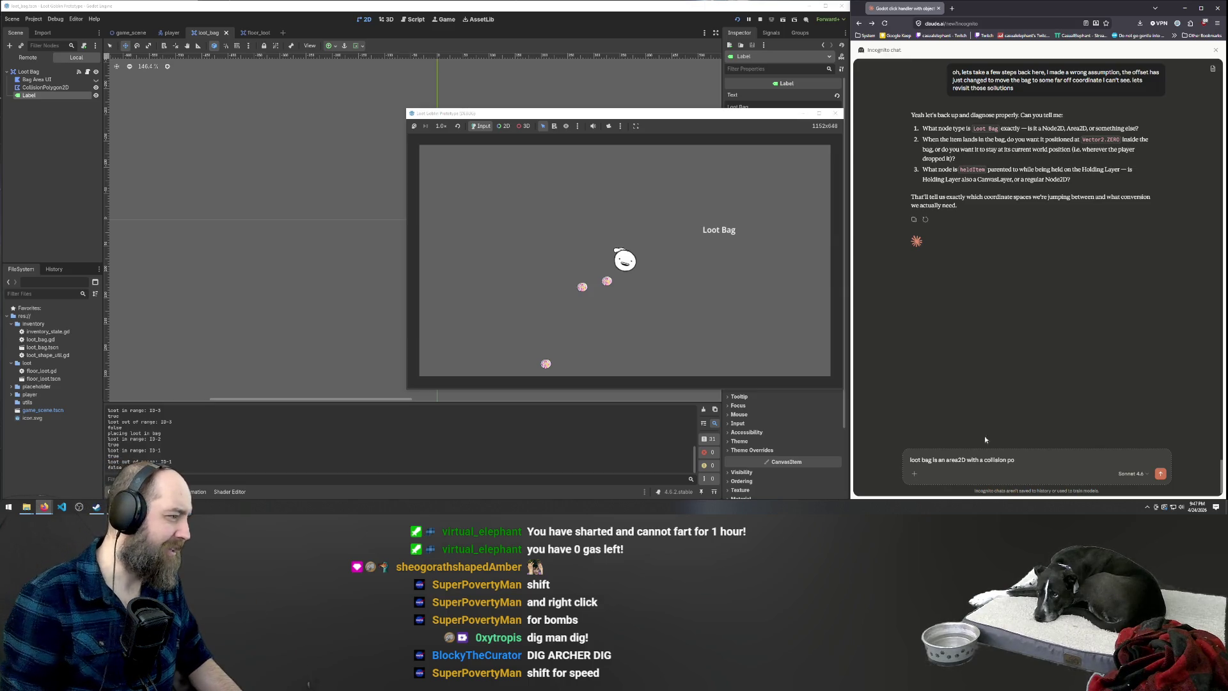
Close the running game and toggle Bag Area UI's visibility off and back on
{"action": "left_click", "coordinate": [96, 79]}
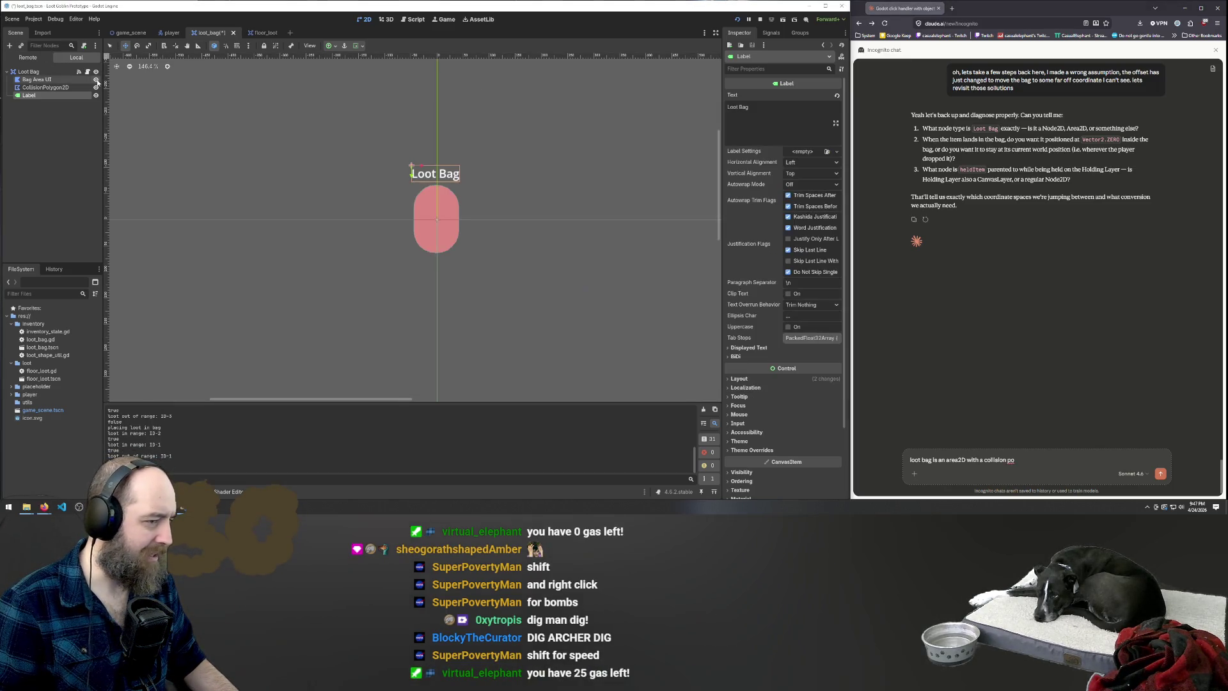
{"action": "left_click", "coordinate": [96, 79]}
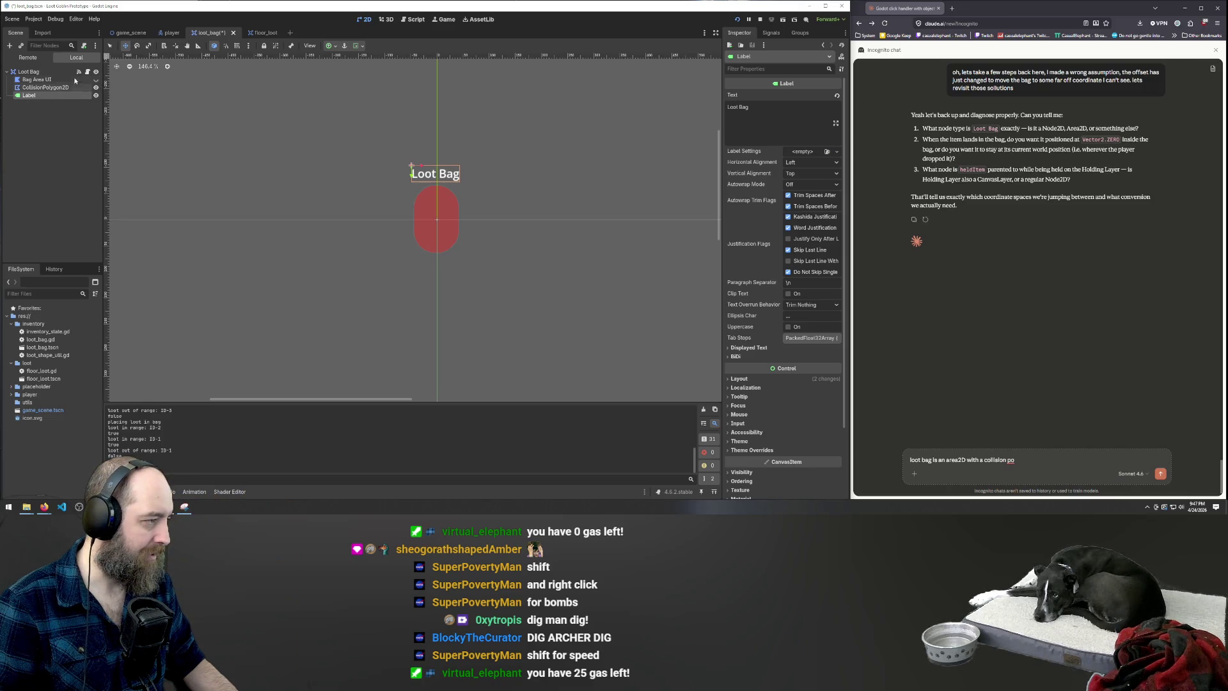
{"action": "left_click", "coordinate": [97, 79]}
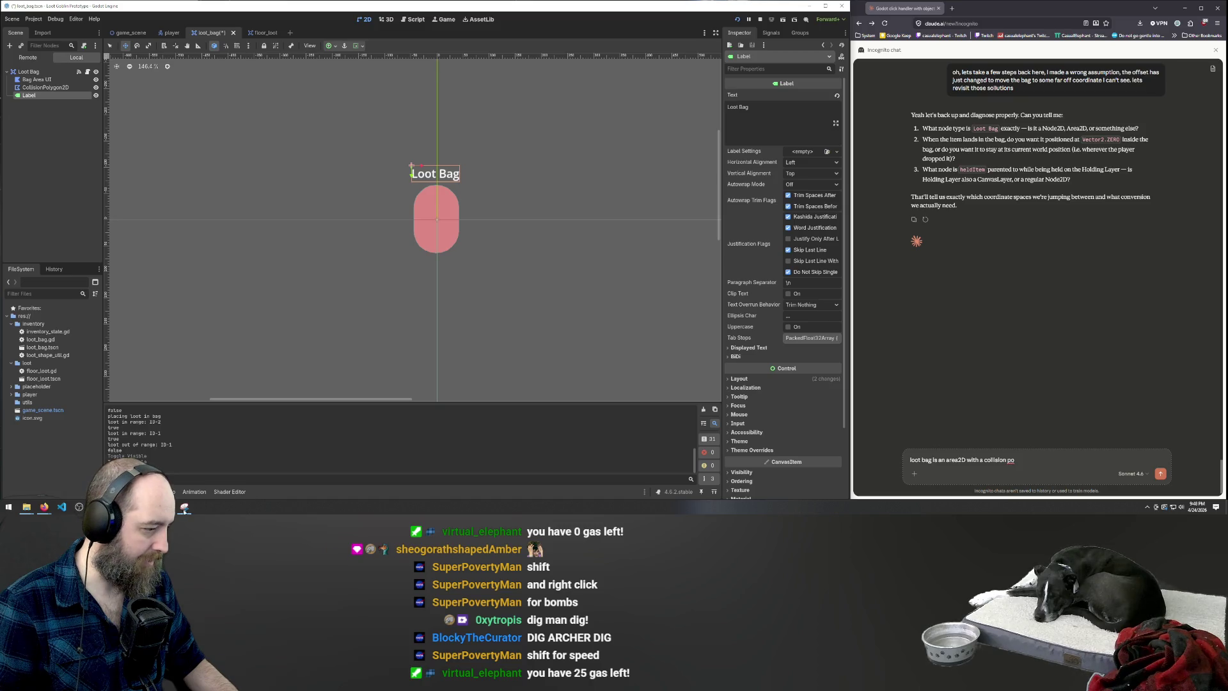
Send Claude the answer that Loot Bag is an Area2D with a collision polygon
{"action": "left_click", "coordinate": [185, 508]}
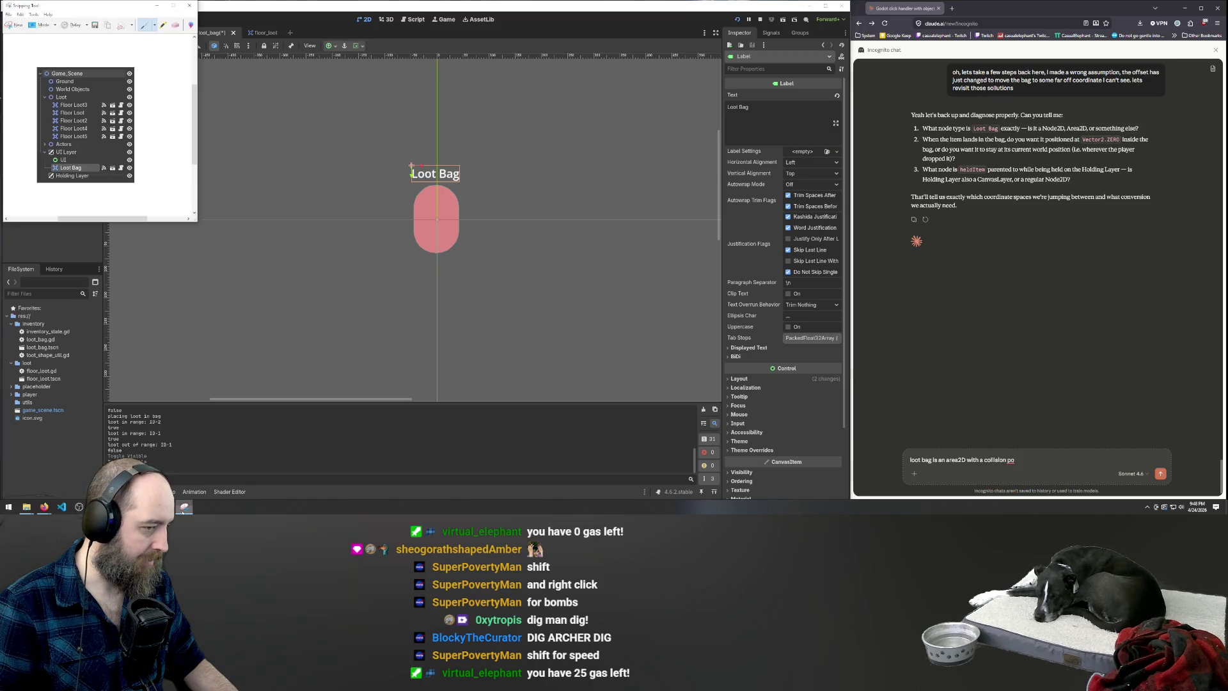
{"action": "left_click", "coordinate": [188, 510]}
{"action": "left_click", "coordinate": [1022, 459]}
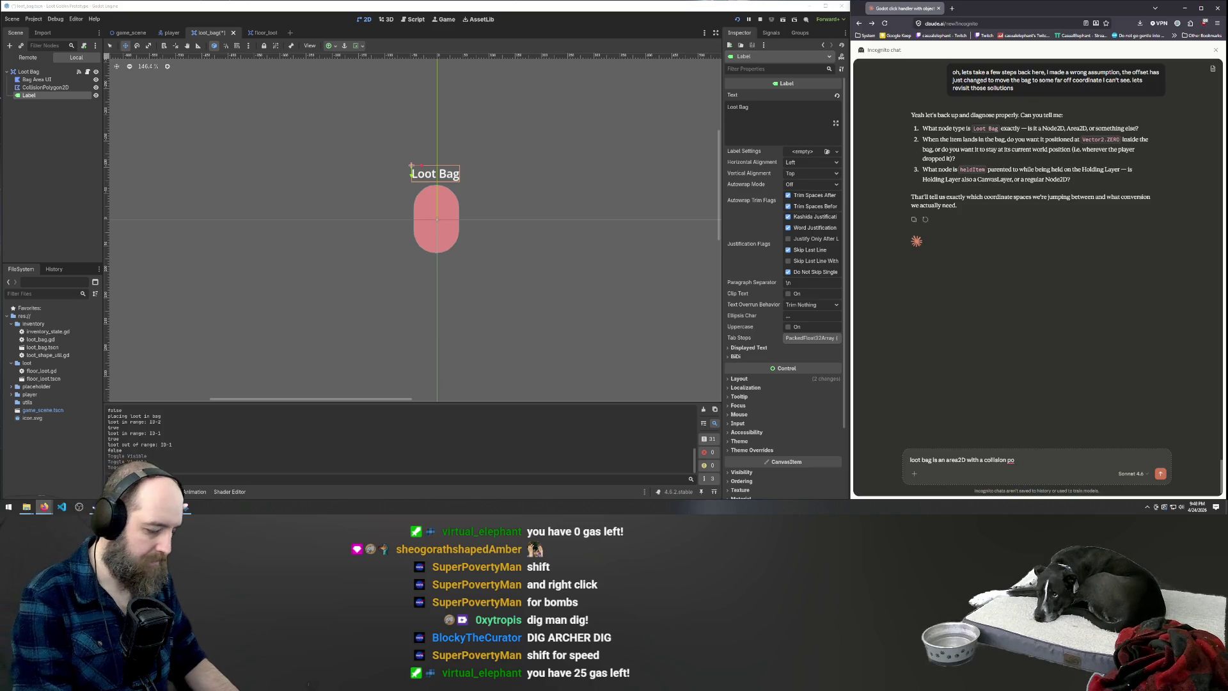
{"action": "key", "text": "Return"}
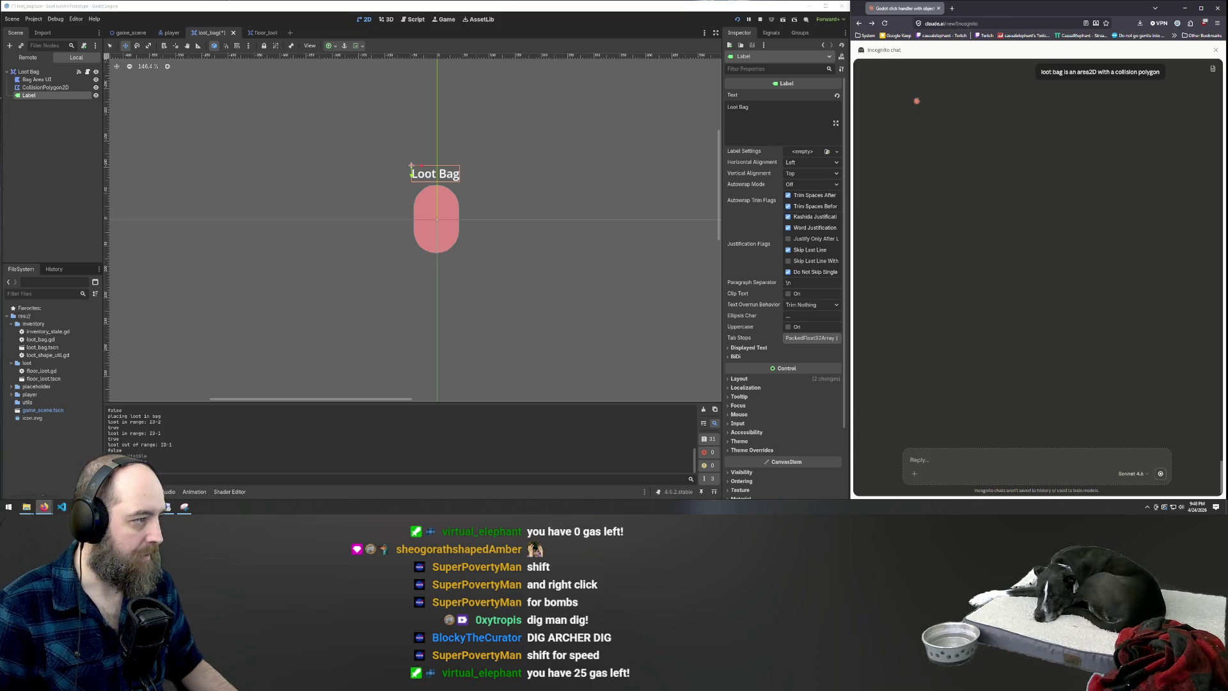
{"action": "scroll", "coordinate": [557, 133], "scroll_direction": "up", "scroll_amount": 1}
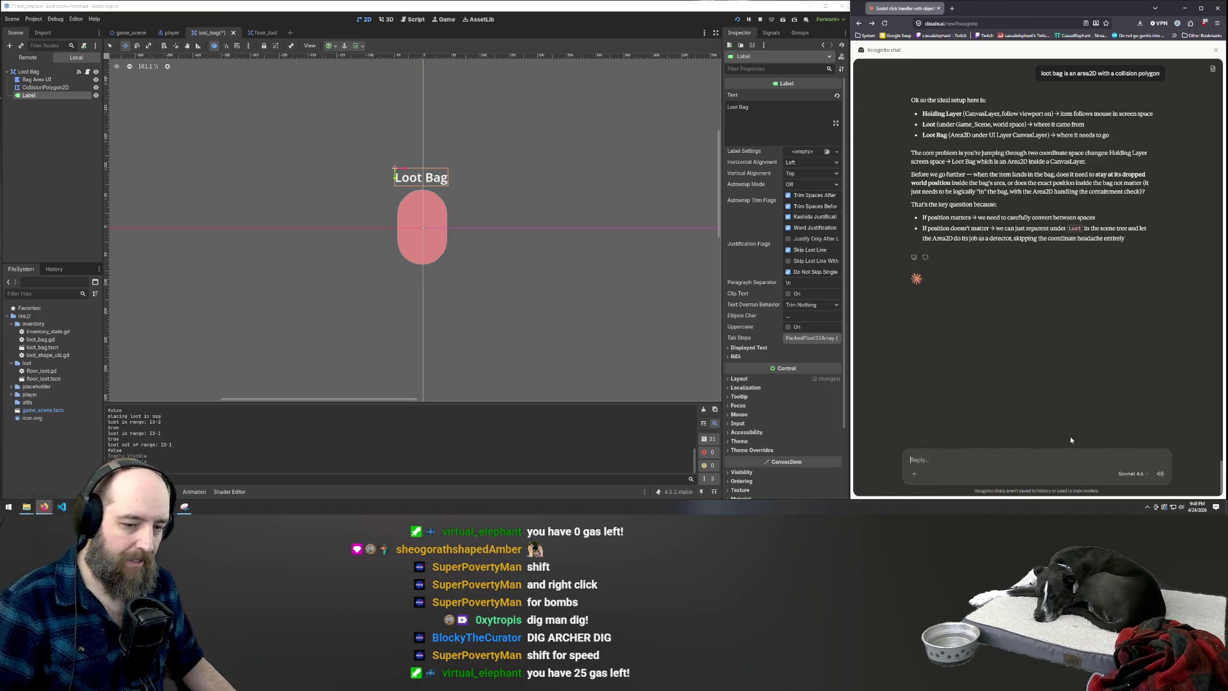
Reply to Claude: 'It needs to stay in the bag area's reference frame until picked up again'
{"action": "type", "text": "It ne"}
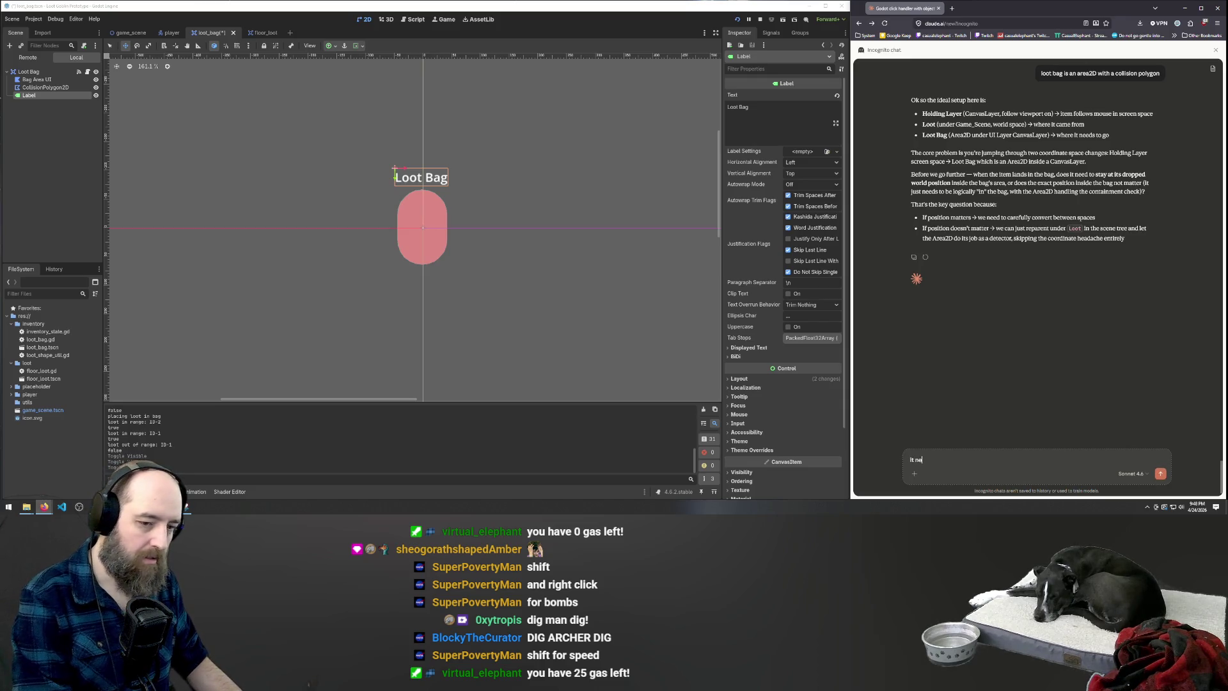
{"action": "type", "text": "eds to stay in the bag are"}
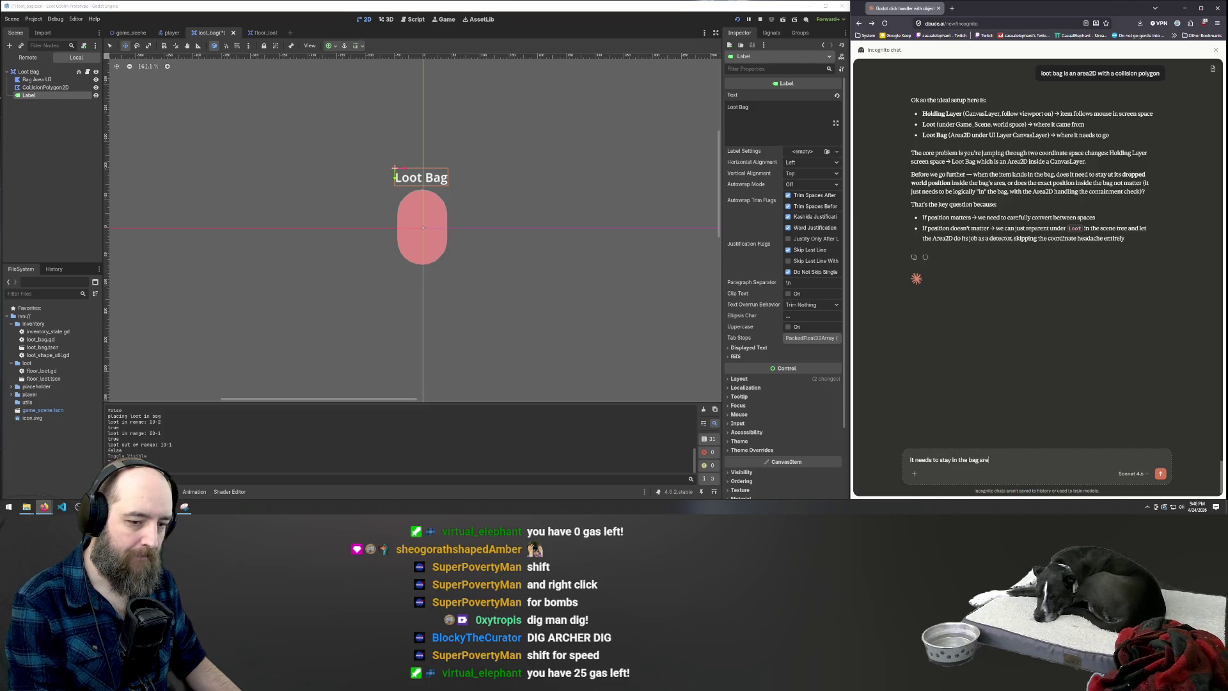
{"action": "type", "text": "a's reference frame until"}
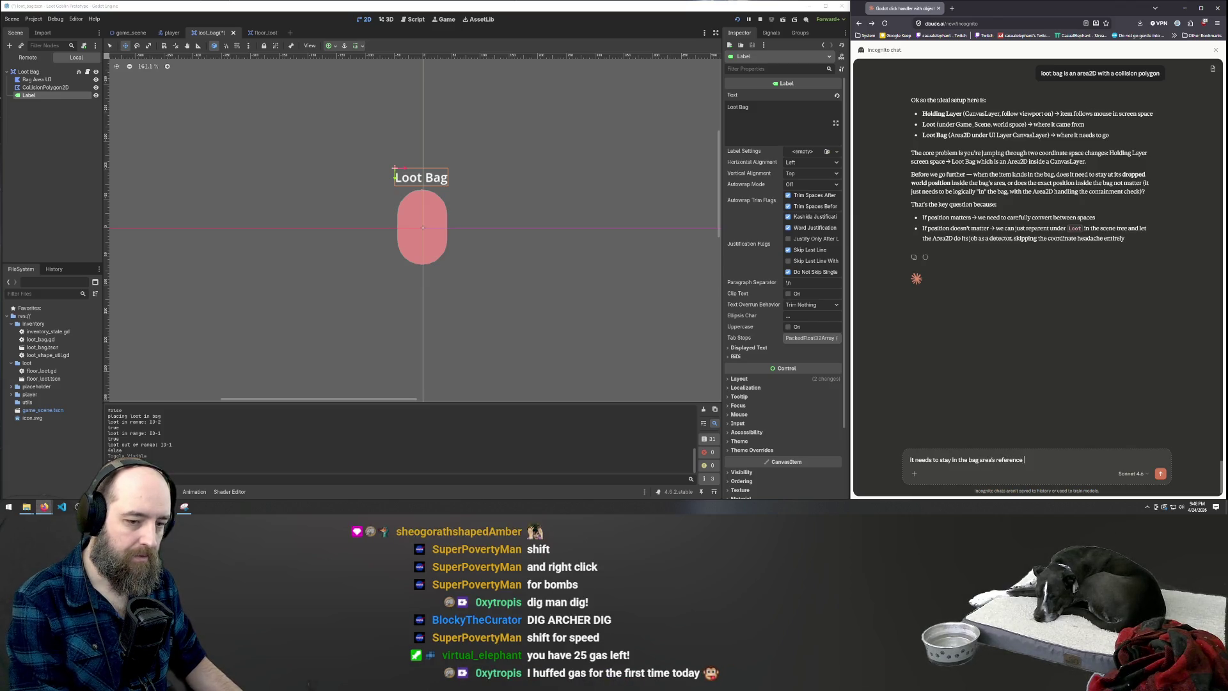
{"action": "type", "text": " pic"}
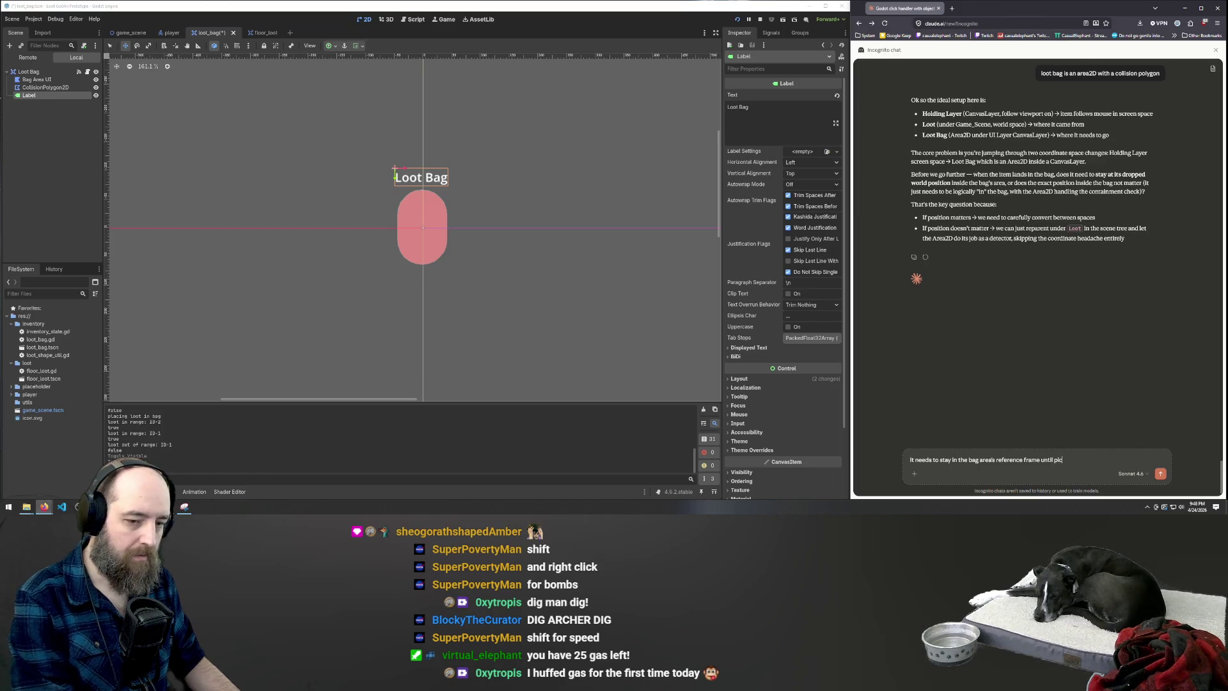
{"action": "type", "text": "ked up again"}
{"action": "key", "text": "Return"}
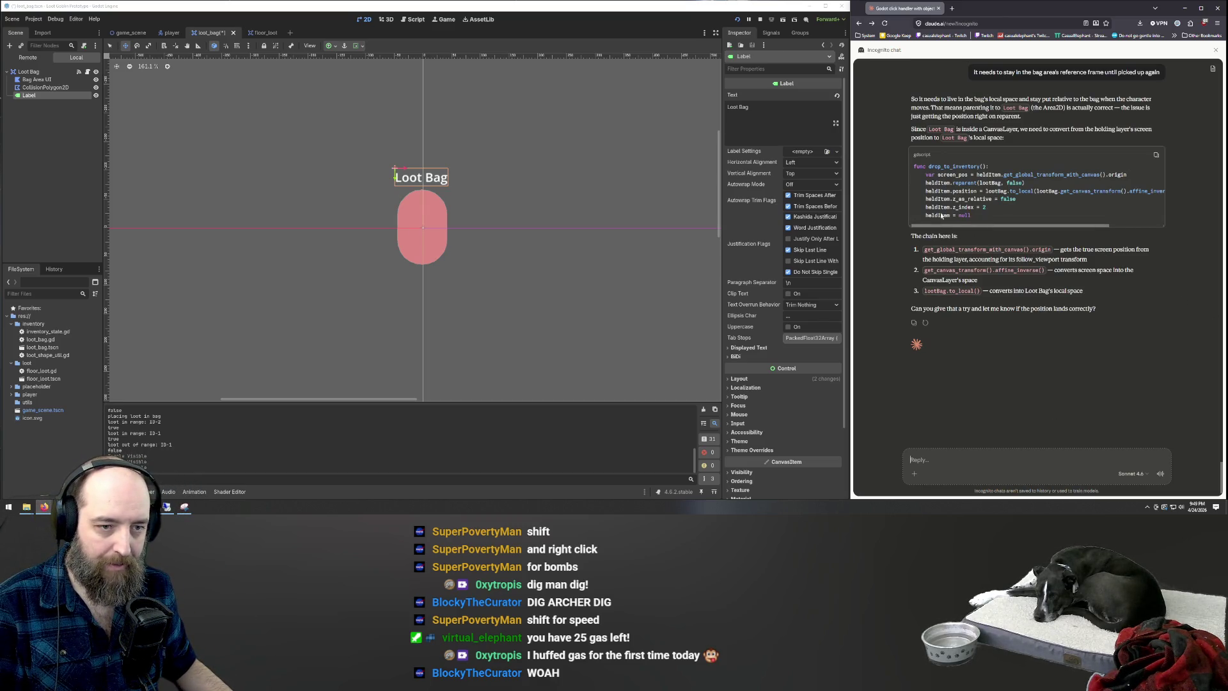
Copy Claude's drop_to_inventory code snippet and switch Godot to its Script view
{"action": "left_click_drag", "start_coordinate": [984, 224], "coordinate": [1043, 223]}
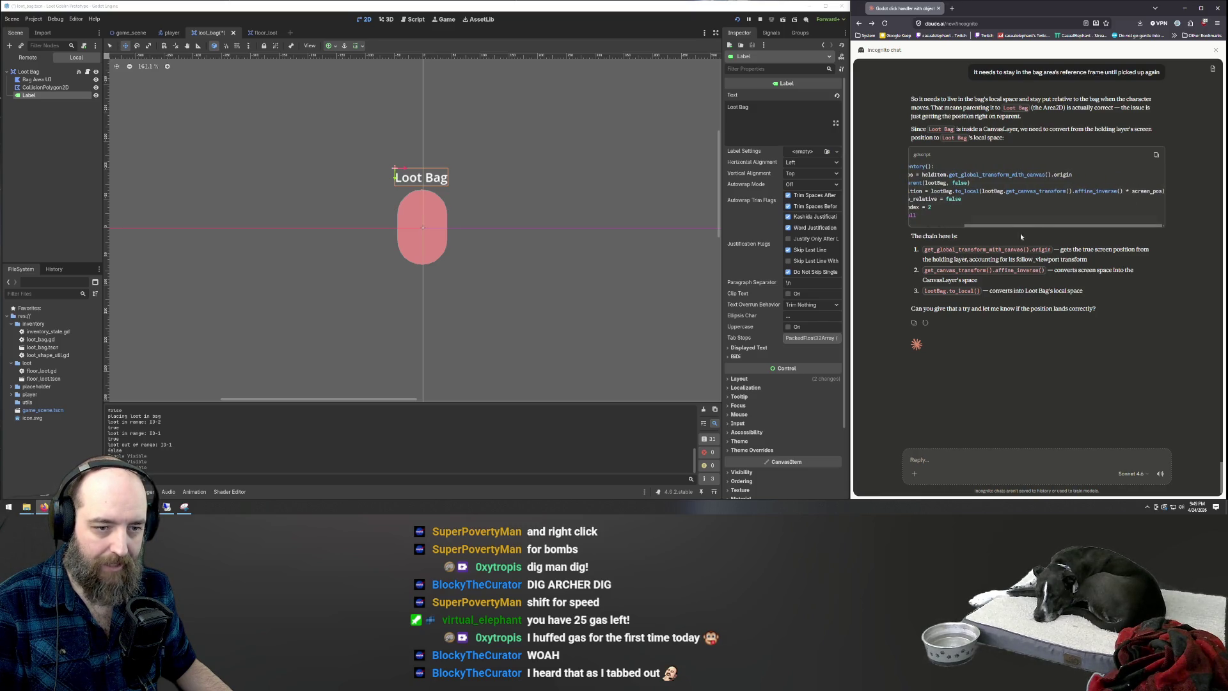
{"action": "triple_click", "coordinate": [1019, 232]}
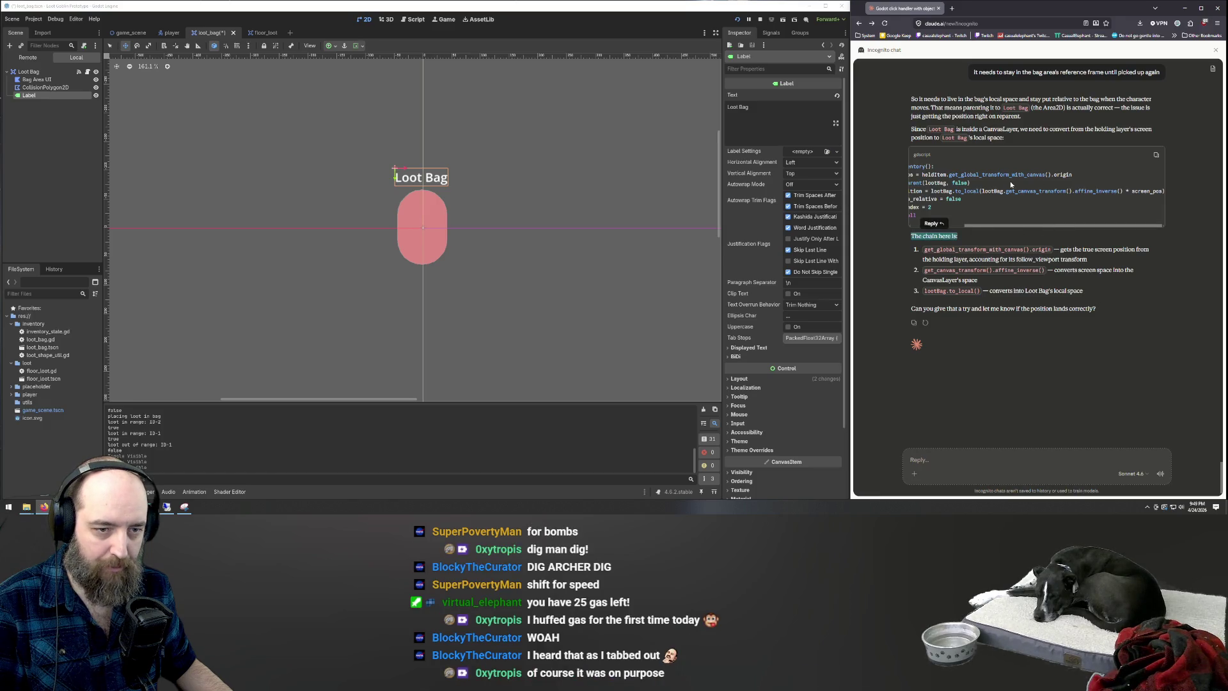
{"action": "left_click", "coordinate": [984, 191]}
{"action": "left_click_drag", "start_coordinate": [932, 190], "coordinate": [1168, 193]}
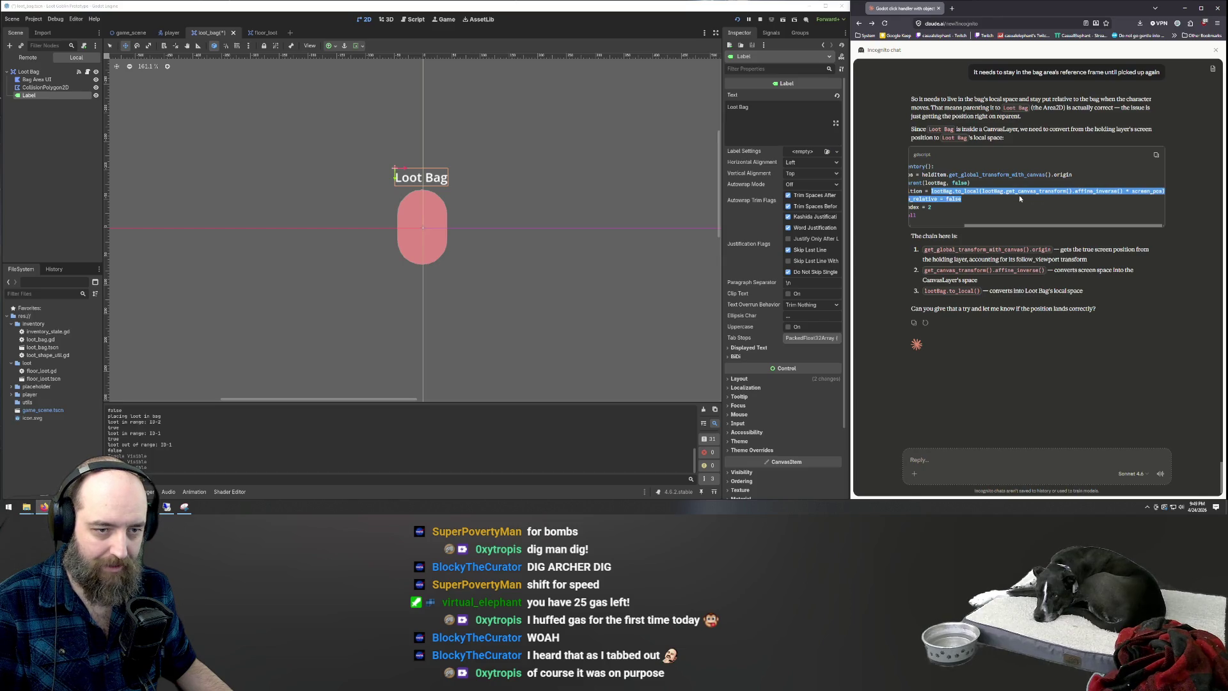
{"action": "left_click", "coordinate": [1085, 189]}
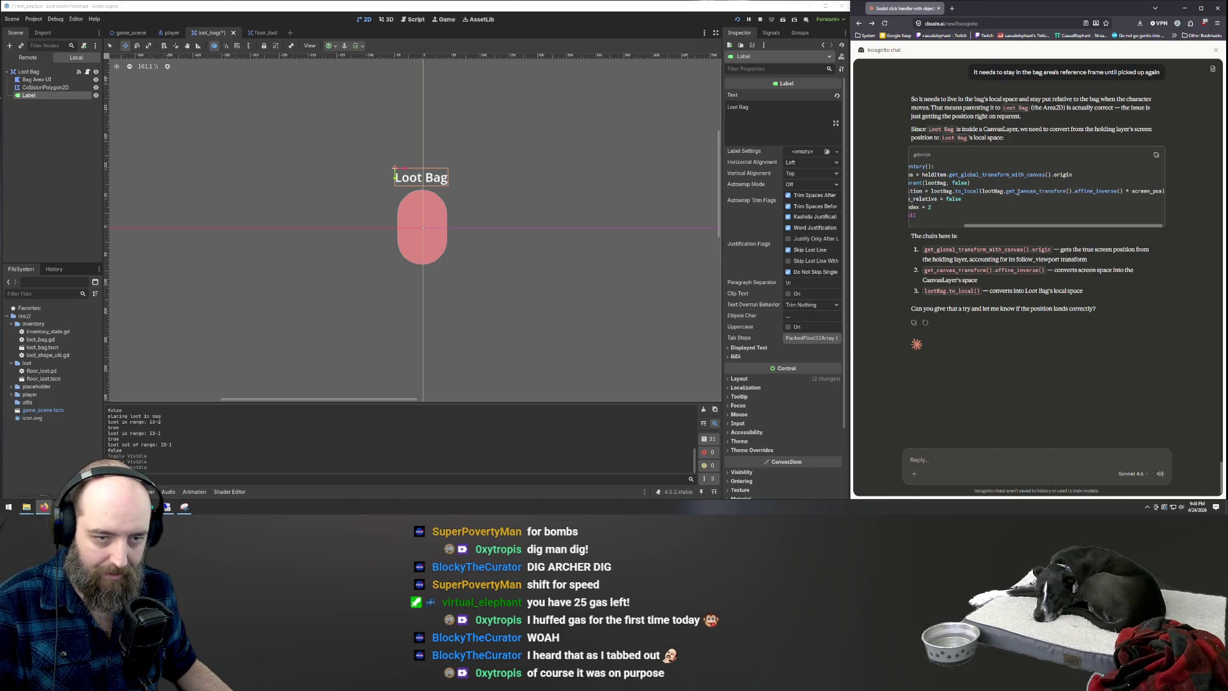
{"action": "left_click_drag", "start_coordinate": [1049, 226], "coordinate": [995, 224]}
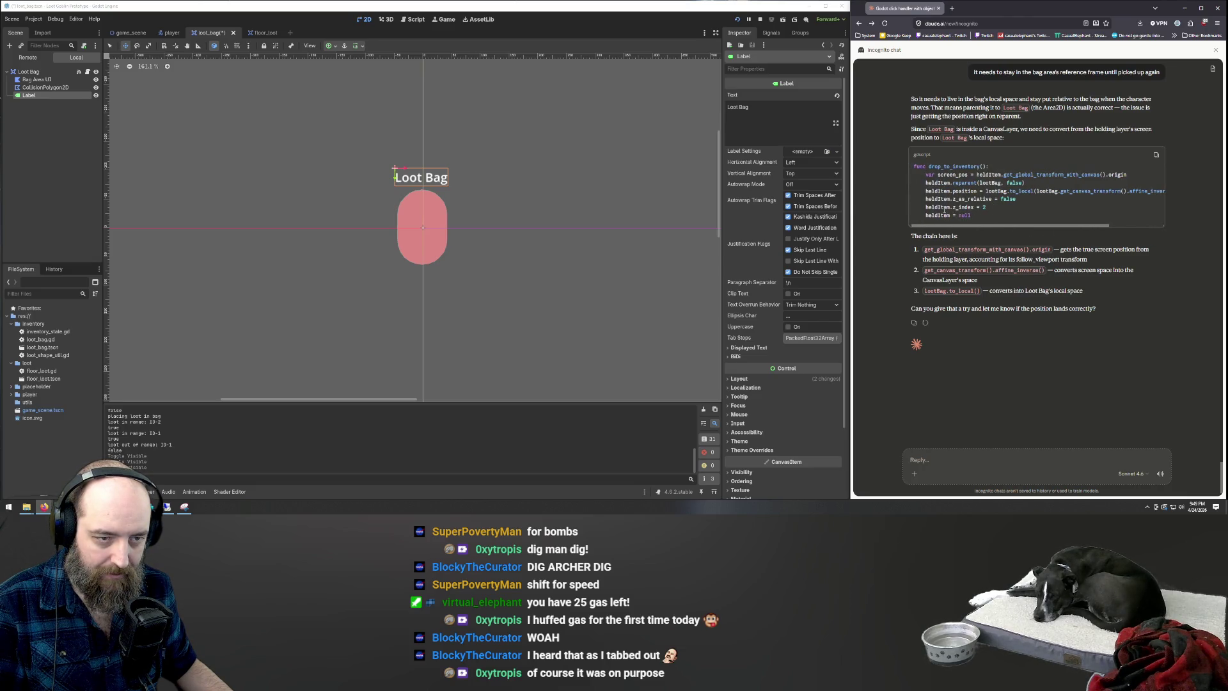
{"action": "left_click", "coordinate": [1158, 155]}
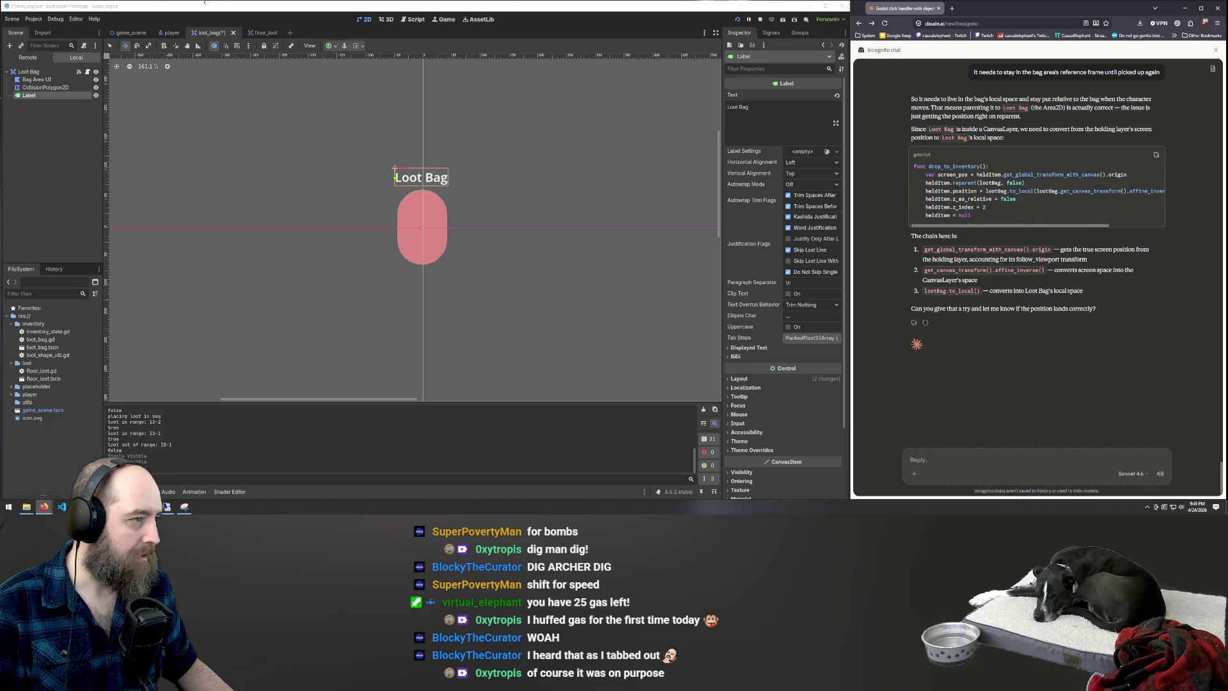
{"action": "left_click", "coordinate": [413, 20]}
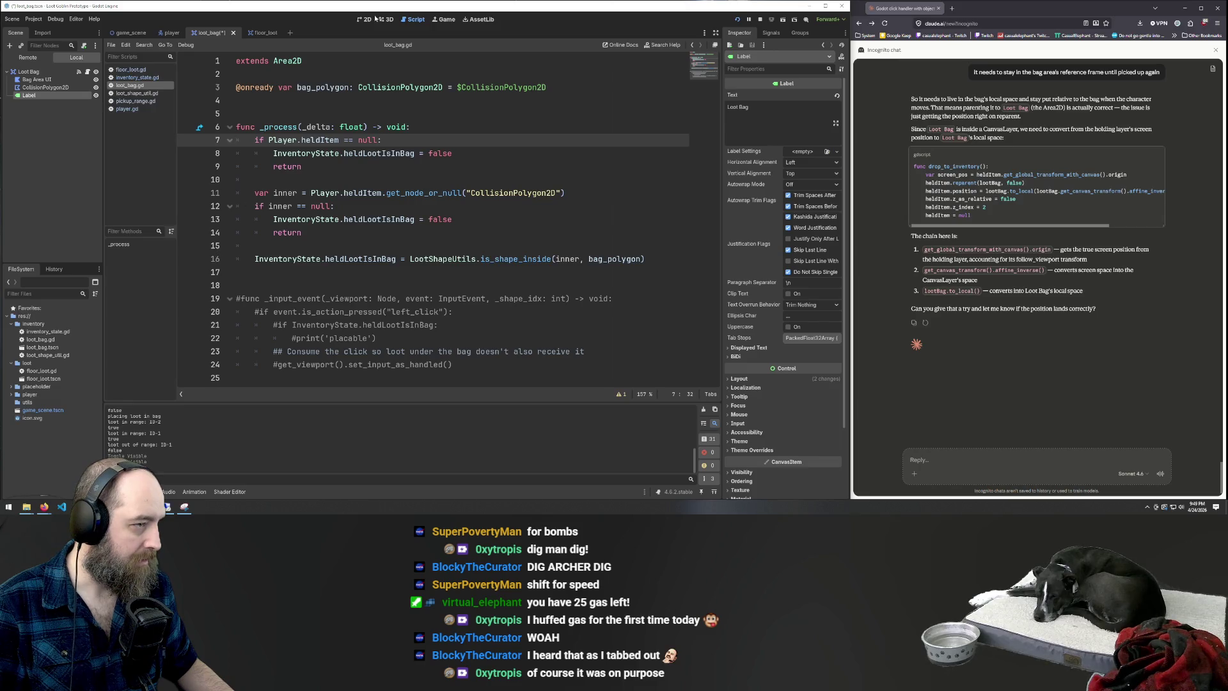
Open the Player scene, review floor_loot.gd's drop logic, and return to loot_bag.gd
{"action": "left_click", "coordinate": [168, 33]}
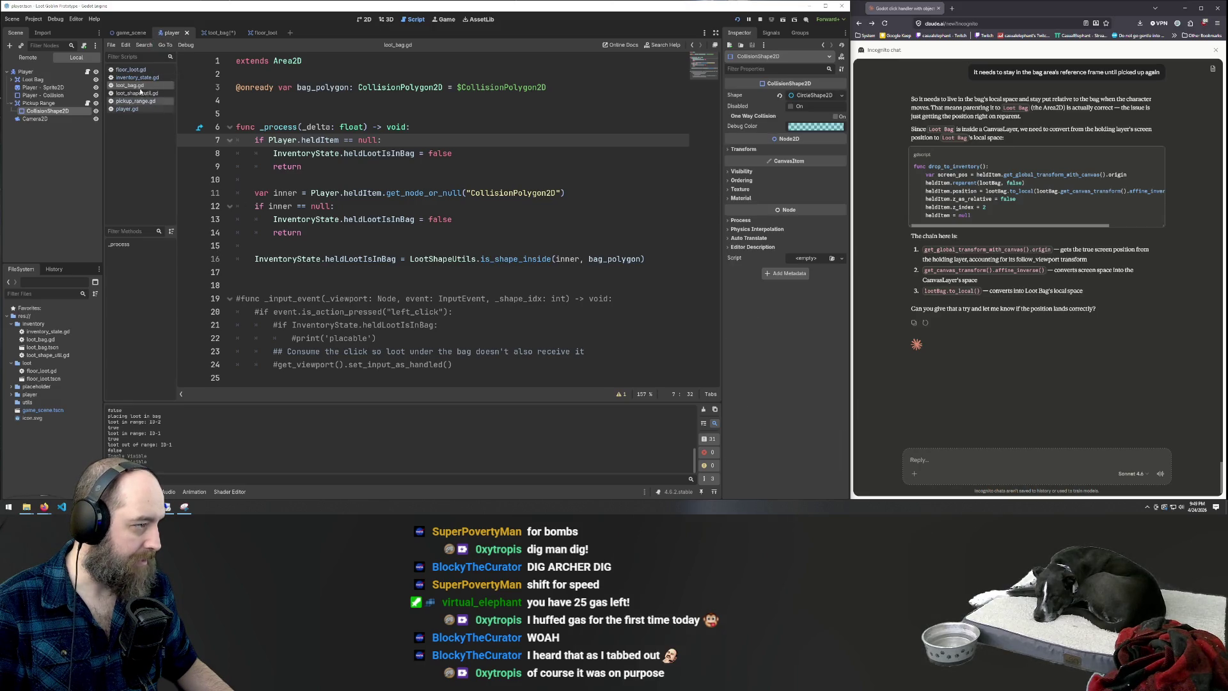
{"action": "left_click", "coordinate": [128, 71]}
{"action": "scroll", "coordinate": [325, 190], "scroll_direction": "down", "scroll_amount": 1}
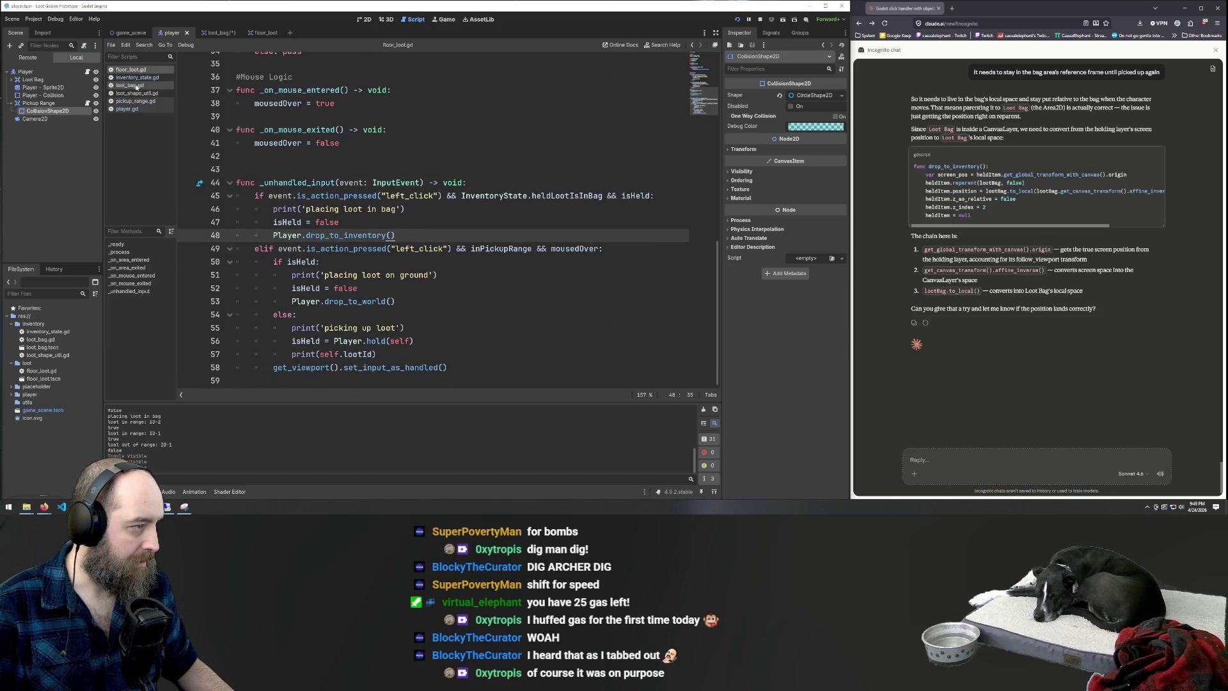
{"action": "left_click", "coordinate": [137, 87]}
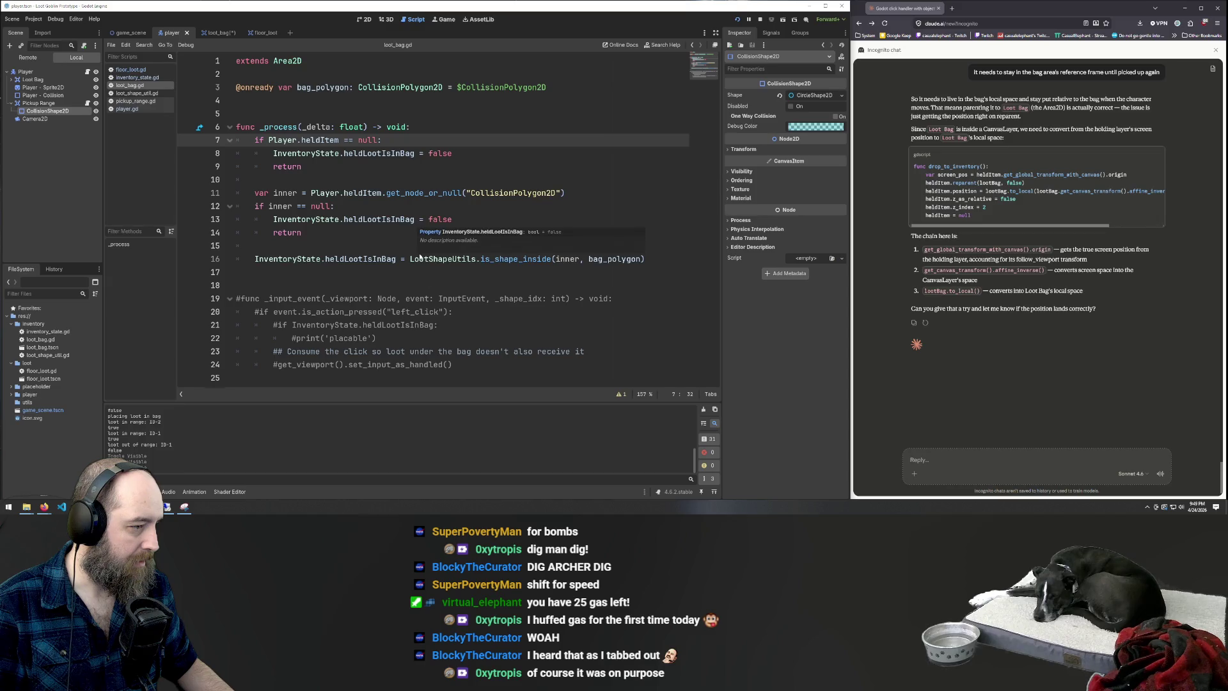
Keep loot_bag.gd's _input_event block (lines 19–24) commented out, save it, and open player.gd
{"action": "left_click", "coordinate": [414, 380]}
{"action": "key", "text": "shift+Up"}
{"action": "key", "text": "shift+Up"}
{"action": "key", "text": "shift+Up"}
{"action": "key", "text": "ctrl+k"}
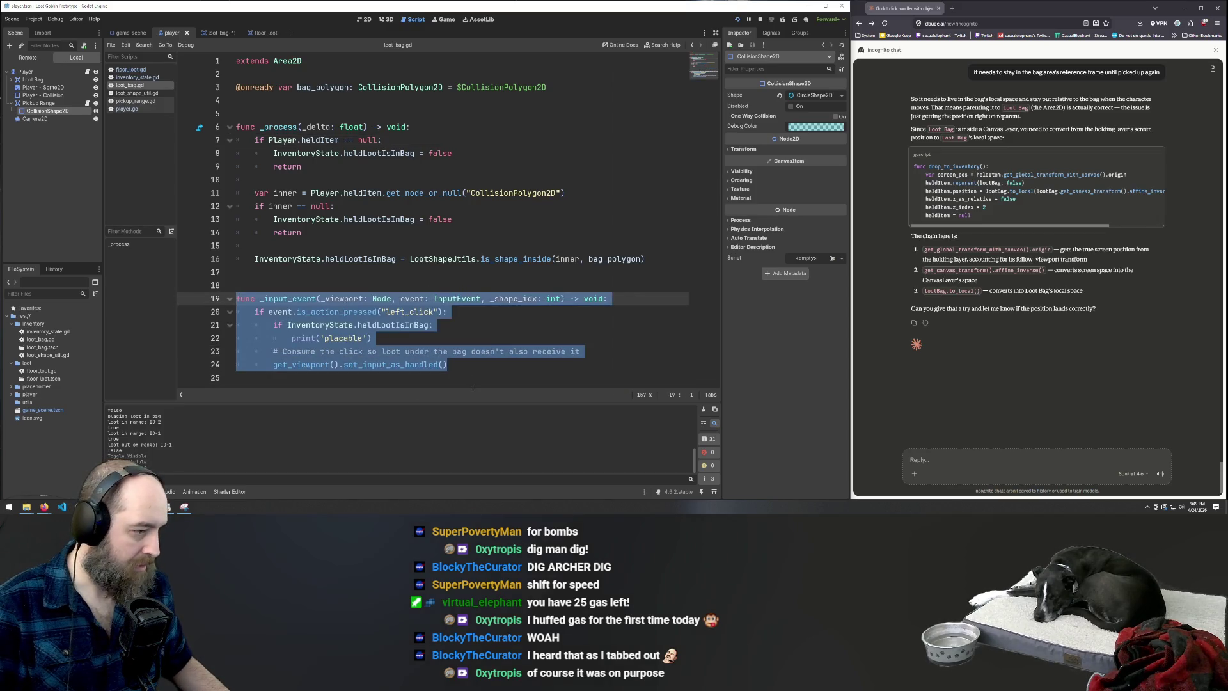
{"action": "key", "text": "ctrl+k"}
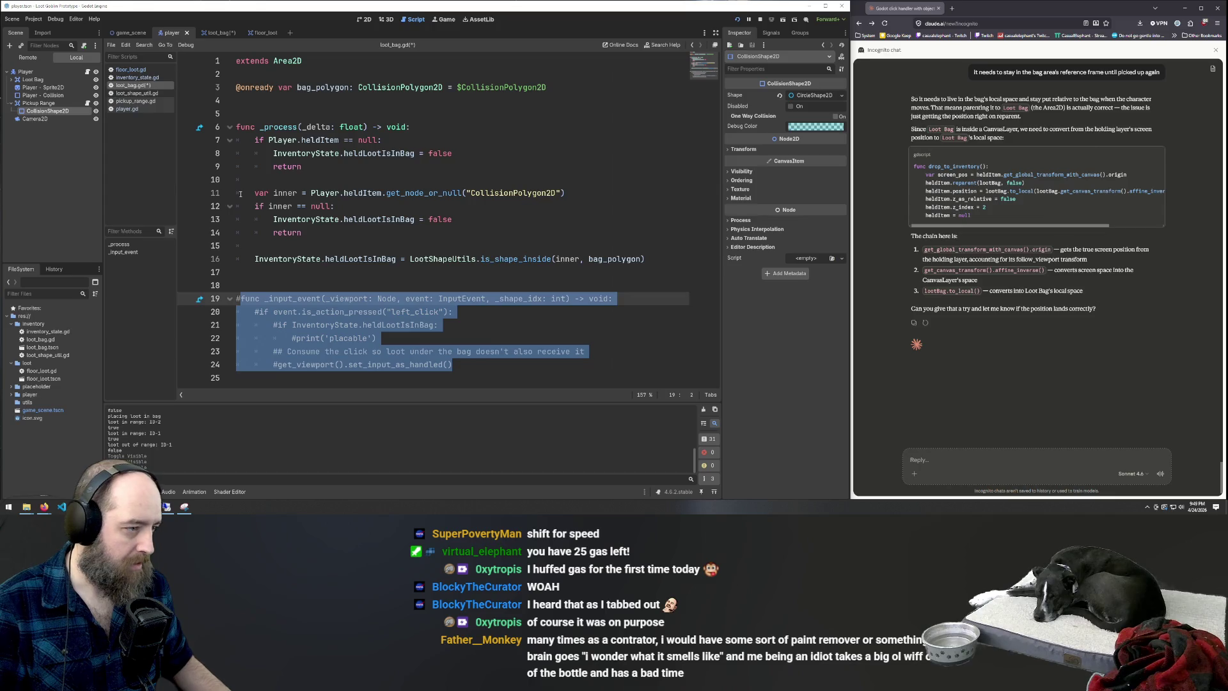
{"action": "key", "text": "ctrl+s"}
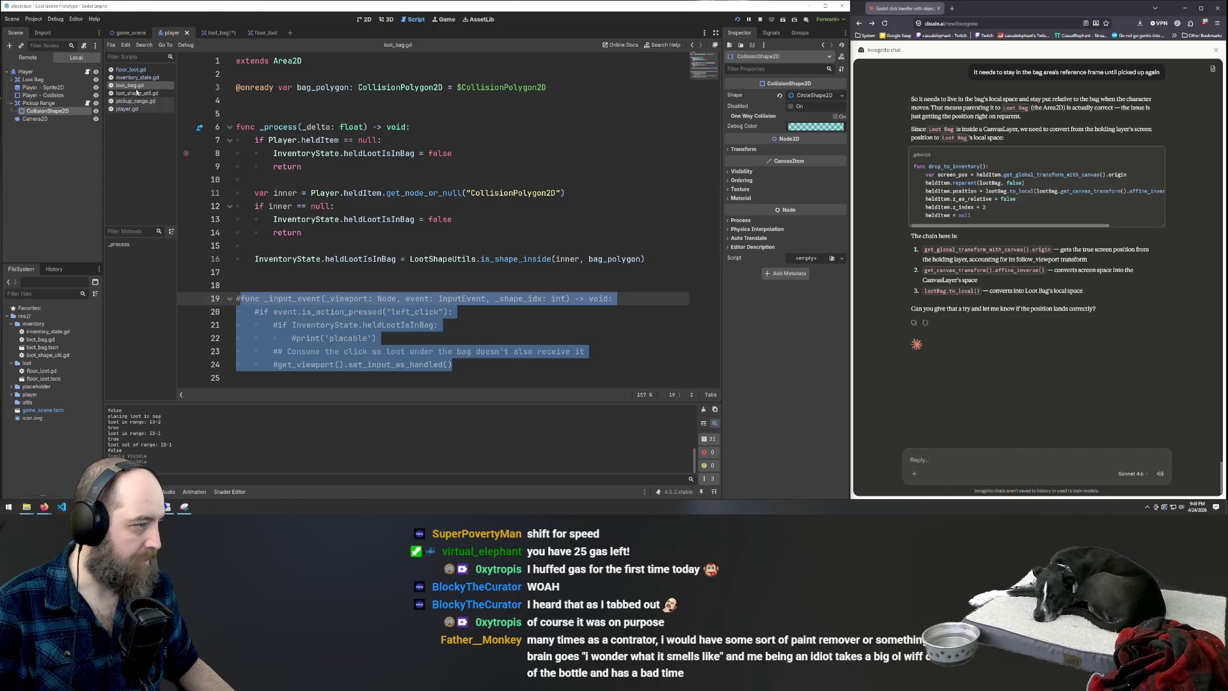
{"action": "left_click", "coordinate": [126, 109]}
{"action": "scroll", "coordinate": [402, 301], "scroll_direction": "down", "scroll_amount": 5}
Replace drop_to_inventory's lines 31–34 in player.gd with Claude's pasted conversion code
{"action": "left_click_drag", "start_coordinate": [376, 243], "coordinate": [246, 192]}
{"action": "key", "text": "ctrl+v"}
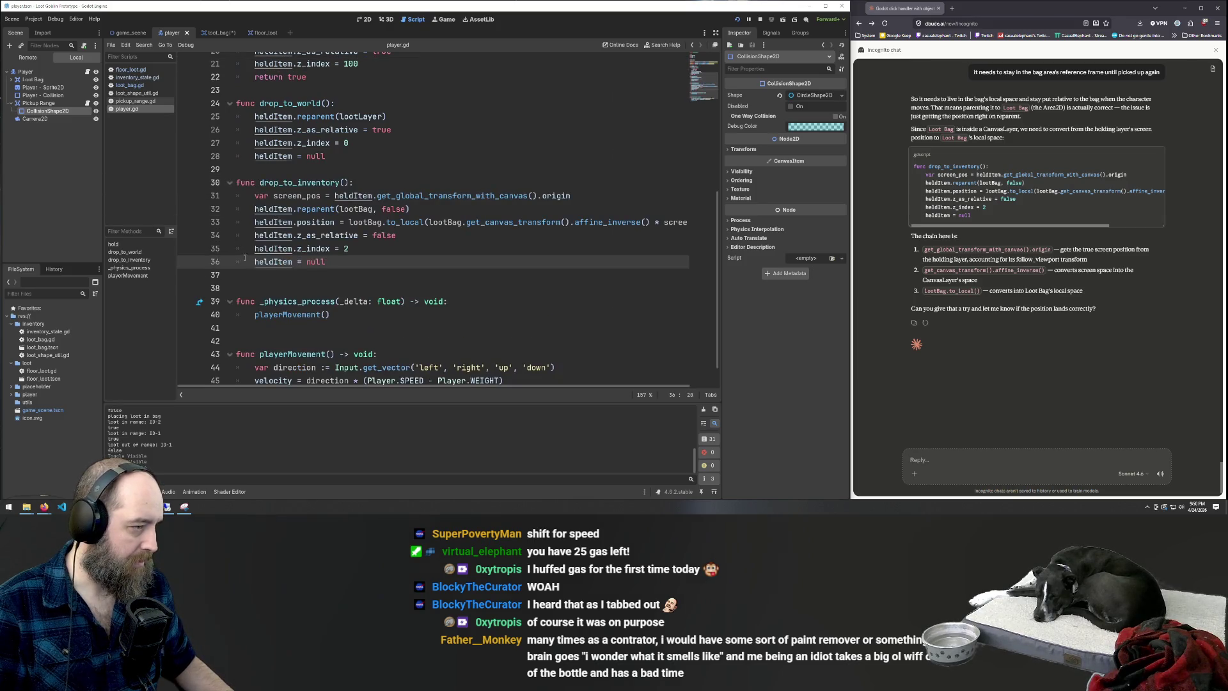
{"action": "left_click", "coordinate": [406, 209]}
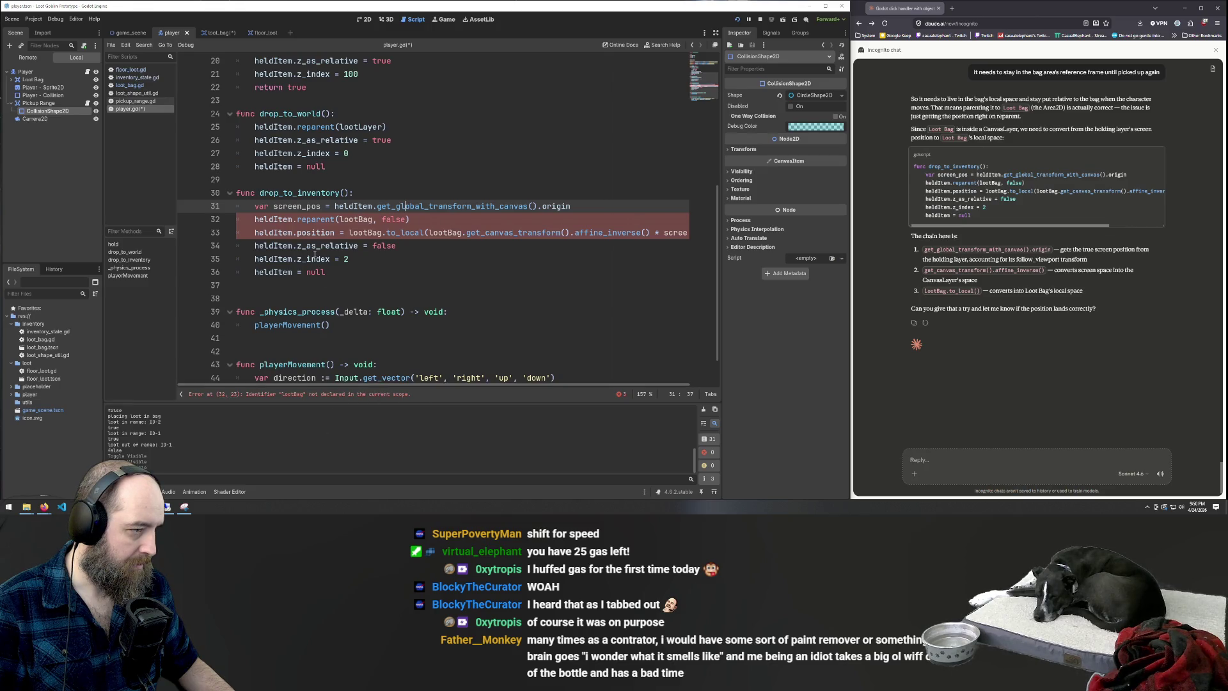
{"action": "left_click", "coordinate": [387, 171]}
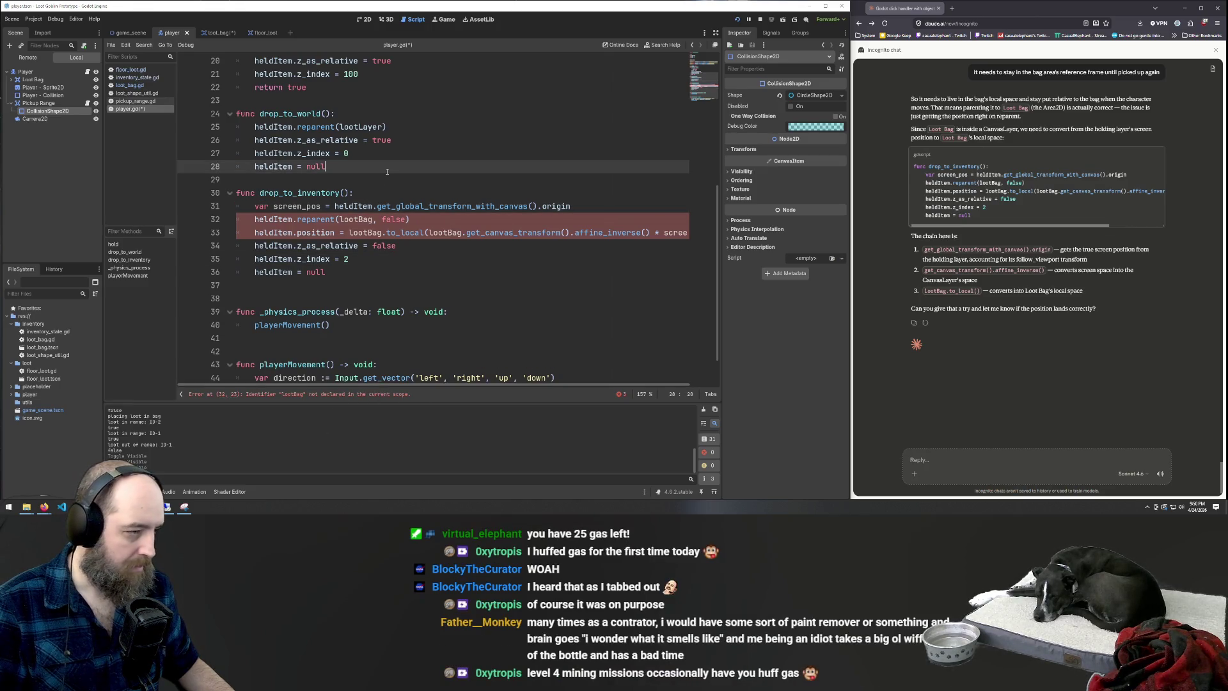
{"action": "scroll", "coordinate": [367, 215], "scroll_direction": "up", "scroll_amount": 3}
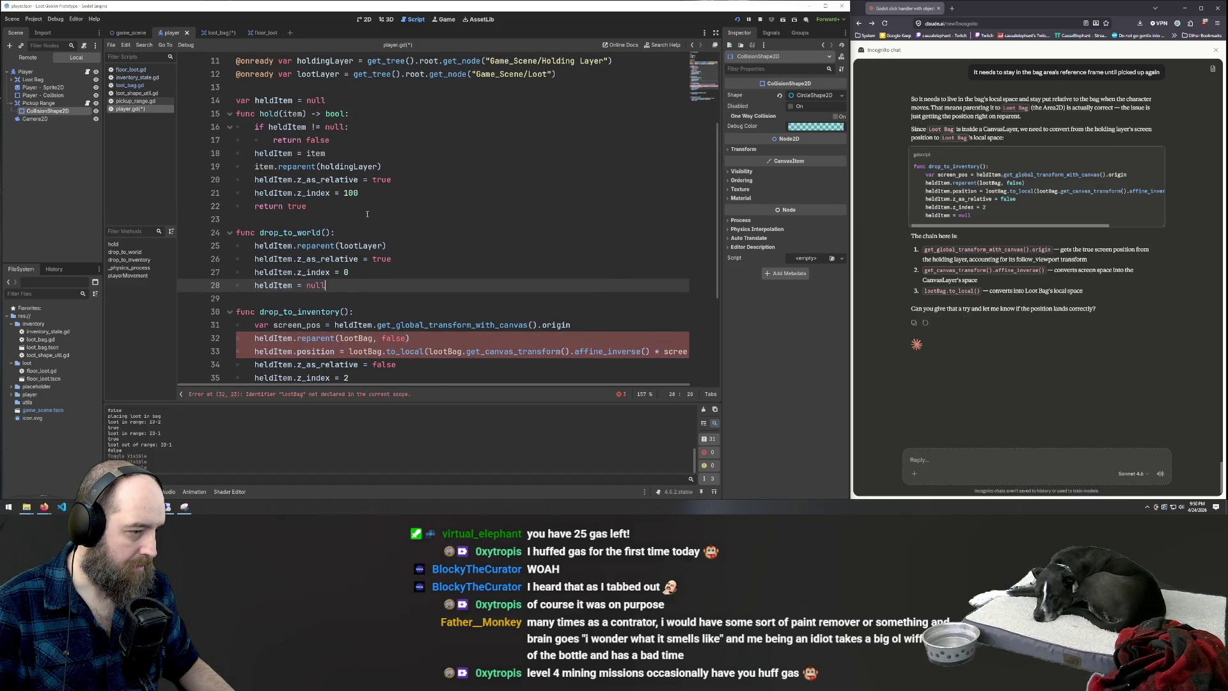
{"action": "scroll", "coordinate": [367, 214], "scroll_direction": "up", "scroll_amount": 3}
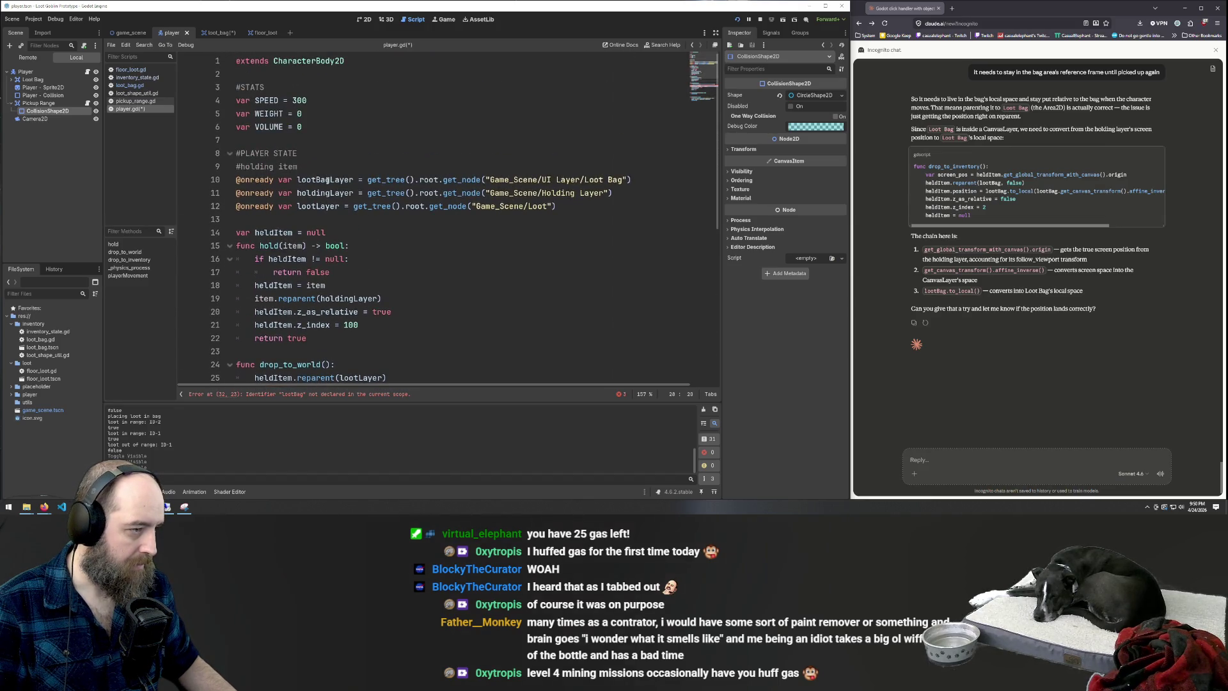
Change the three lootBag references on lines 32–33 to lootBagLayer and save player.gd
{"action": "double_click", "coordinate": [325, 180]}
{"action": "key", "text": "ctrl+c"}
{"action": "scroll", "coordinate": [377, 273], "scroll_direction": "down", "scroll_amount": 7}
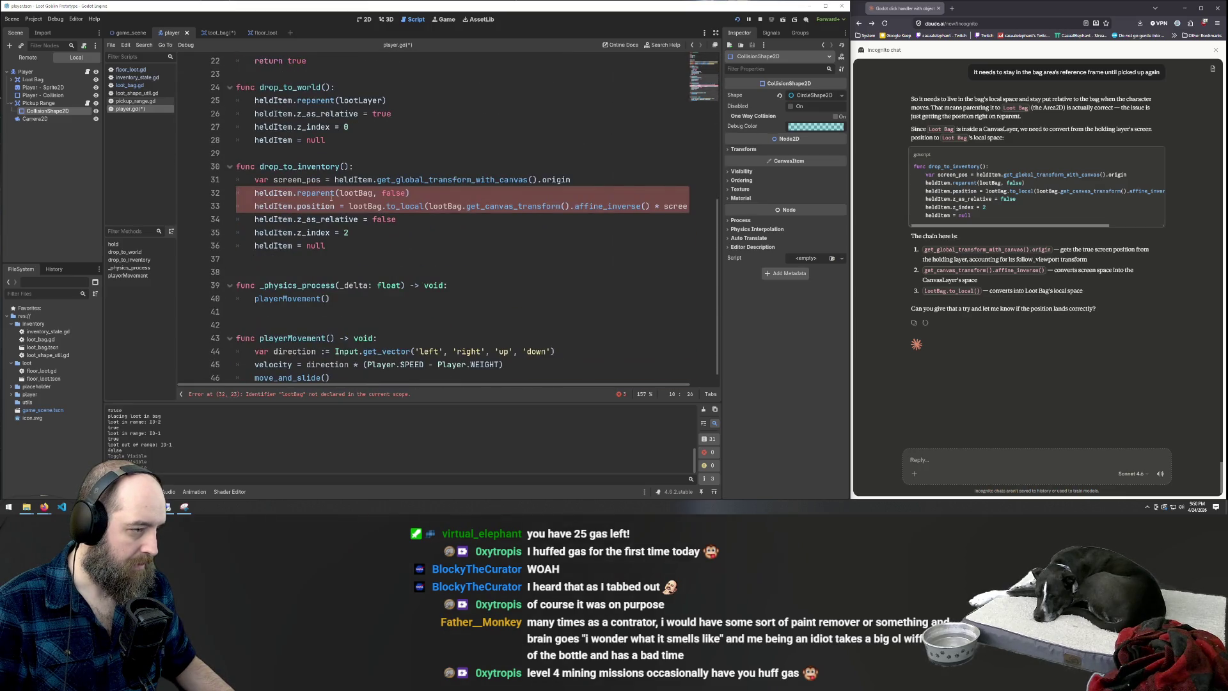
{"action": "double_click", "coordinate": [356, 193]}
{"action": "key", "text": "ctrl+v"}
{"action": "double_click", "coordinate": [365, 206]}
{"action": "key", "text": "ctrl+v"}
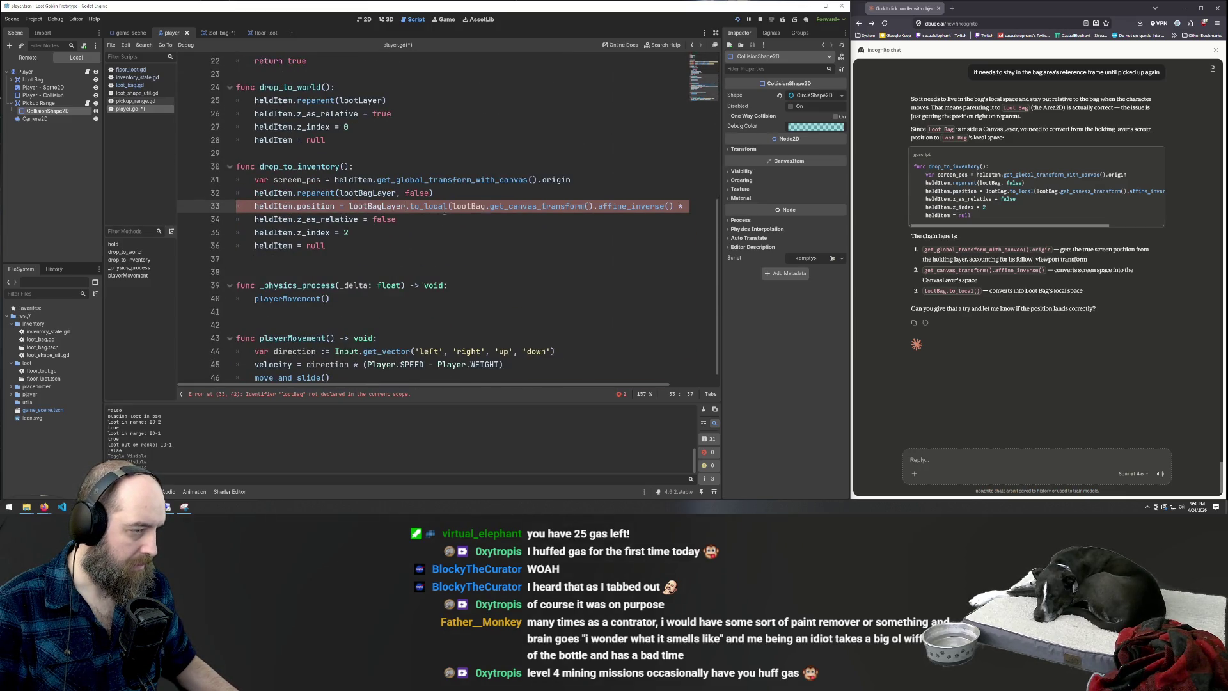
{"action": "double_click", "coordinate": [468, 206]}
{"action": "key", "text": "ctrl+v"}
{"action": "left_click", "coordinate": [499, 286]}
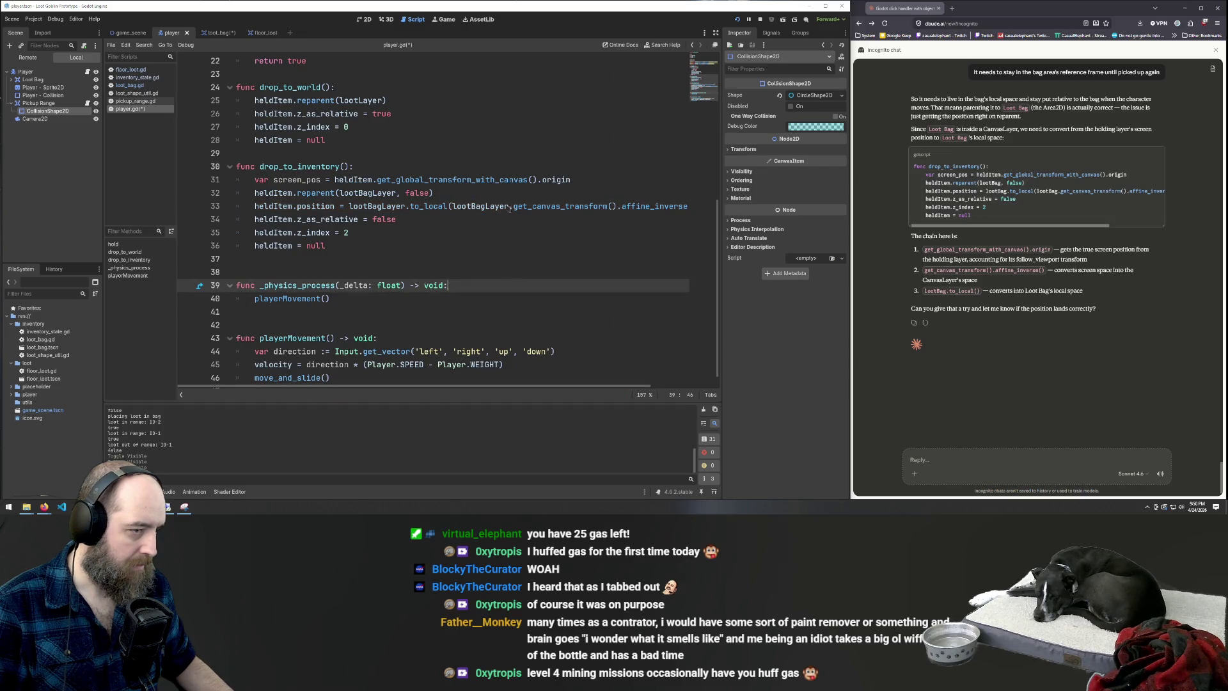
{"action": "left_click", "coordinate": [516, 180]}
{"action": "key", "text": "ctrl+s"}
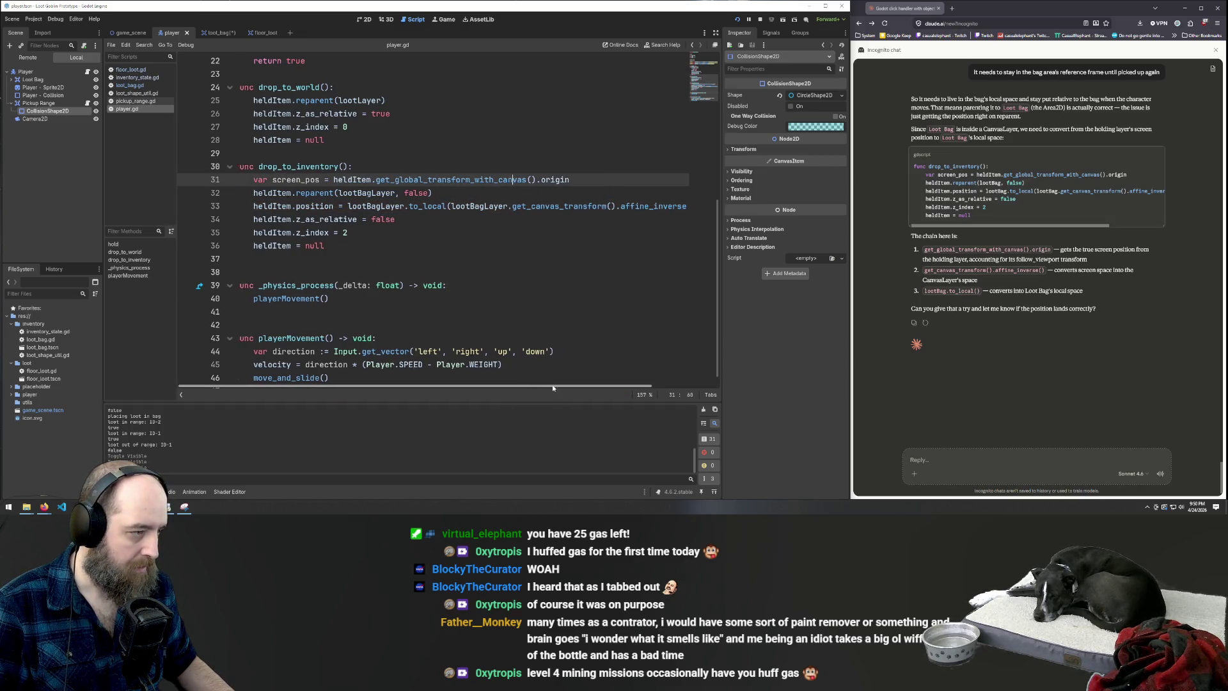
Run the project with F5 and drop the first two loot items into the Loot Bag
{"action": "left_click", "coordinate": [465, 258]}
{"action": "key", "text": "F5"}
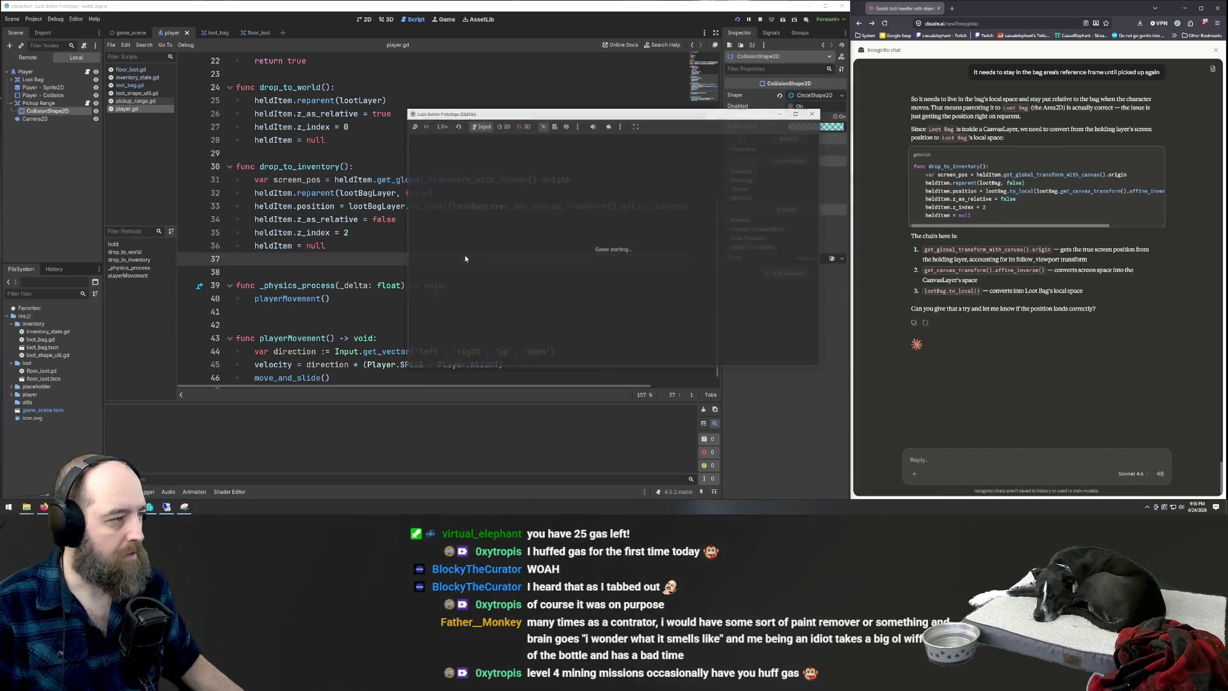
{"action": "left_click", "coordinate": [710, 261]}
{"action": "left_click", "coordinate": [710, 261]}
{"action": "key", "text": "d"}
{"action": "key", "text": "a"}
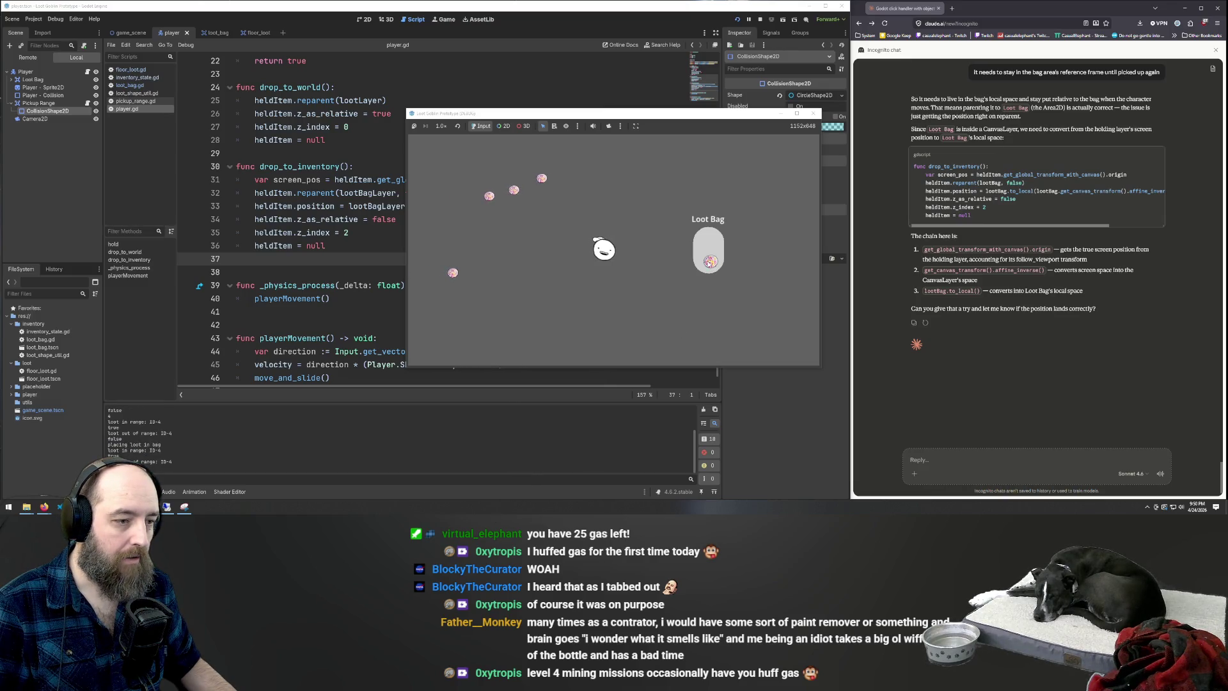
{"action": "key", "text": "w"}
{"action": "left_click", "coordinate": [604, 218]}
{"action": "left_click", "coordinate": [710, 242]}
Pick up two more floor loot items and place each in the Loot Bag
{"action": "key", "text": "w"}
{"action": "key", "text": "a"}
{"action": "left_click", "coordinate": [615, 259]}
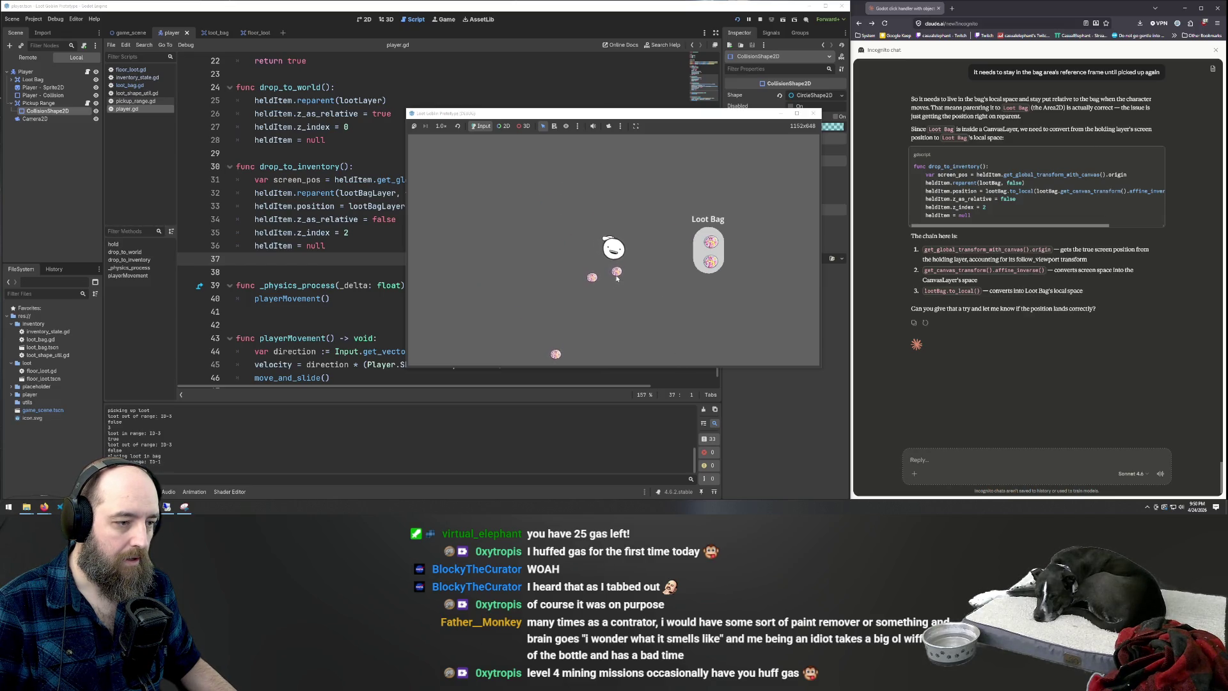
{"action": "left_click", "coordinate": [697, 252]}
{"action": "key", "text": "s"}
{"action": "key", "text": "d"}
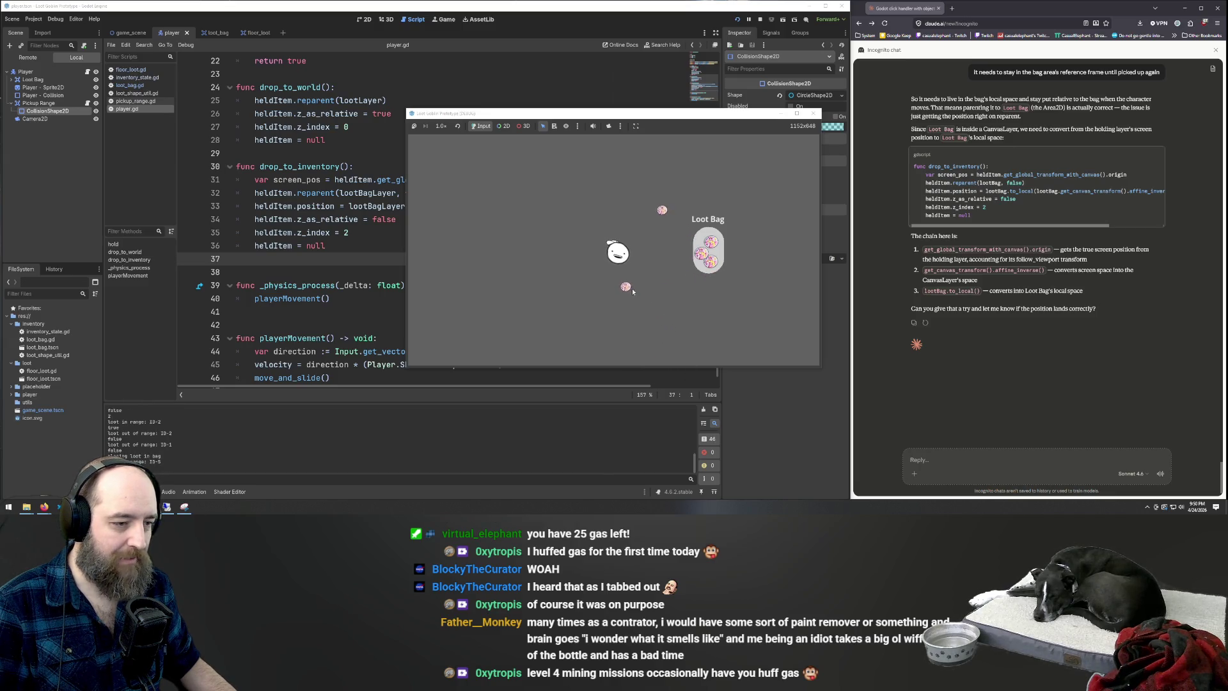
{"action": "left_click", "coordinate": [627, 288]}
{"action": "left_click", "coordinate": [710, 251]}
Drop the last floor loot item into the Loot Bag, then walk the player around
{"action": "key", "text": "w"}
{"action": "key", "text": "a"}
{"action": "left_click", "coordinate": [662, 279]}
{"action": "left_click", "coordinate": [710, 230]}
{"action": "key", "text": "a"}
{"action": "key", "text": "s"}
{"action": "key", "text": "d"}
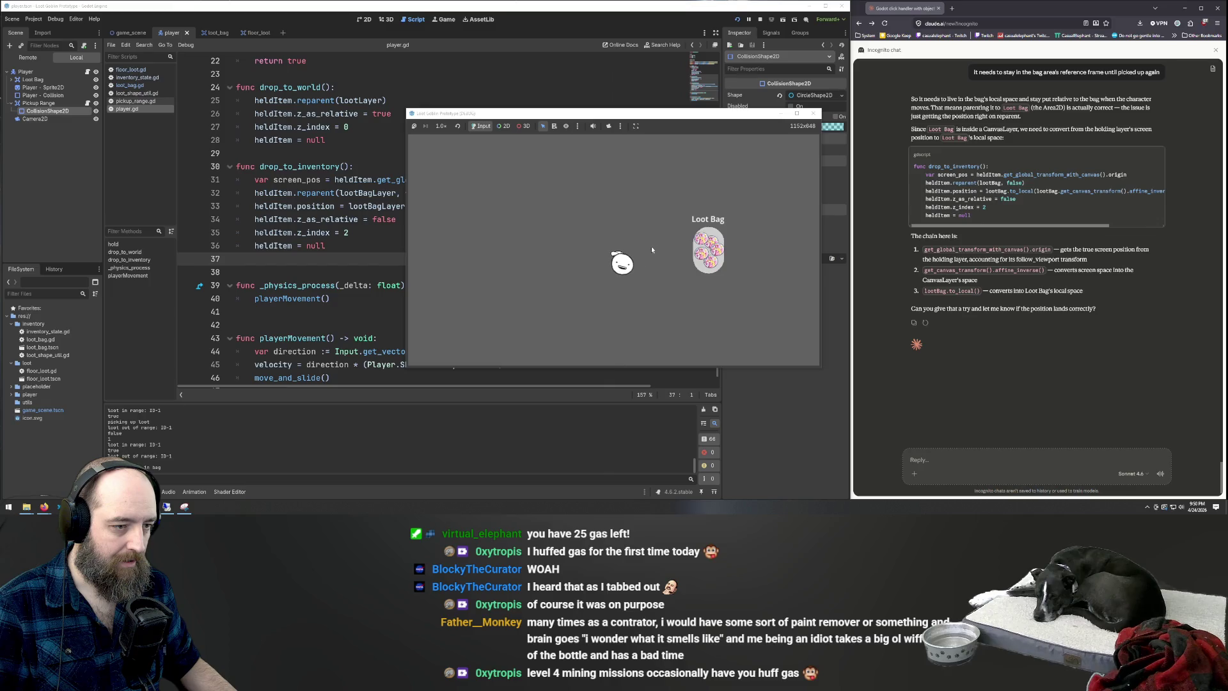
{"action": "key", "text": "w"}
{"action": "key", "text": "a"}
{"action": "key", "text": "s"}
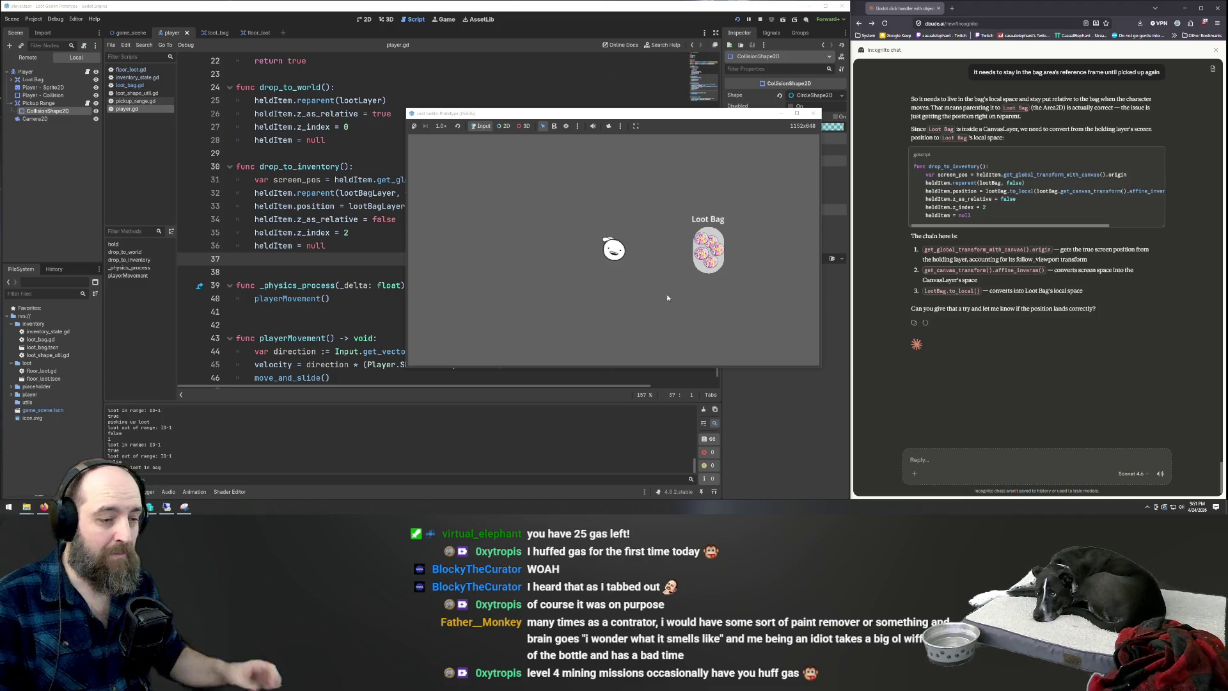
Tell Claude the fix works but loot scales up, then copy its revised drop_to_inventory code
{"action": "left_click", "coordinate": [969, 462]}
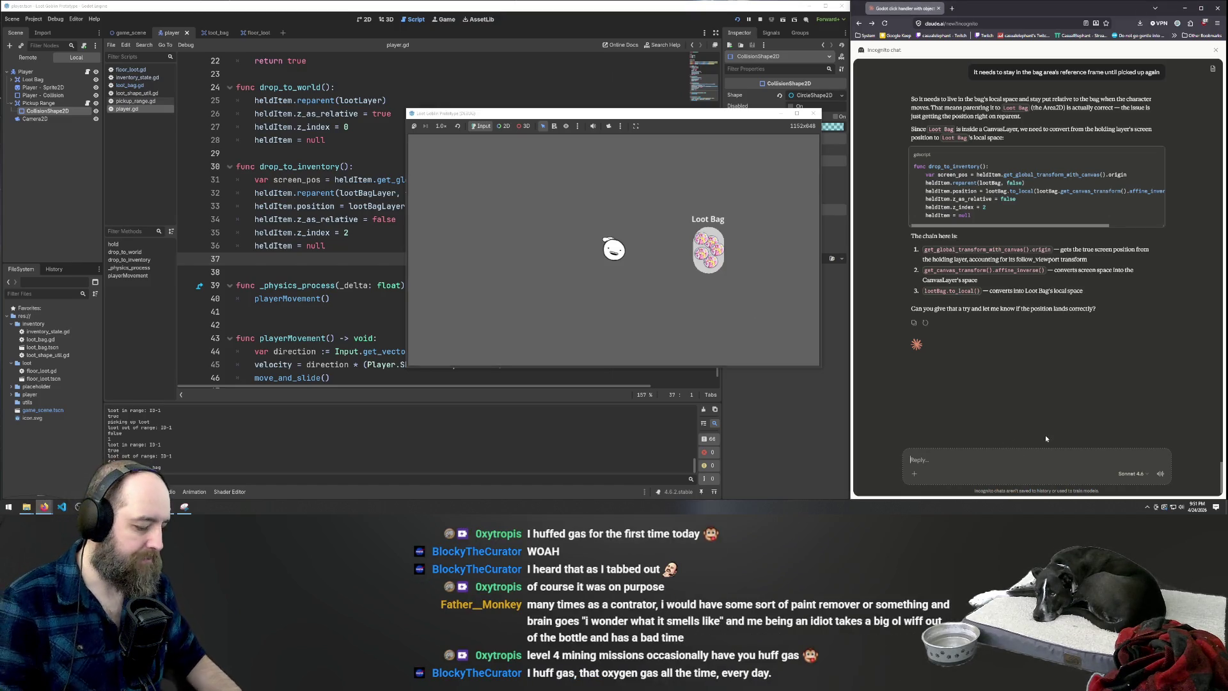
{"action": "type", "text": "so that"}
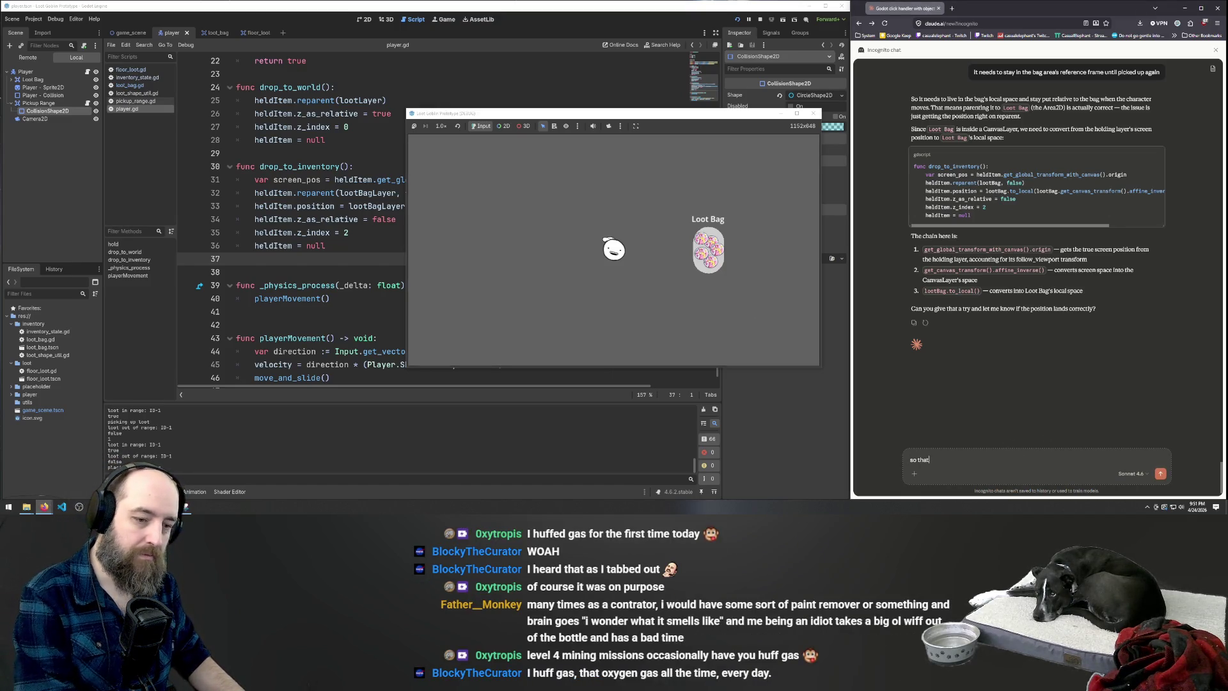
{"action": "type", "text": " woreems to be"}
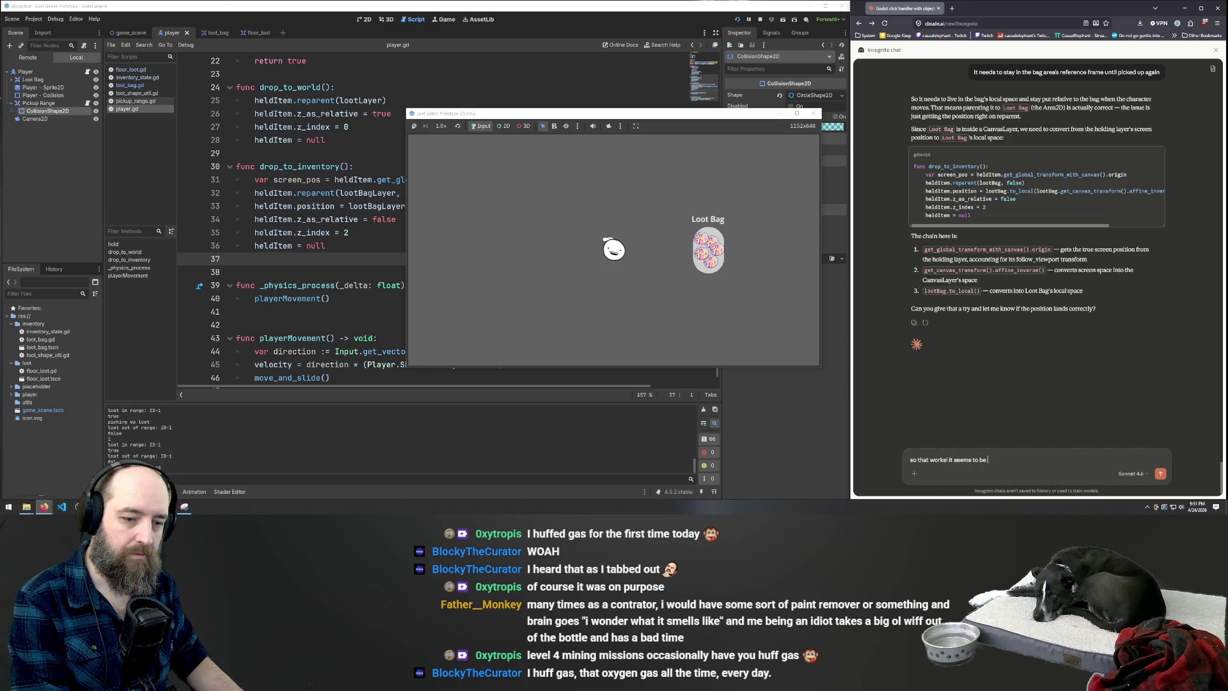
{"action": "type", "text": " cal"}
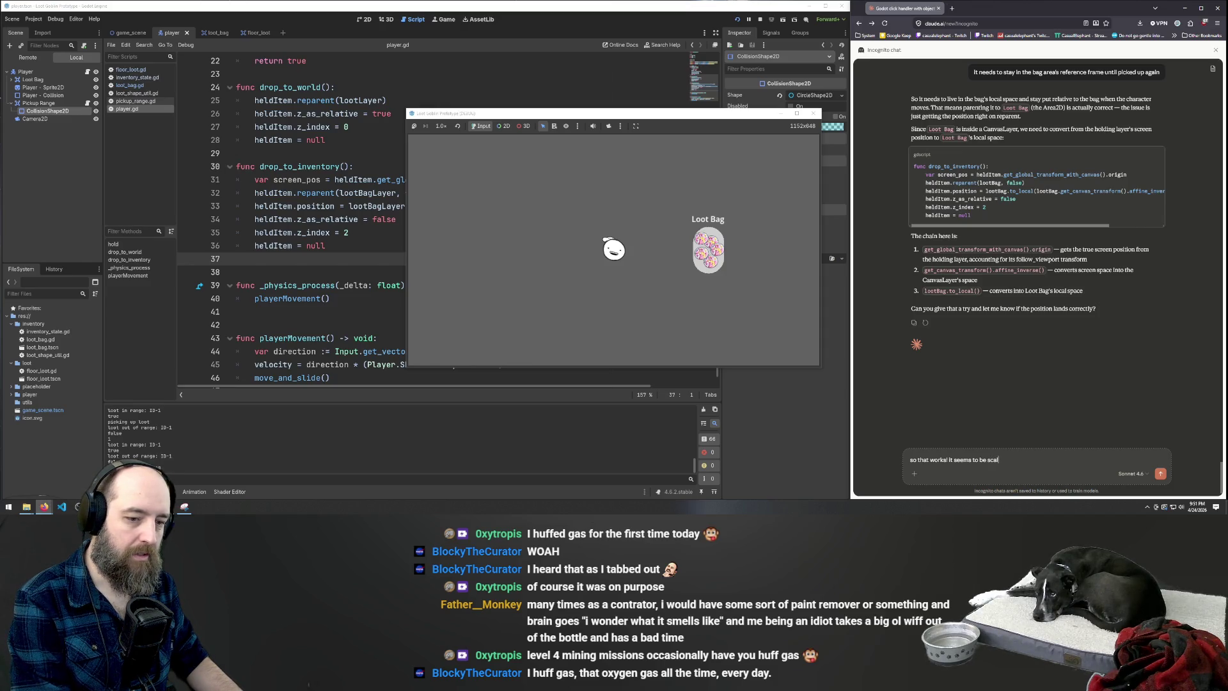
{"action": "type", "text": "ing up theugh"}
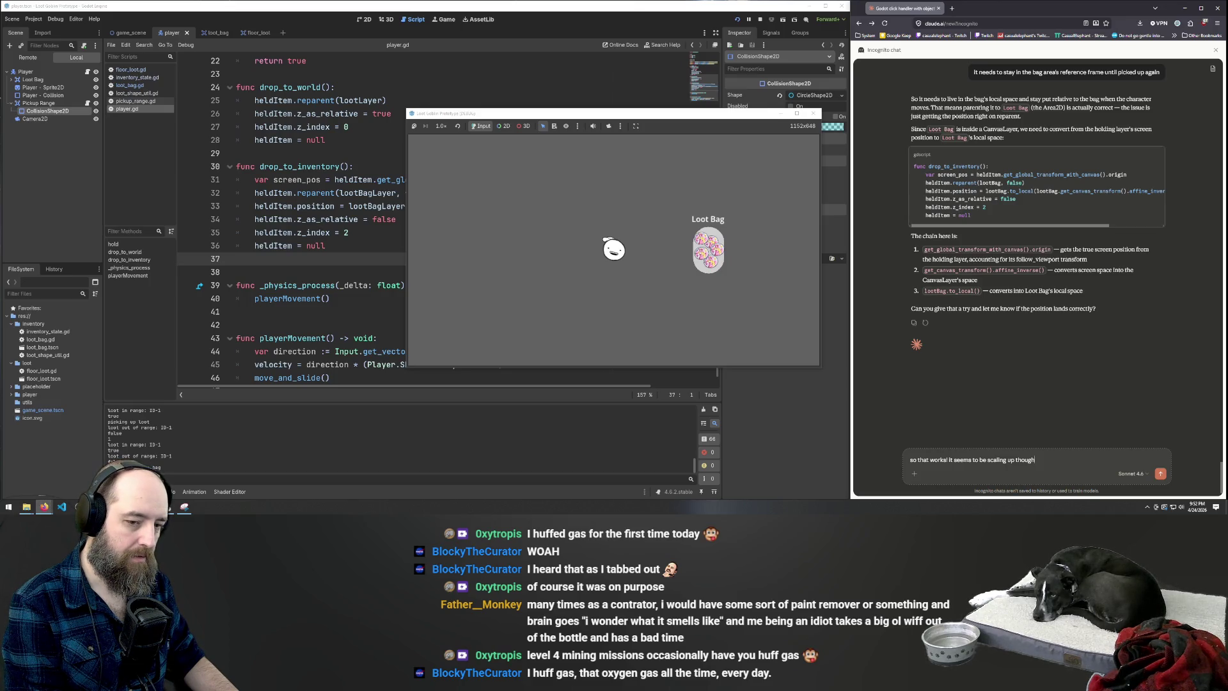
{"action": "key", "text": "Return"}
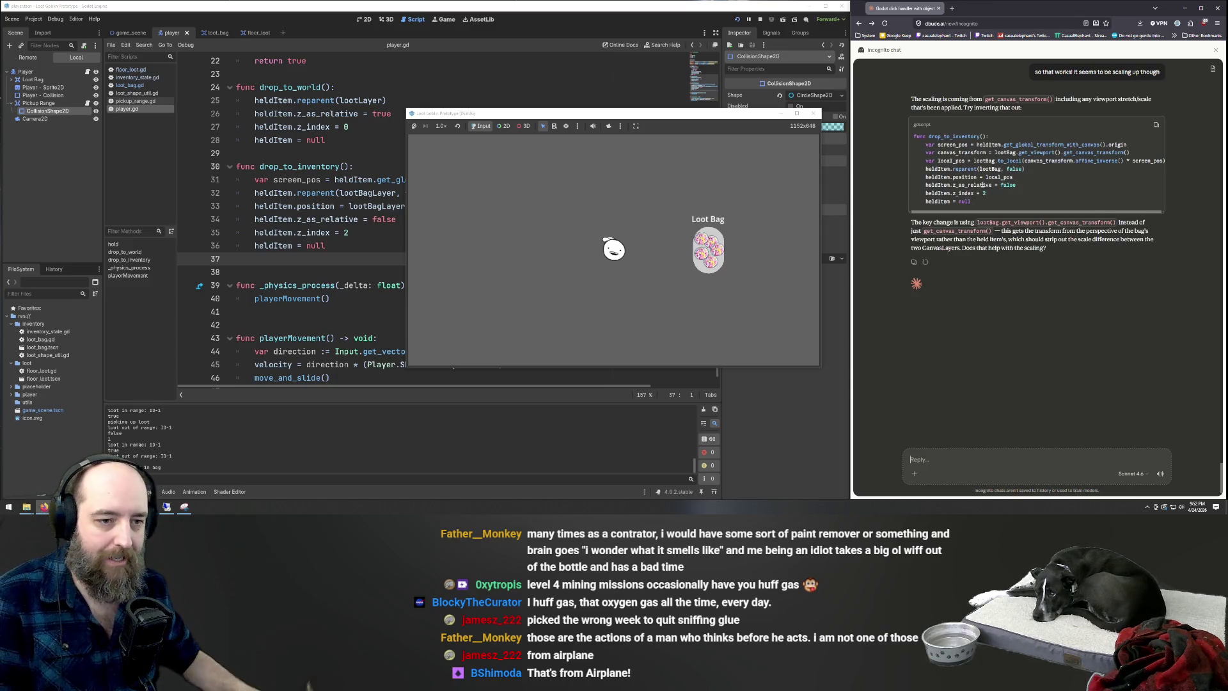
{"action": "left_click", "coordinate": [1155, 126]}
Replace the old drop_to_inventory body with Claude's canvas-transform snippet
{"action": "left_click", "coordinate": [329, 219]}
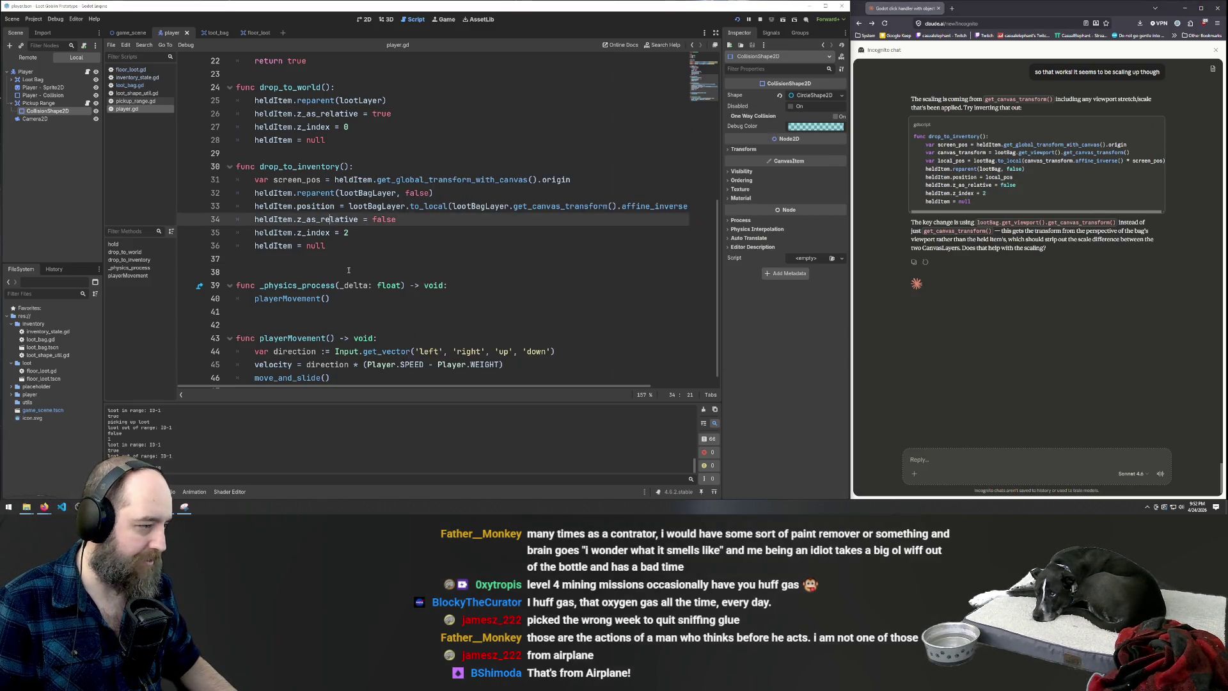
{"action": "left_click_drag", "start_coordinate": [347, 248], "coordinate": [224, 168]}
{"action": "key", "text": "ctrl+v"}
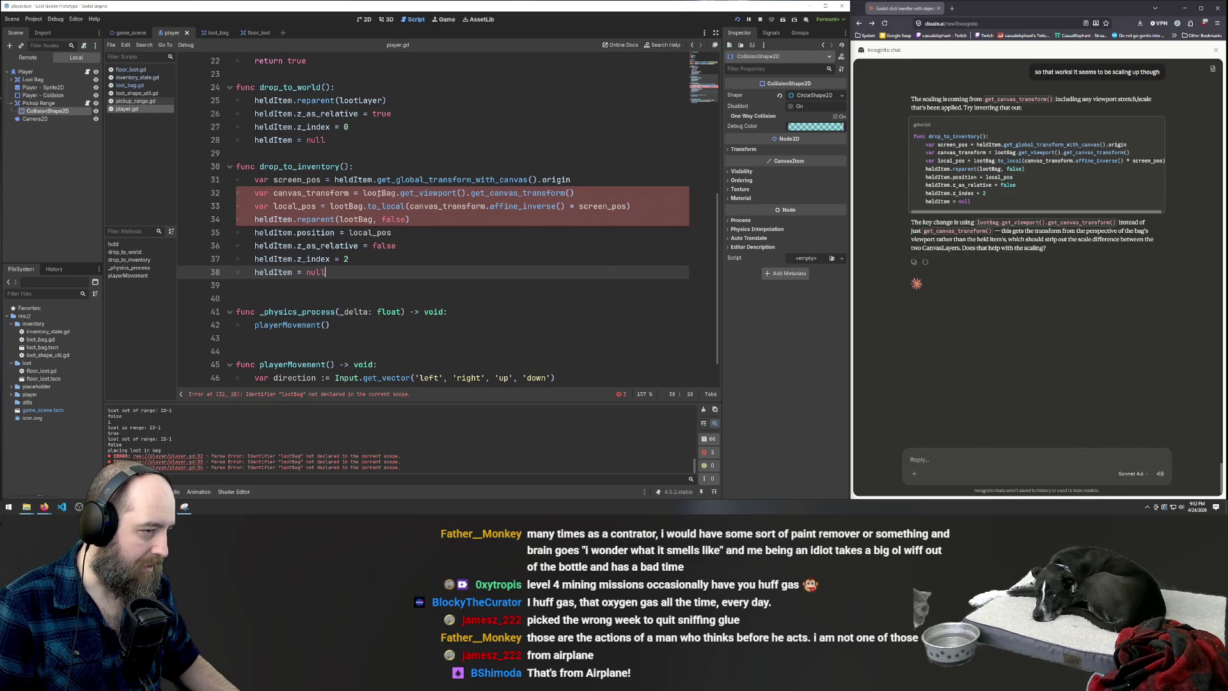
Rename the undeclared lootBag to lootBagLayer on lines 32–34 and save the script
{"action": "scroll", "coordinate": [373, 184], "scroll_direction": "up", "scroll_amount": 7}
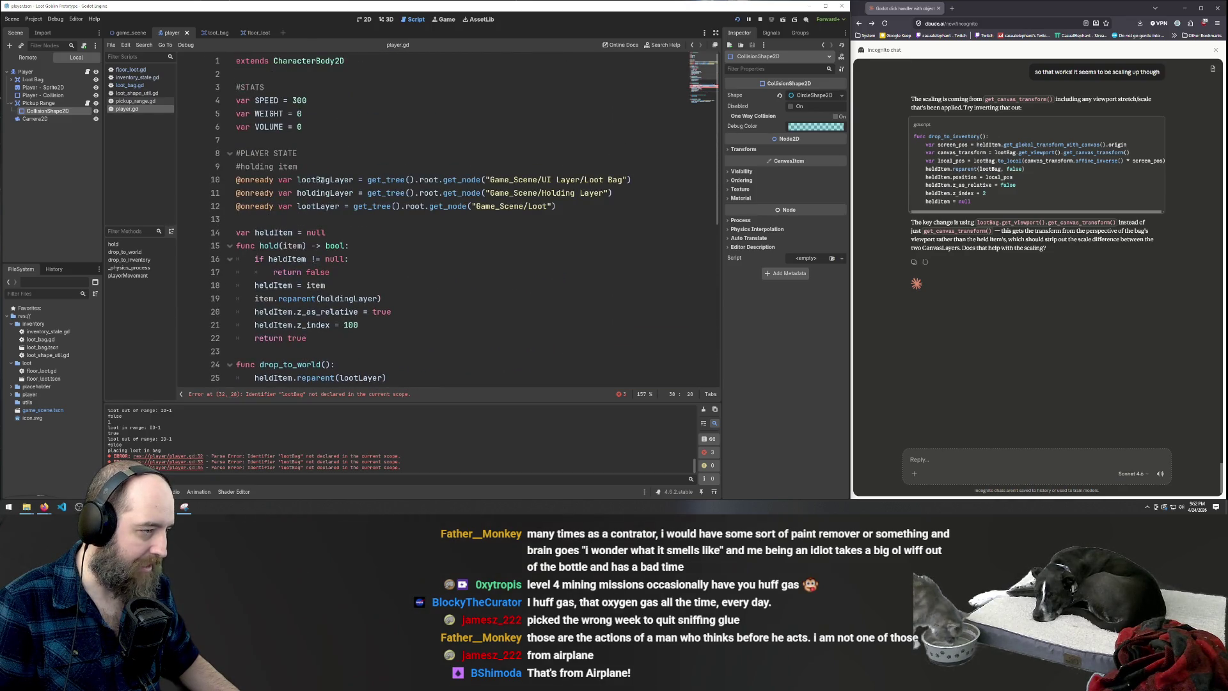
{"action": "double_click", "coordinate": [325, 180]}
{"action": "scroll", "coordinate": [481, 267], "scroll_direction": "down", "scroll_amount": 6}
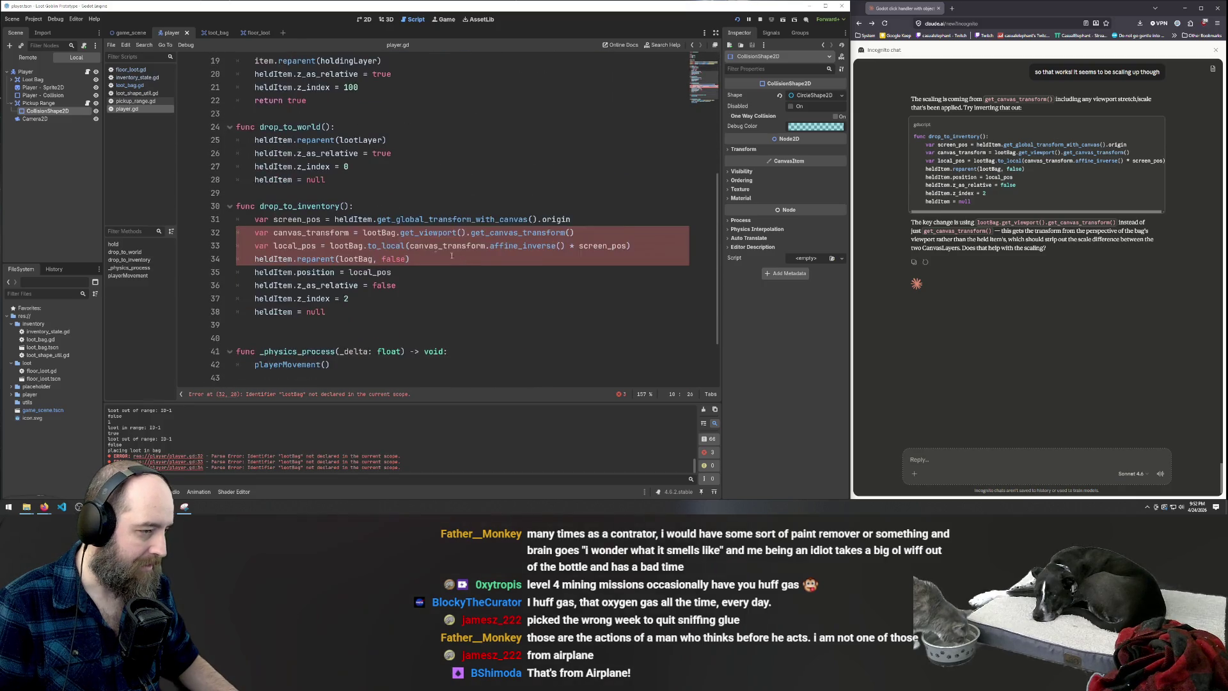
{"action": "double_click", "coordinate": [369, 232]}
{"action": "key", "text": "ctrl+v"}
{"action": "double_click", "coordinate": [358, 245]}
{"action": "key", "text": "ctrl+v"}
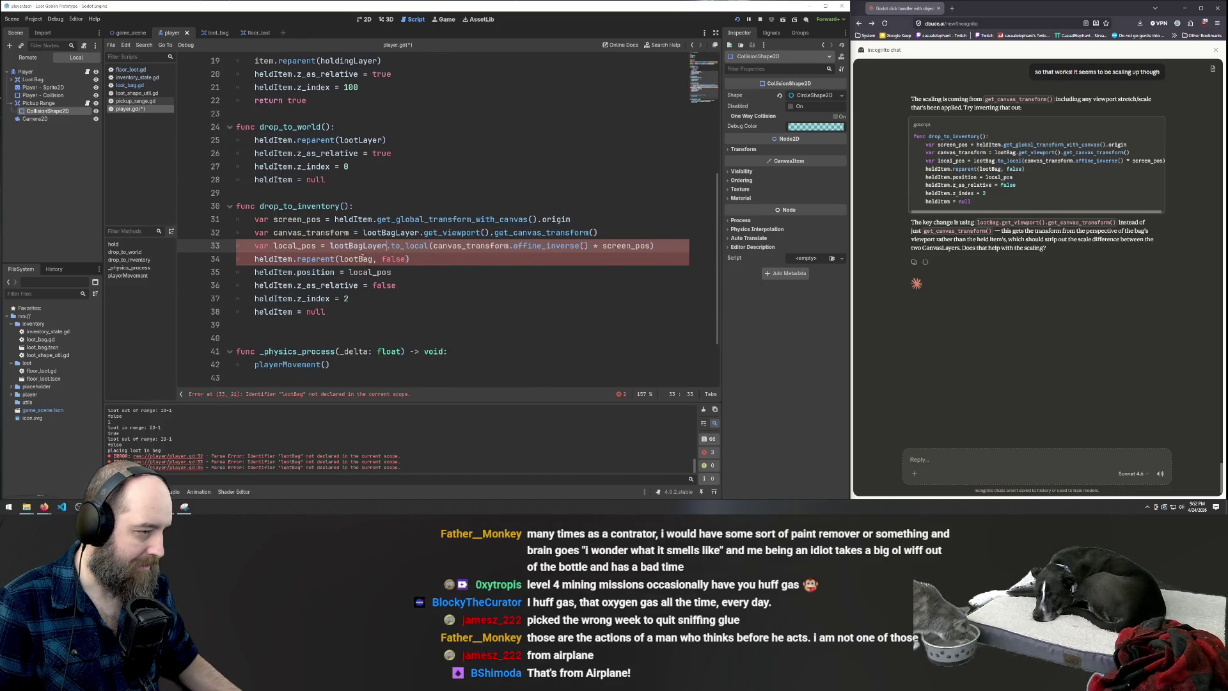
{"action": "double_click", "coordinate": [358, 259]}
{"action": "key", "text": "ctrl+v"}
{"action": "key", "text": "ctrl+s"}
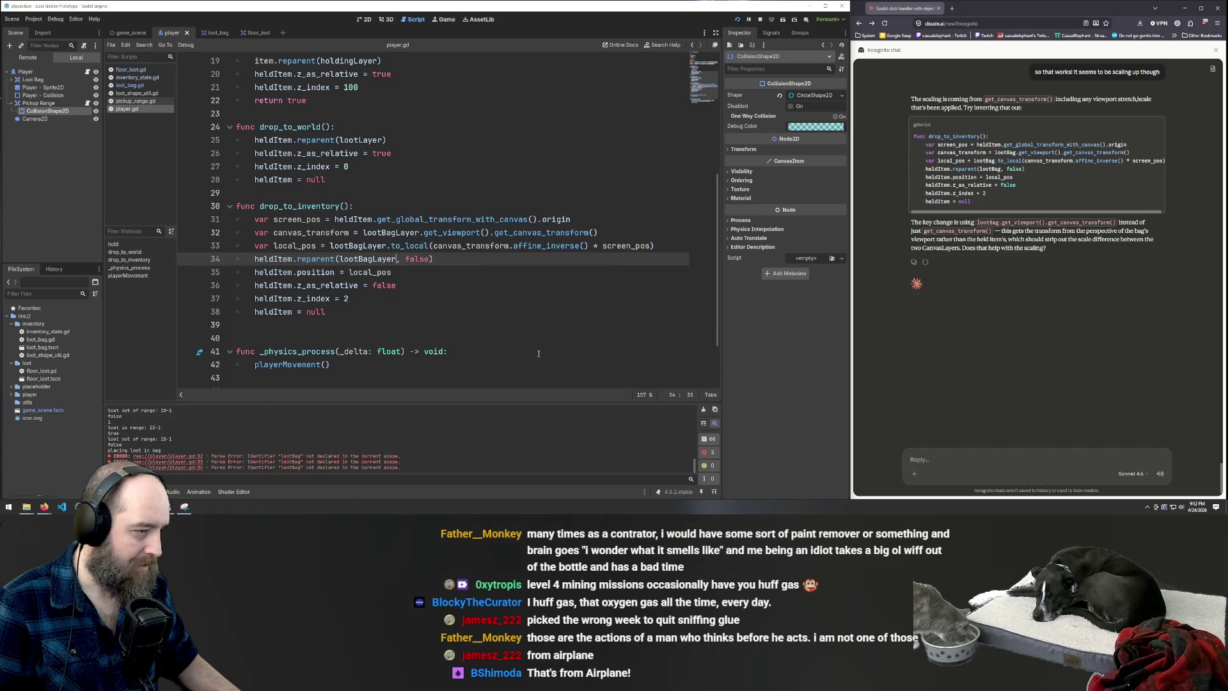
Run the game, drag a loot coin into the Loot Bag, and return to the editor
{"action": "left_click", "coordinate": [977, 334]}
{"action": "key", "text": "F5"}
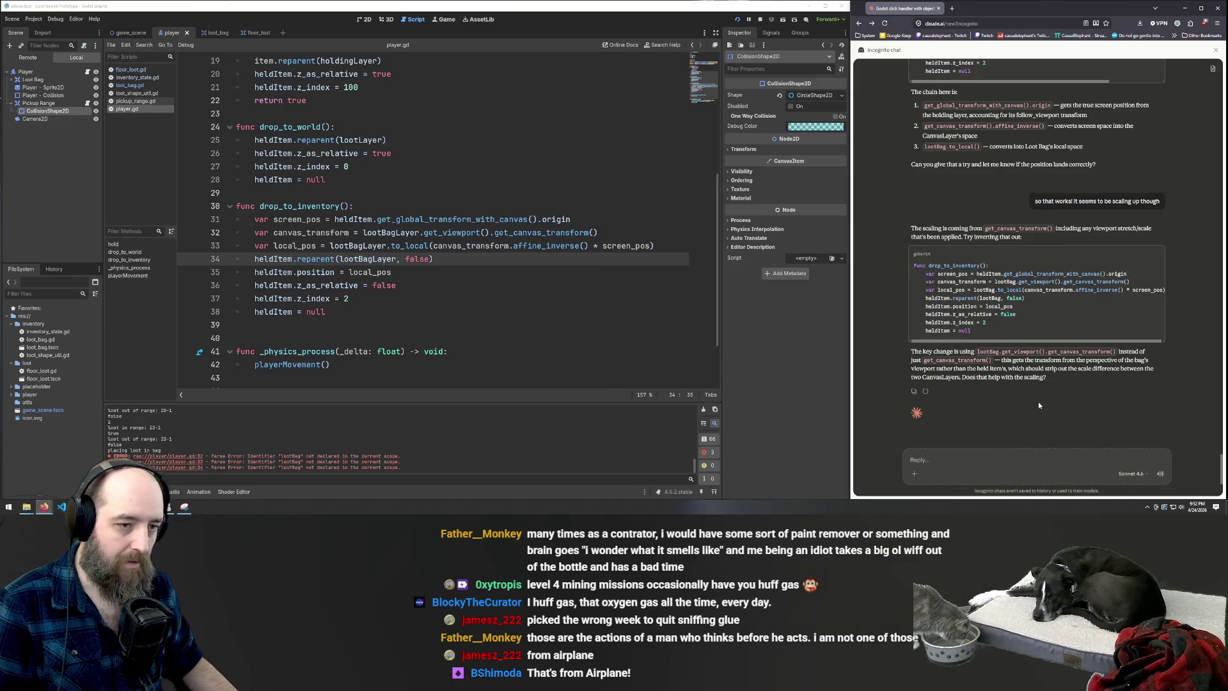
{"action": "left_click", "coordinate": [561, 343]}
{"action": "key", "text": "F5"}
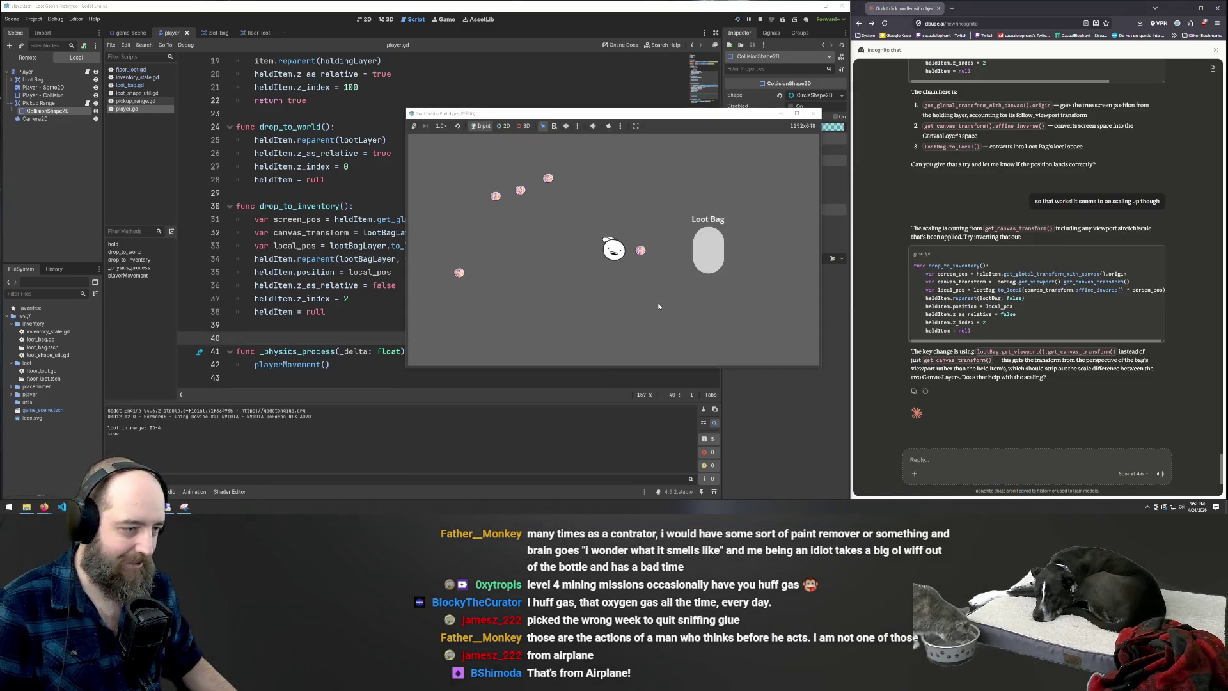
{"action": "left_click_drag", "start_coordinate": [646, 262], "coordinate": [711, 264]}
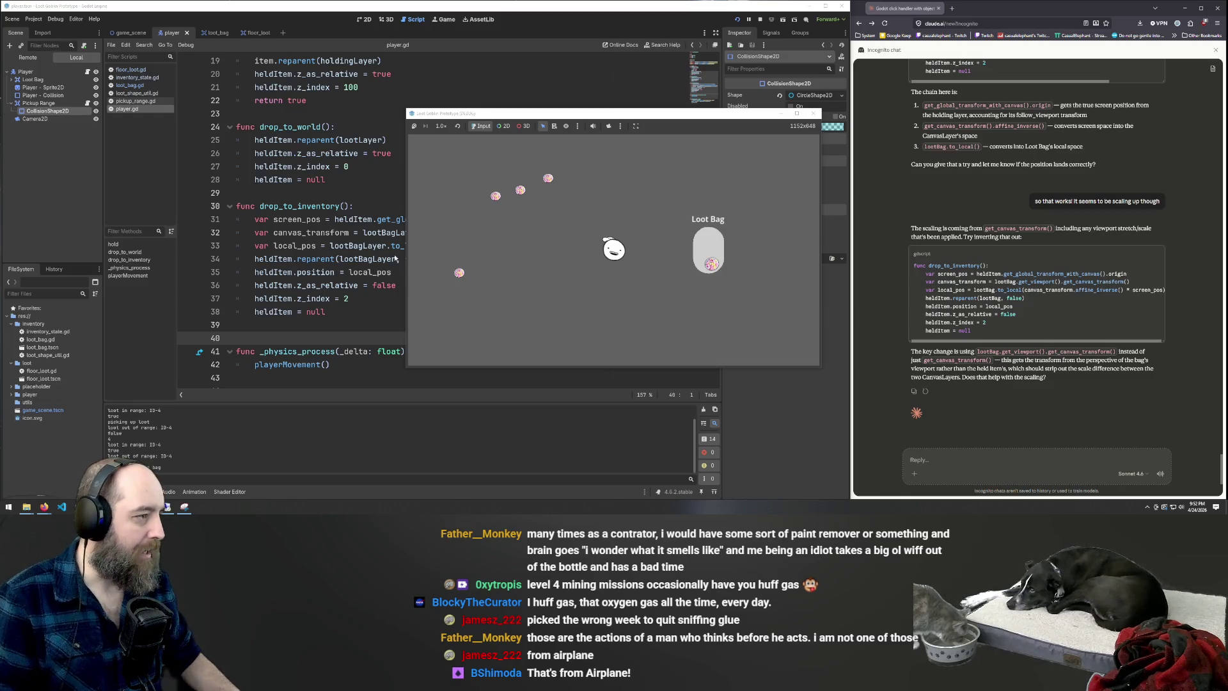
{"action": "left_click", "coordinate": [239, 66]}
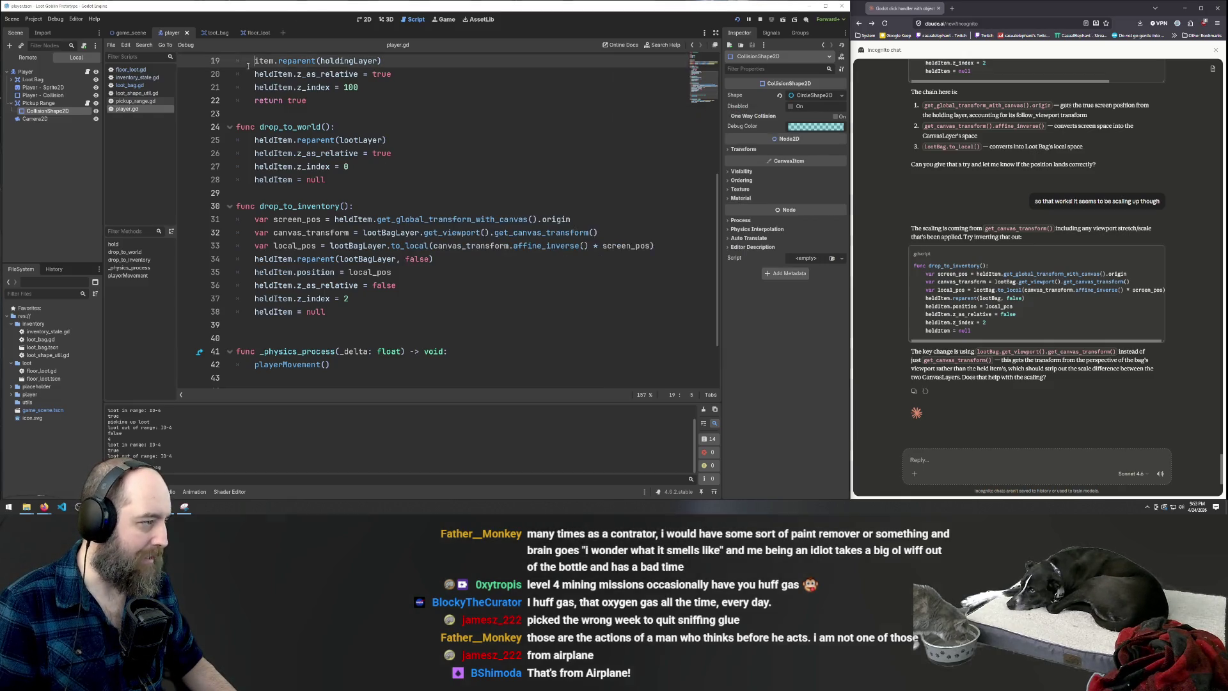
In the loot_bag scene, reset the Loot Bag node's Transform scale from 1.357 to exactly 1
{"action": "left_click", "coordinate": [211, 33]}
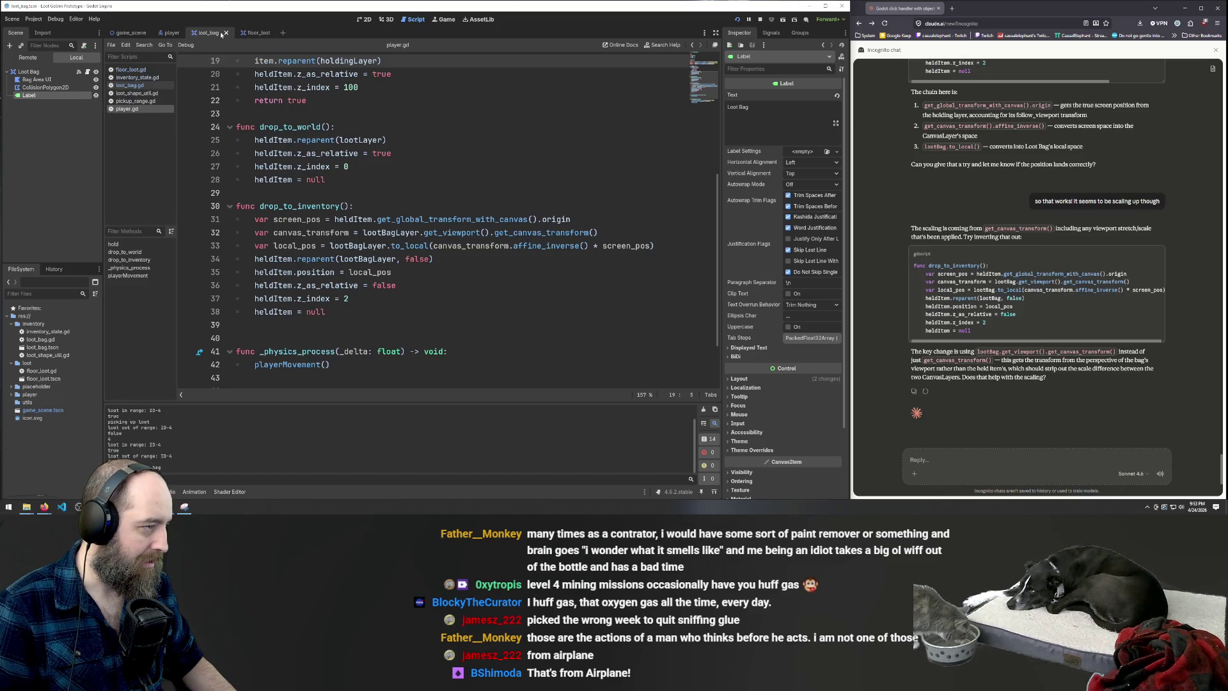
{"action": "left_click", "coordinate": [367, 20]}
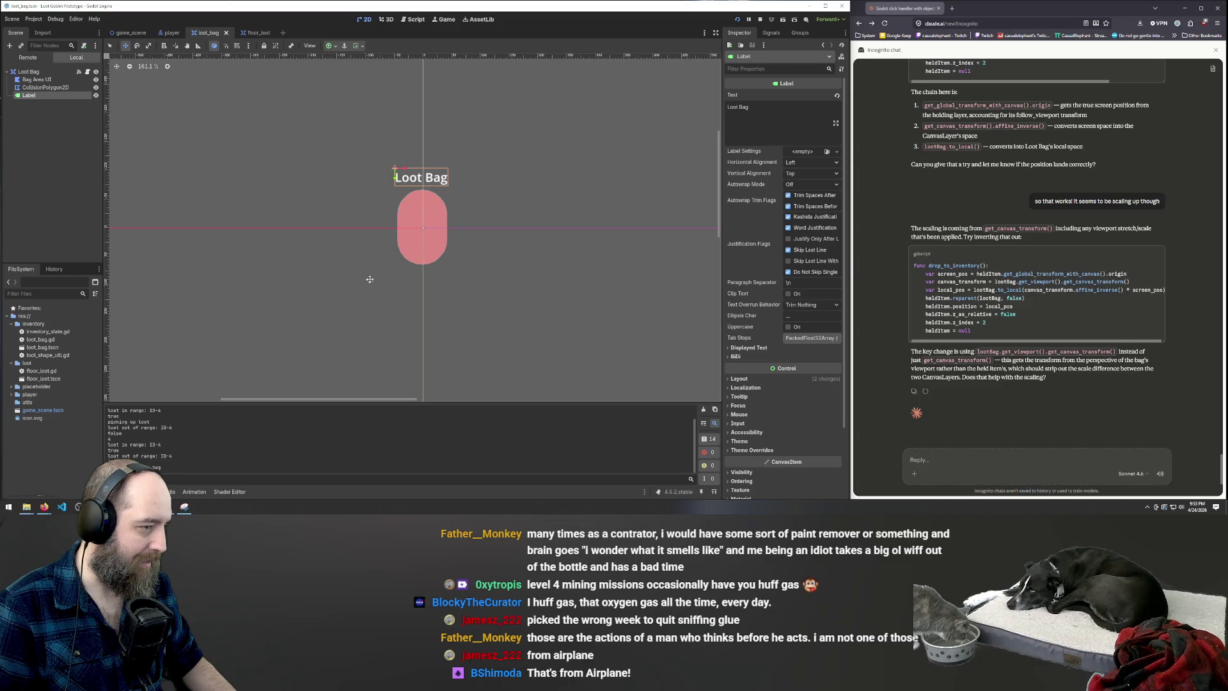
{"action": "left_click", "coordinate": [29, 72]}
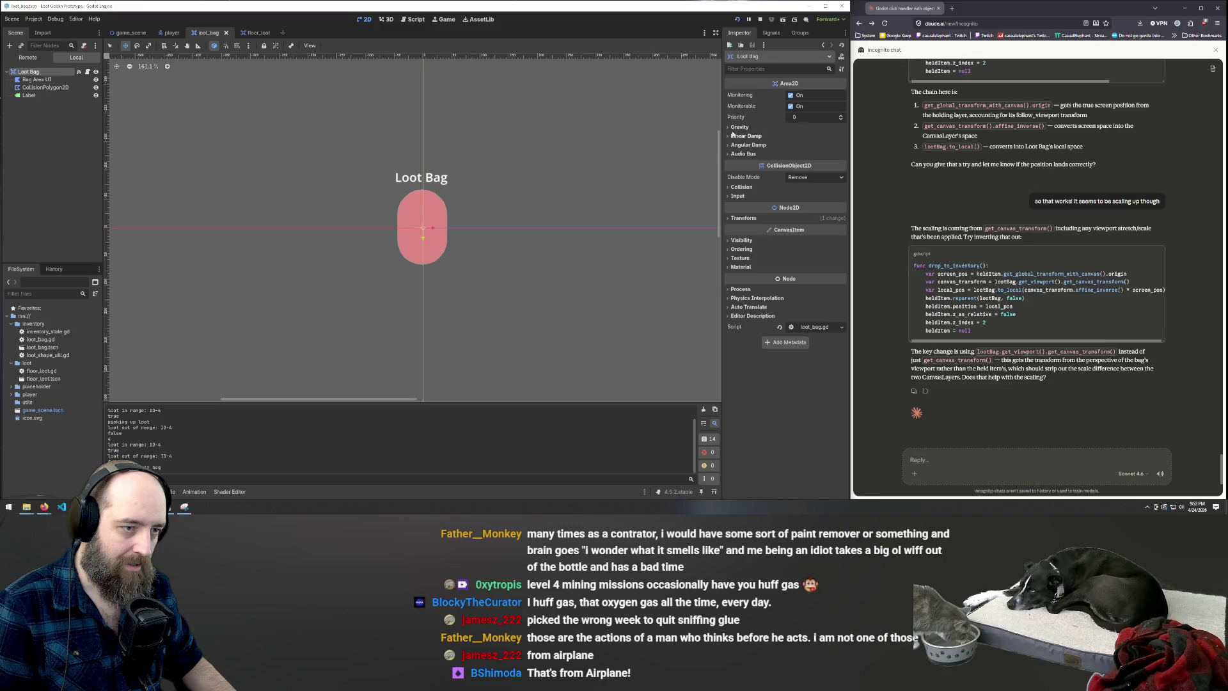
{"action": "left_click", "coordinate": [728, 219]}
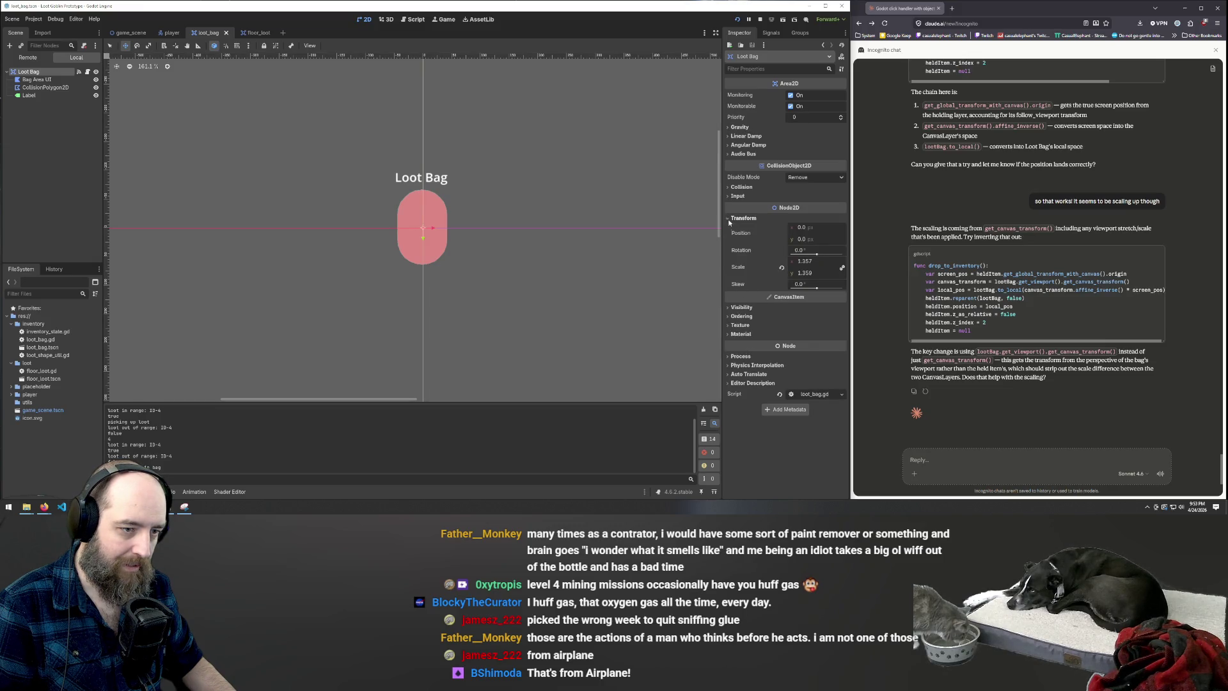
{"action": "left_click", "coordinate": [808, 262]}
{"action": "type", "text": "1"}
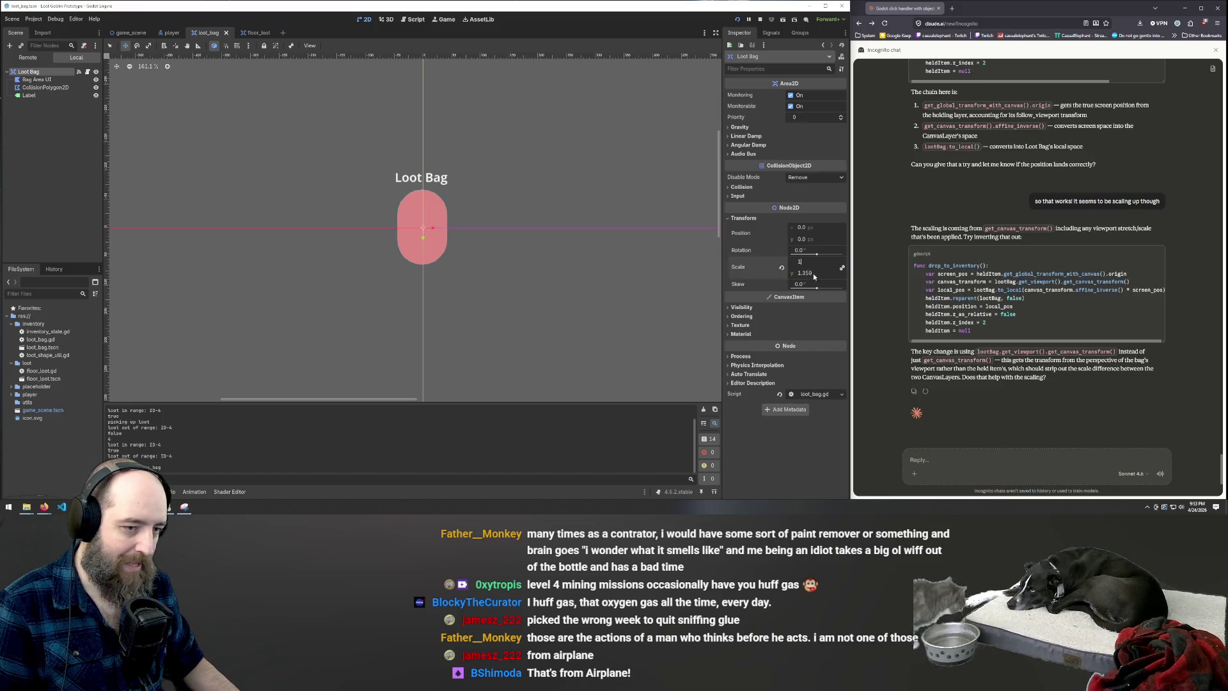
{"action": "key", "text": "Tab"}
{"action": "type", "text": "1"}
{"action": "key", "text": "Return"}
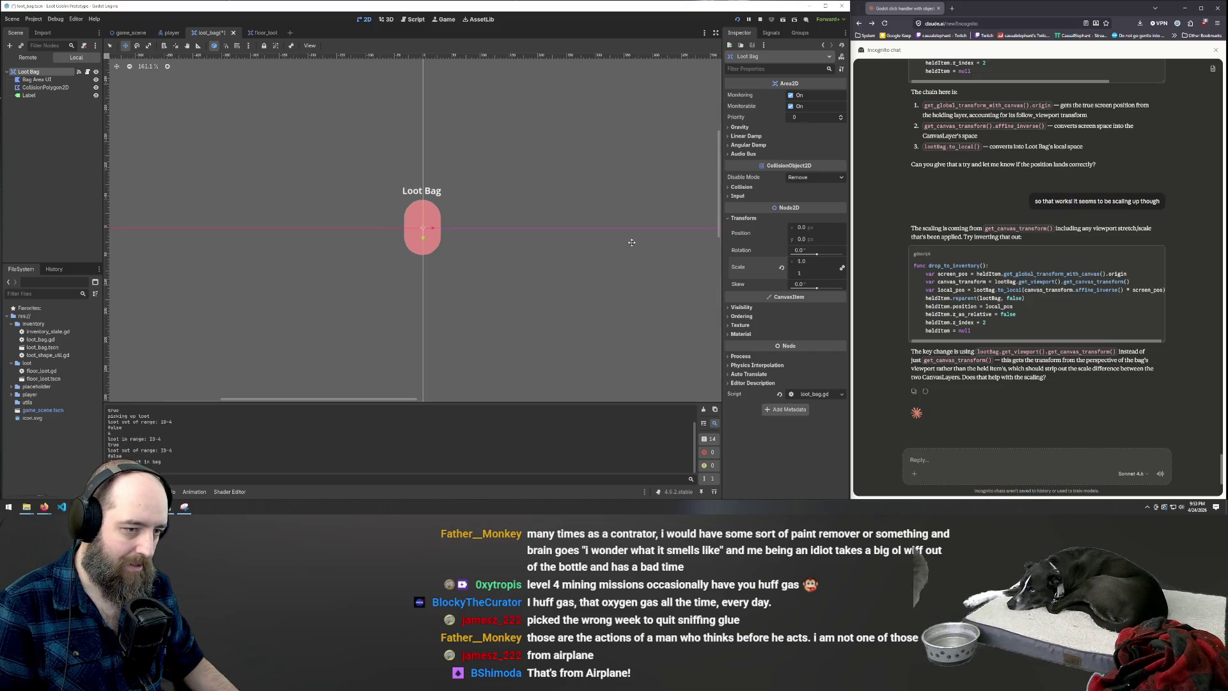
{"action": "left_click", "coordinate": [782, 268]}
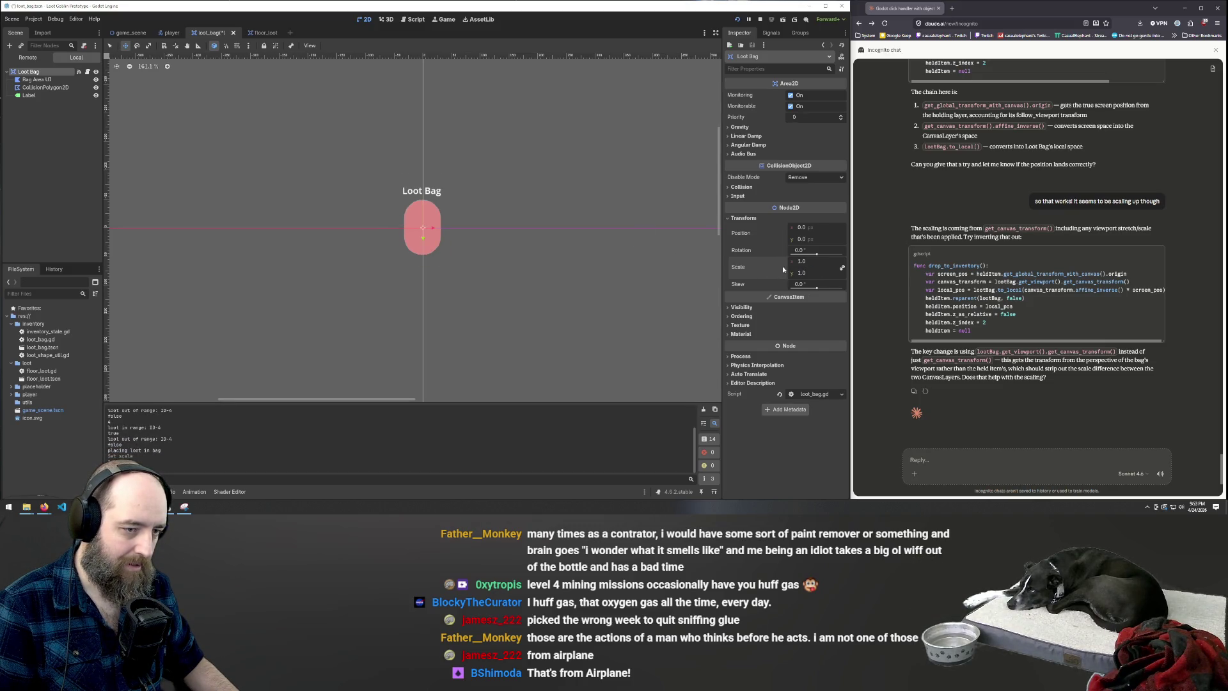
Run the game, move loot into and out of the Loot Bag, then close it
{"action": "key", "text": "F5"}
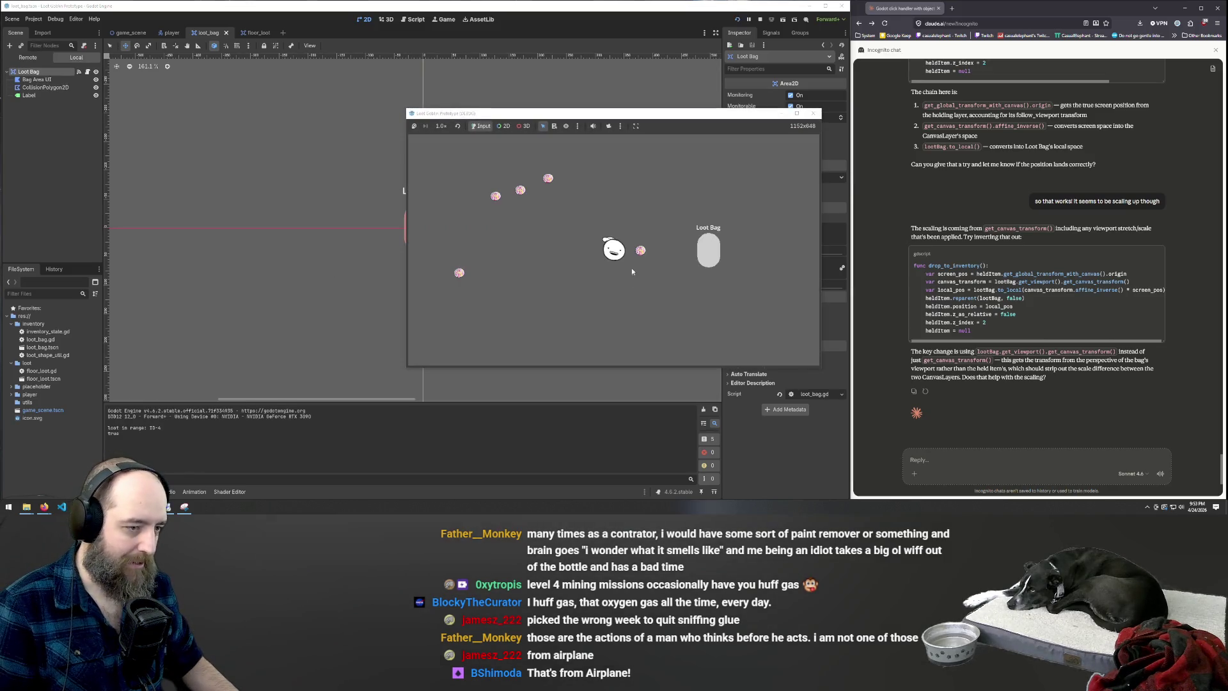
{"action": "left_click_drag", "start_coordinate": [642, 252], "coordinate": [710, 253]}
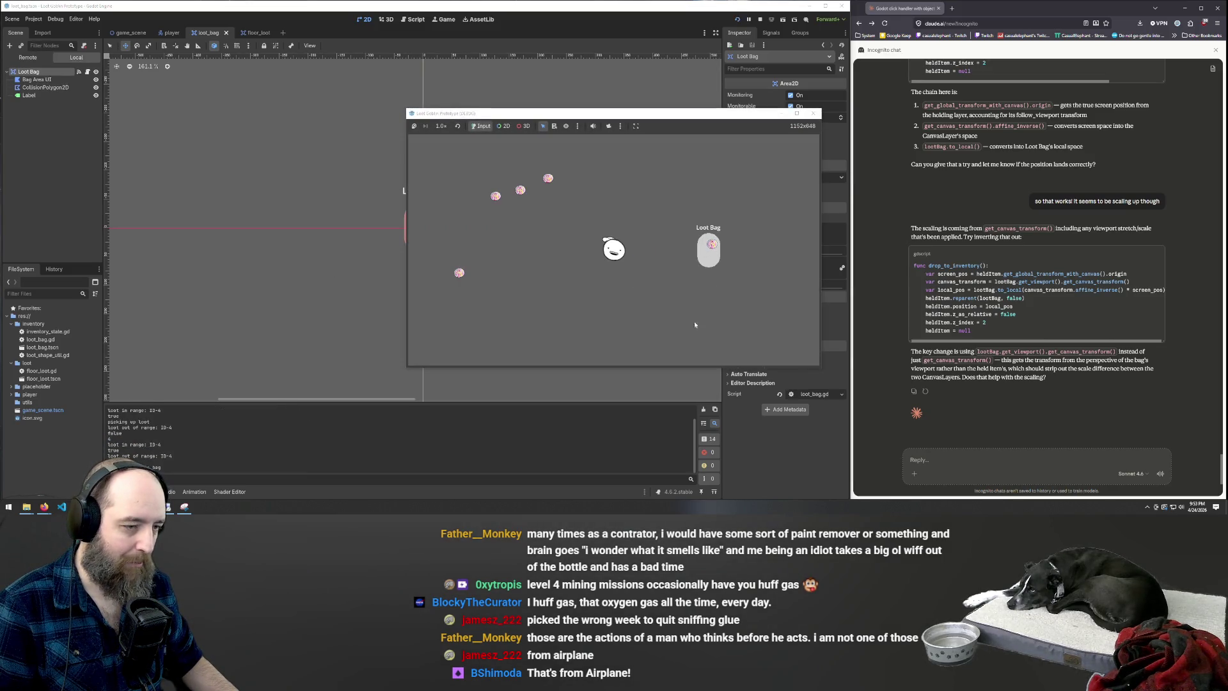
{"action": "key", "text": "w"}
{"action": "key", "text": "a"}
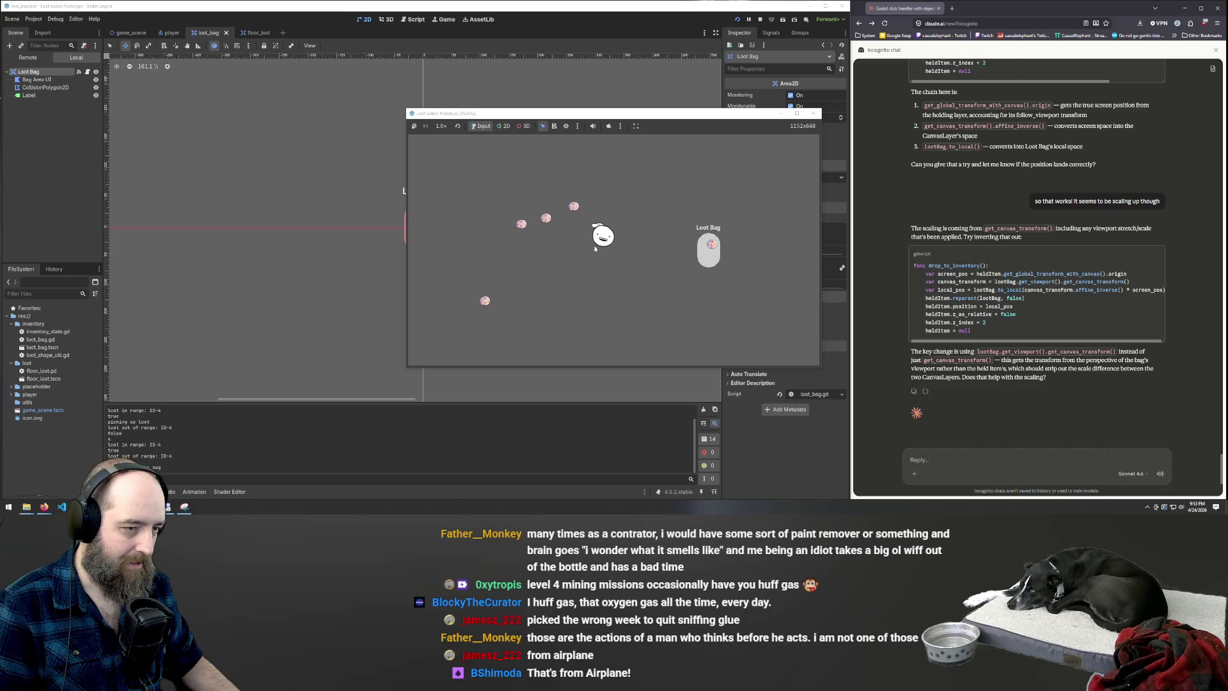
{"action": "left_click", "coordinate": [709, 259]}
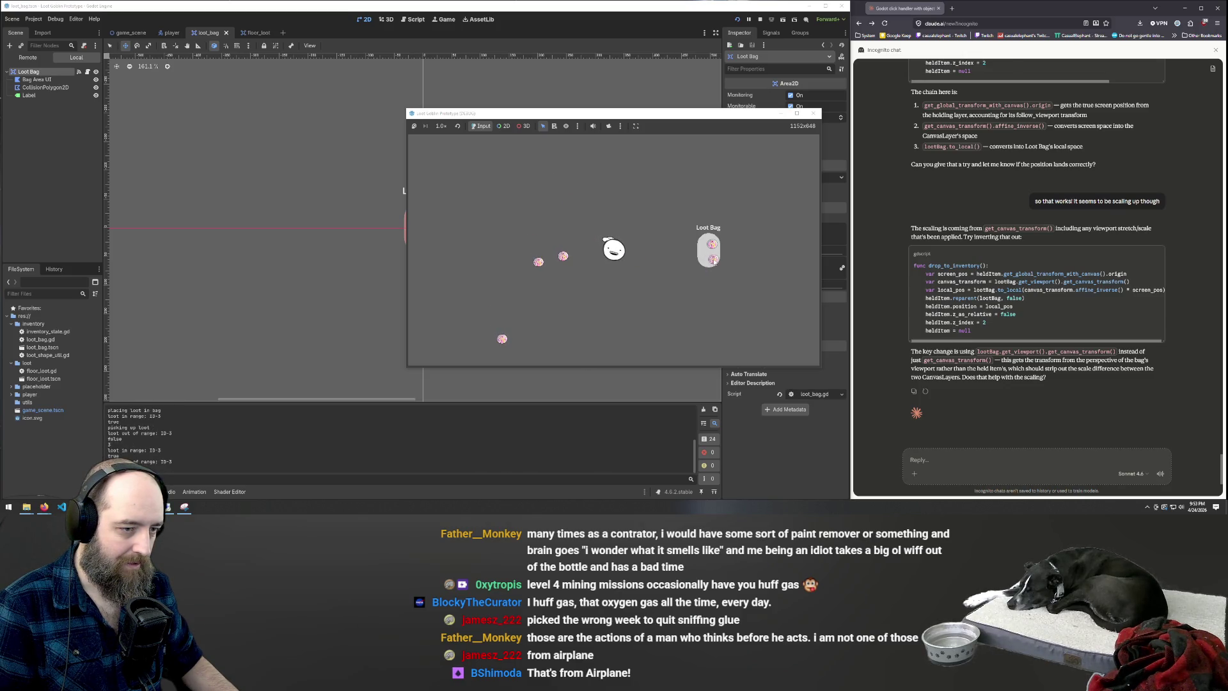
{"action": "left_click", "coordinate": [713, 259]}
{"action": "key", "text": "s"}
{"action": "key", "text": "d"}
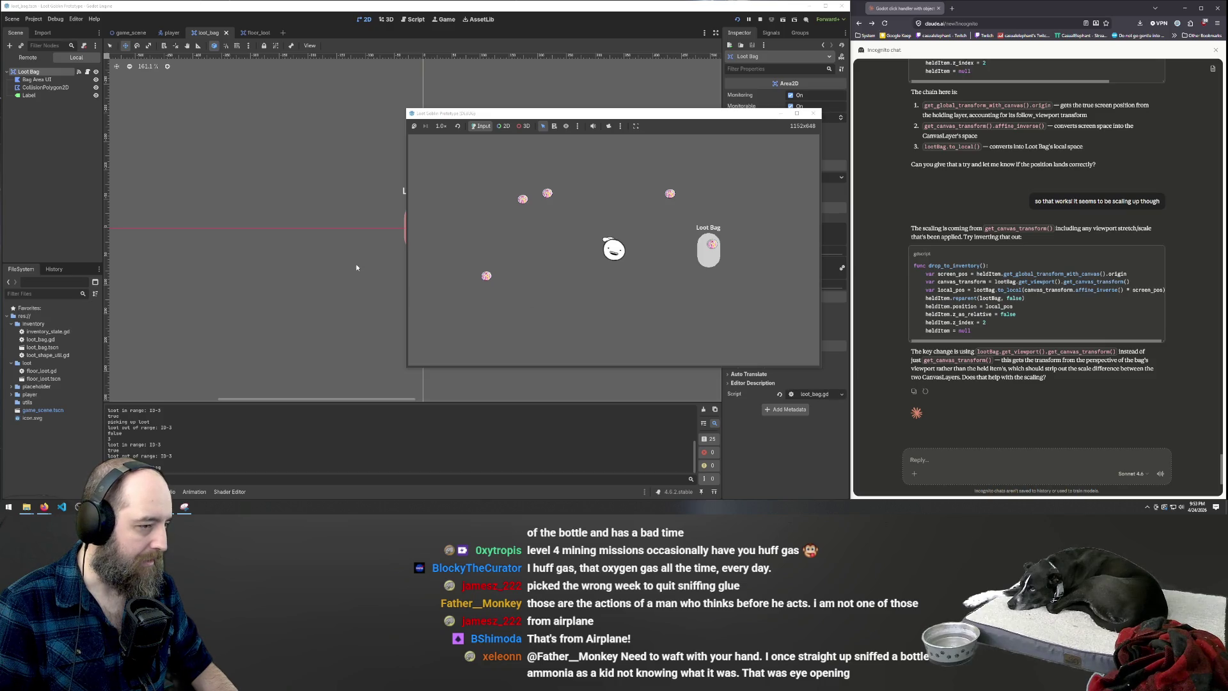
{"action": "key", "text": "F8"}
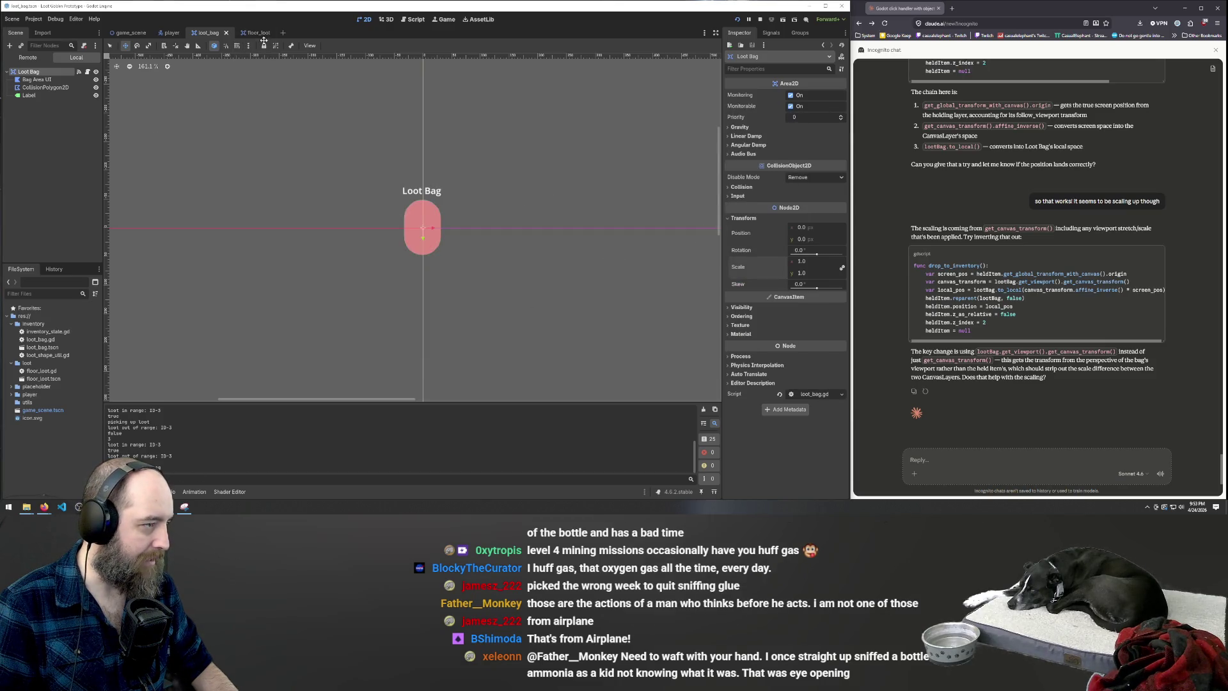
In player.gd, revert the recent lootBag edits in drop_to_inventory with undo
{"action": "left_click", "coordinate": [413, 19]}
{"action": "double_click", "coordinate": [356, 258]}
{"action": "key", "text": "ctrl+c"}
{"action": "double_click", "coordinate": [360, 246]}
{"action": "key", "text": "ctrl+v"}
{"action": "key", "text": "ctrl+z"}
{"action": "key", "text": "ctrl+z"}
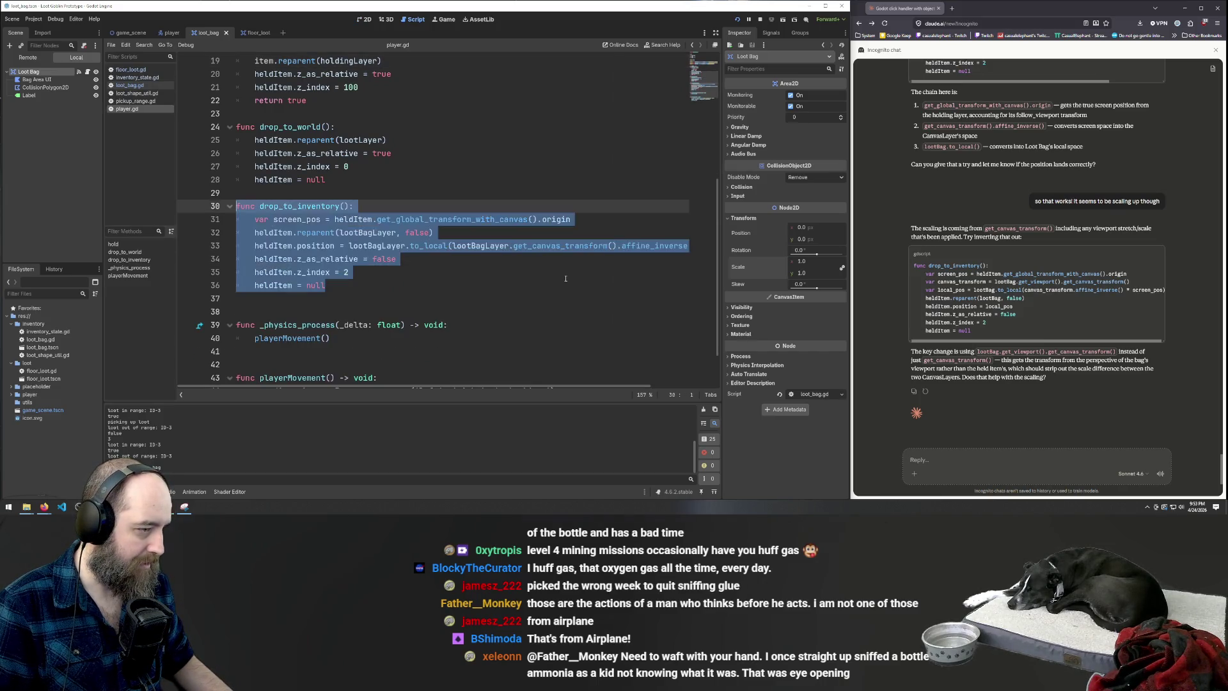
Run the game and drop floor loot into the Loot Bag while walking around
{"action": "left_click", "coordinate": [566, 275]}
{"action": "key", "text": "F5"}
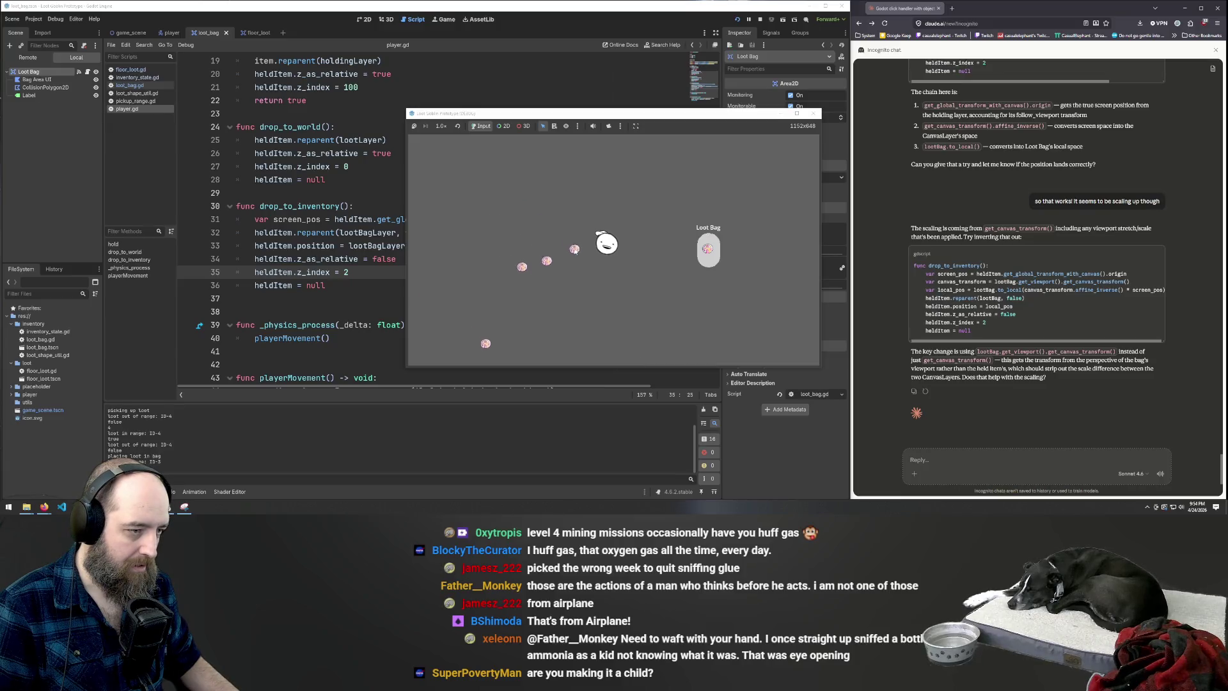
{"action": "left_click", "coordinate": [688, 264]}
{"action": "key", "text": "a"}
{"action": "left_click", "coordinate": [603, 283]}
{"action": "left_click", "coordinate": [710, 246]}
{"action": "key", "text": "a"}
{"action": "key", "text": "s"}
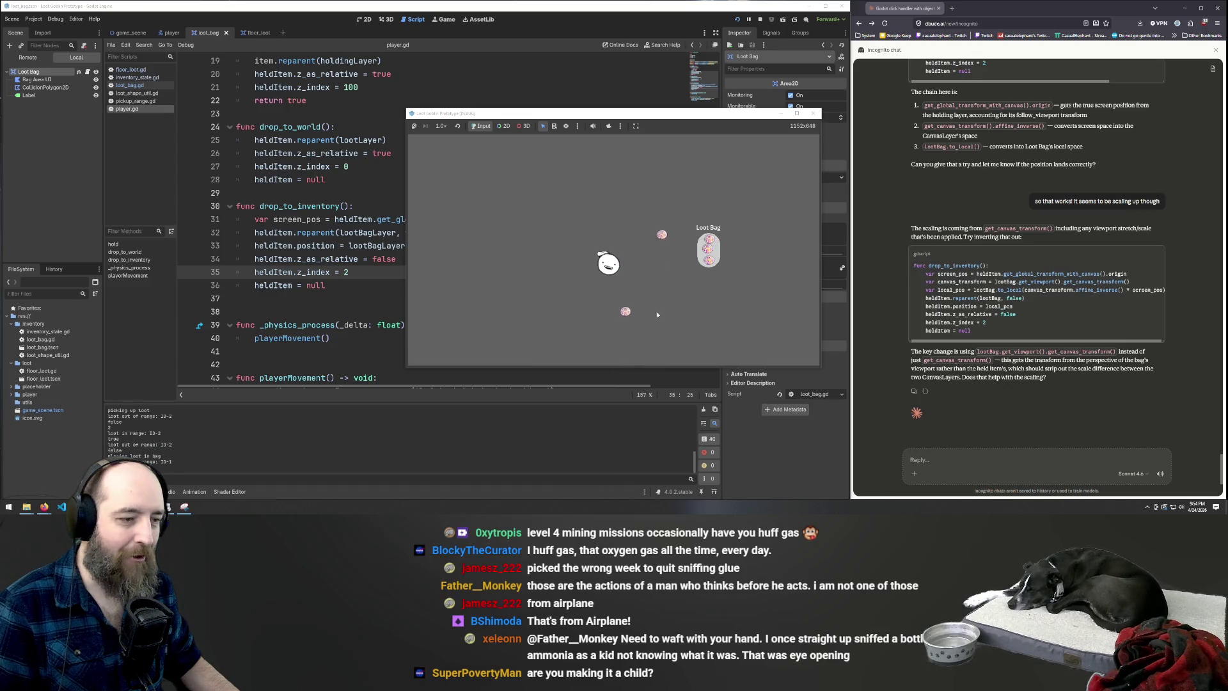
Pick up two more nearby loot items and place each into the Loot Bag
{"action": "left_click", "coordinate": [632, 256]}
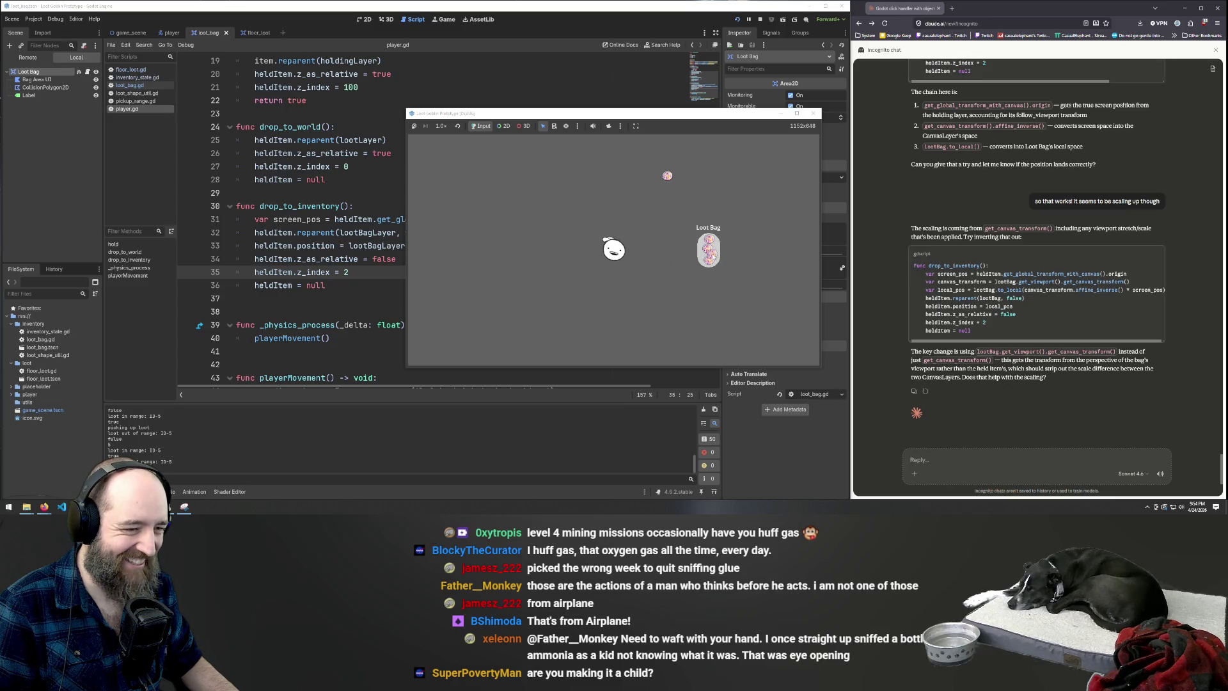
{"action": "key", "text": "w"}
{"action": "key", "text": "d"}
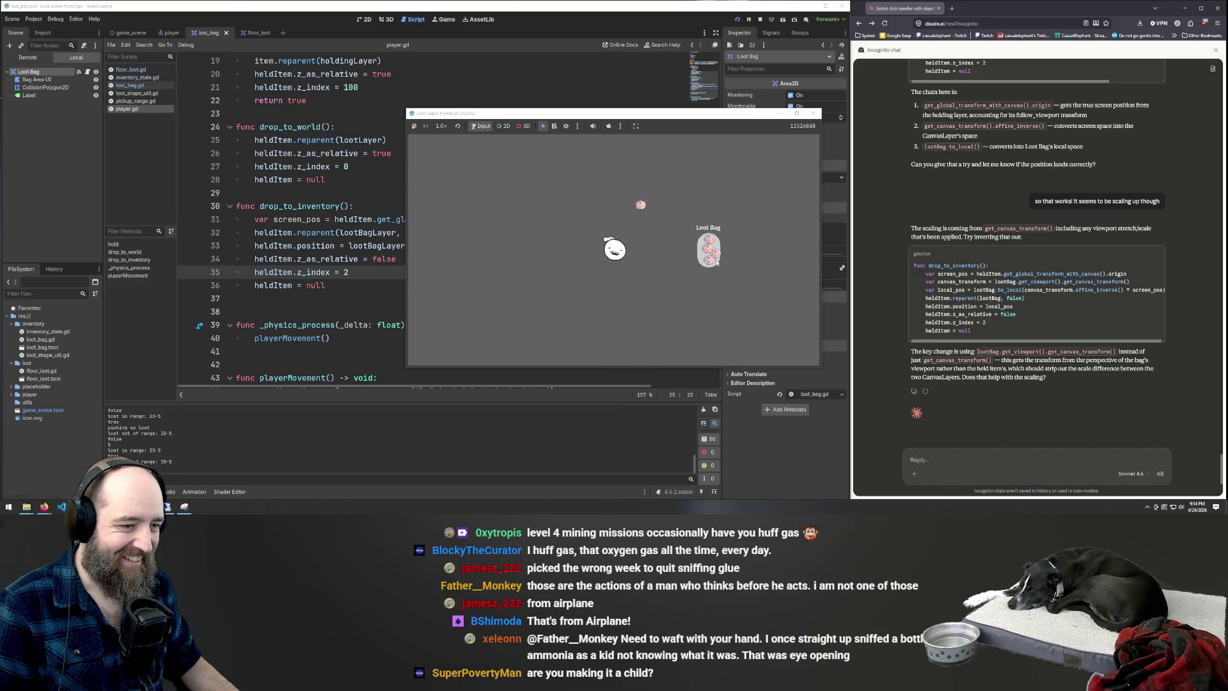
{"action": "left_click", "coordinate": [714, 255]}
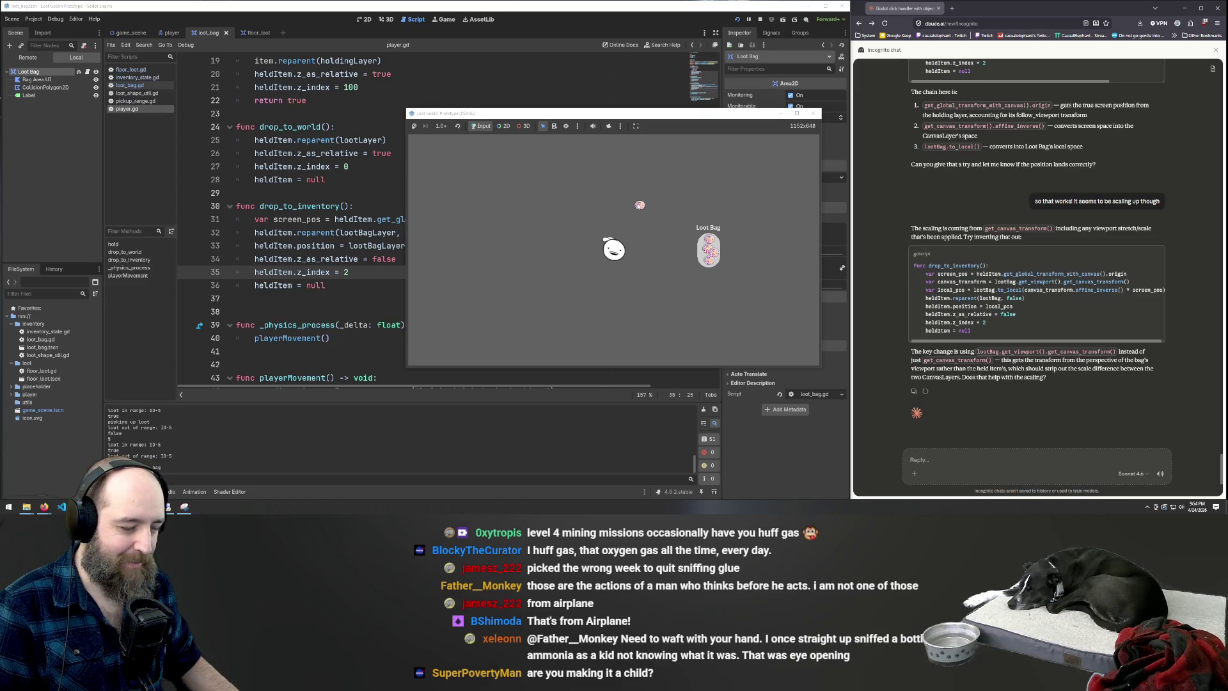
{"action": "left_click", "coordinate": [640, 235]}
{"action": "left_click", "coordinate": [713, 249]}
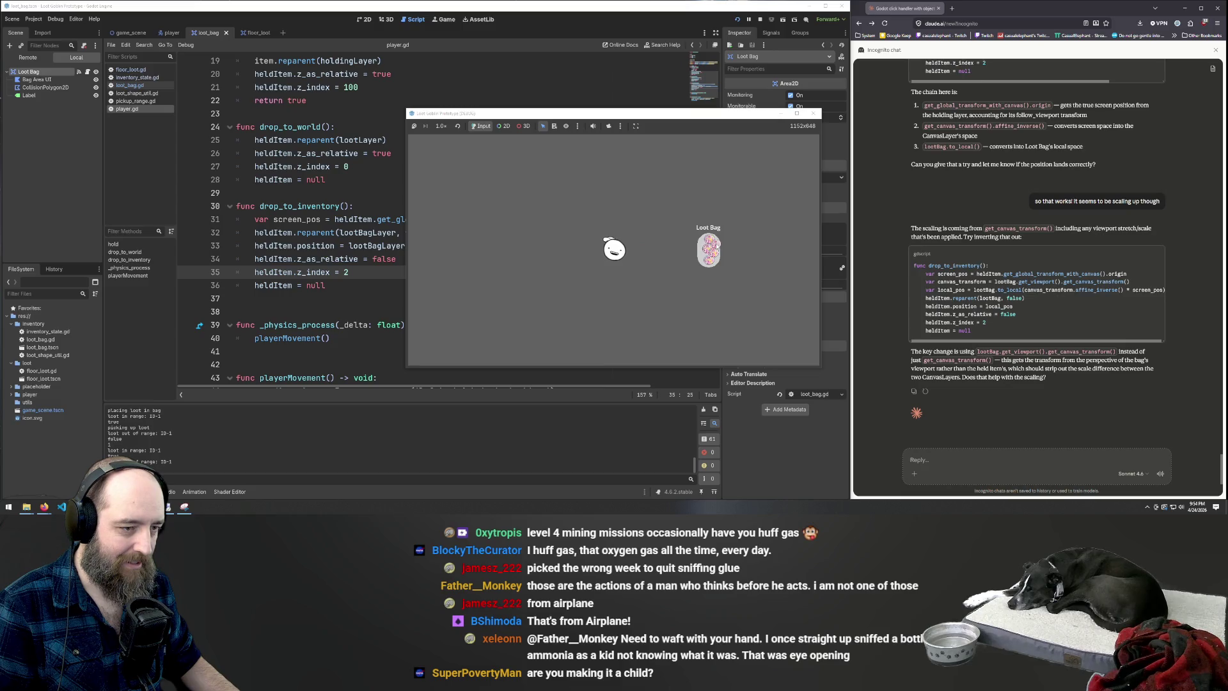
{"action": "left_click", "coordinate": [714, 254]}
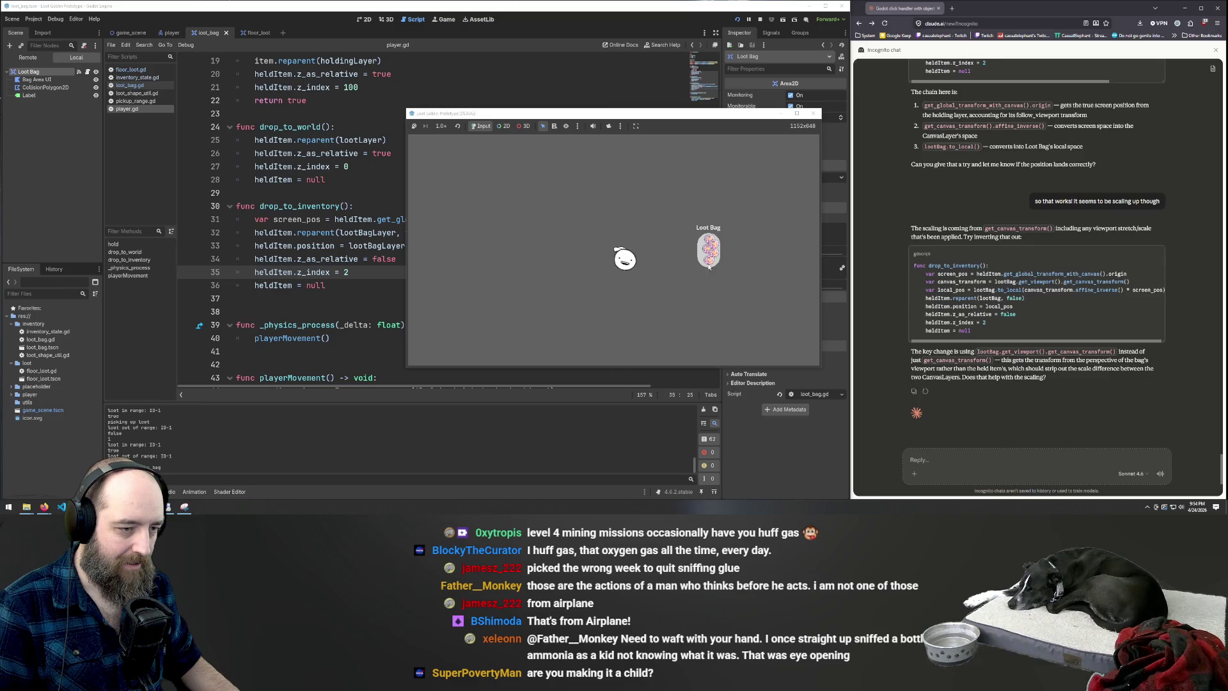
Walk the player left and right, then leave the running game for the editor
{"action": "key", "text": "d"}
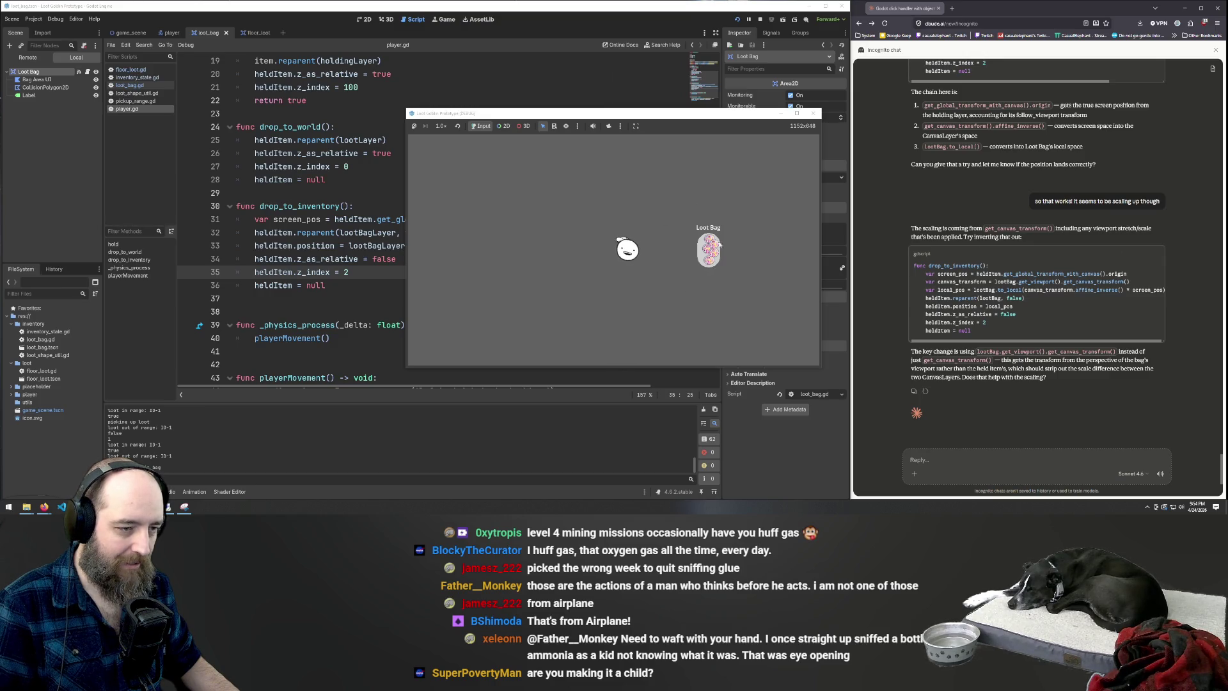
{"action": "key", "text": "a"}
{"action": "key", "text": "d"}
{"action": "key", "text": "a"}
{"action": "key", "text": "d"}
{"action": "key", "text": "a"}
{"action": "key", "text": "d"}
{"action": "key", "text": "a"}
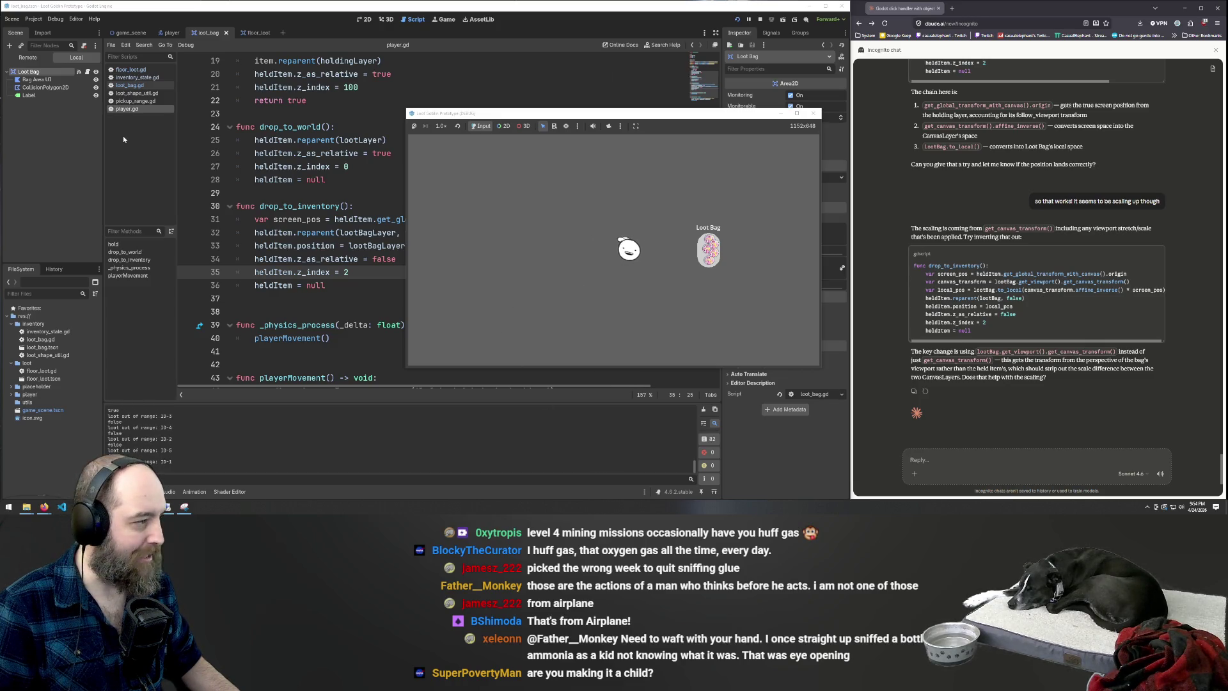
In game_scene, inspect the Loot Bag node and UI Layer's Loot node, then refocus line 26
{"action": "left_click", "coordinate": [130, 32]}
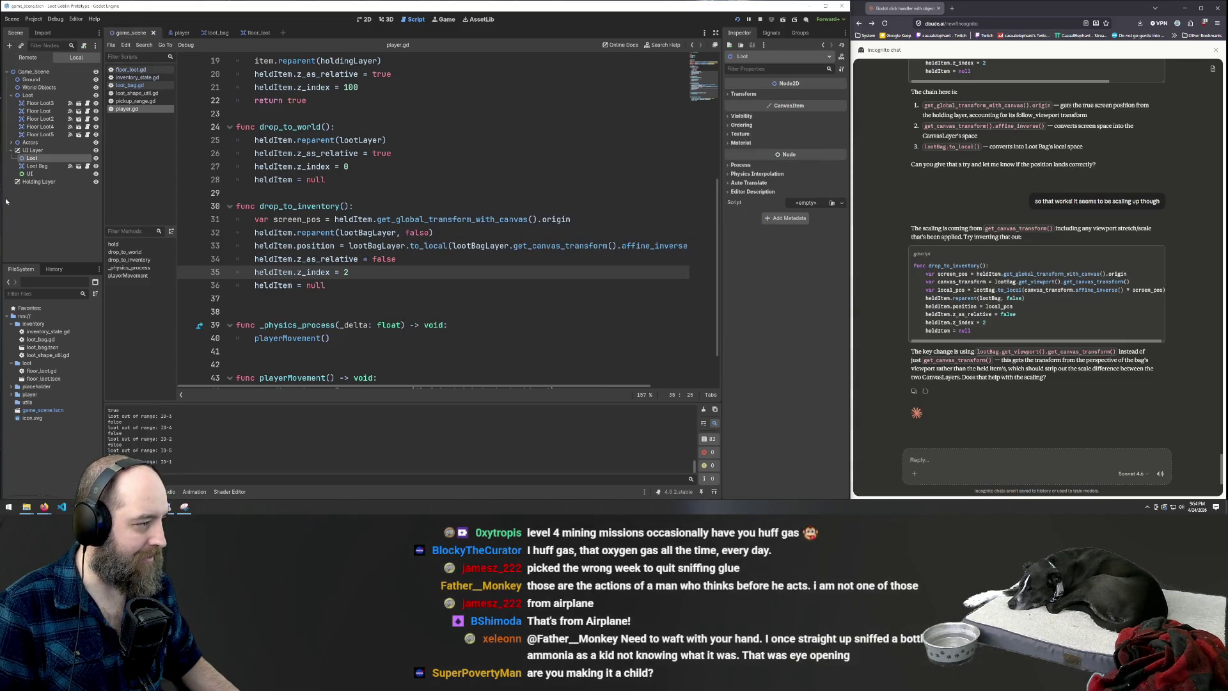
{"action": "left_click", "coordinate": [37, 165]}
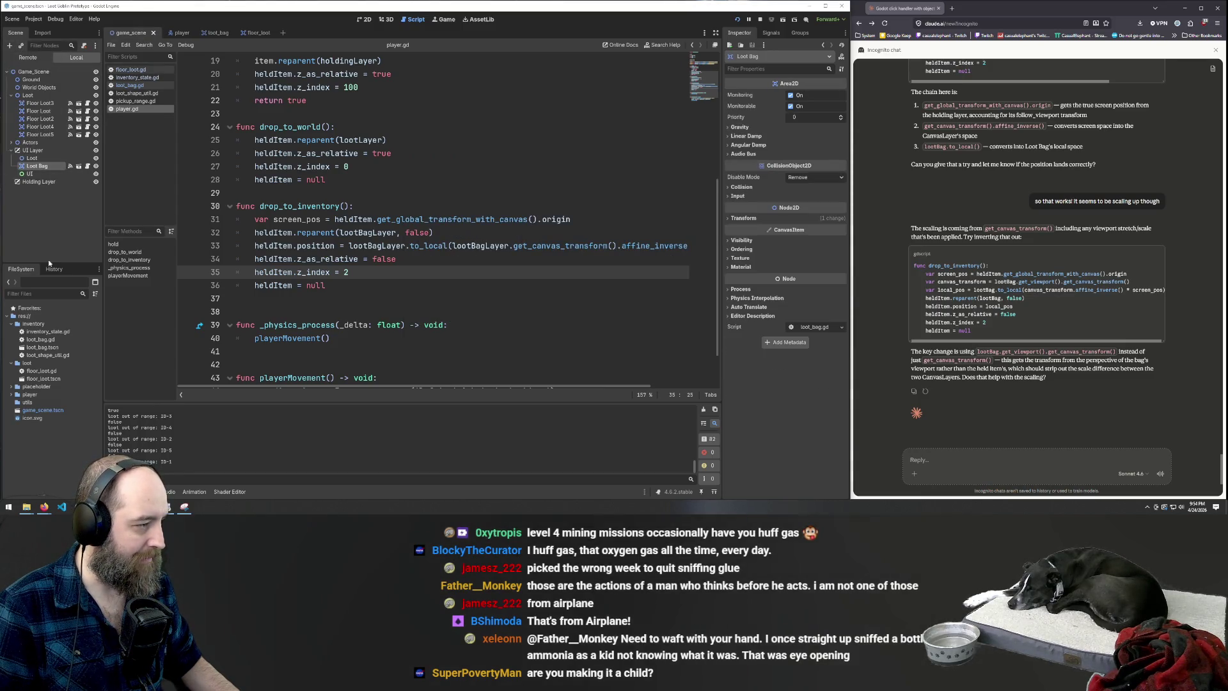
{"action": "left_click", "coordinate": [31, 159]}
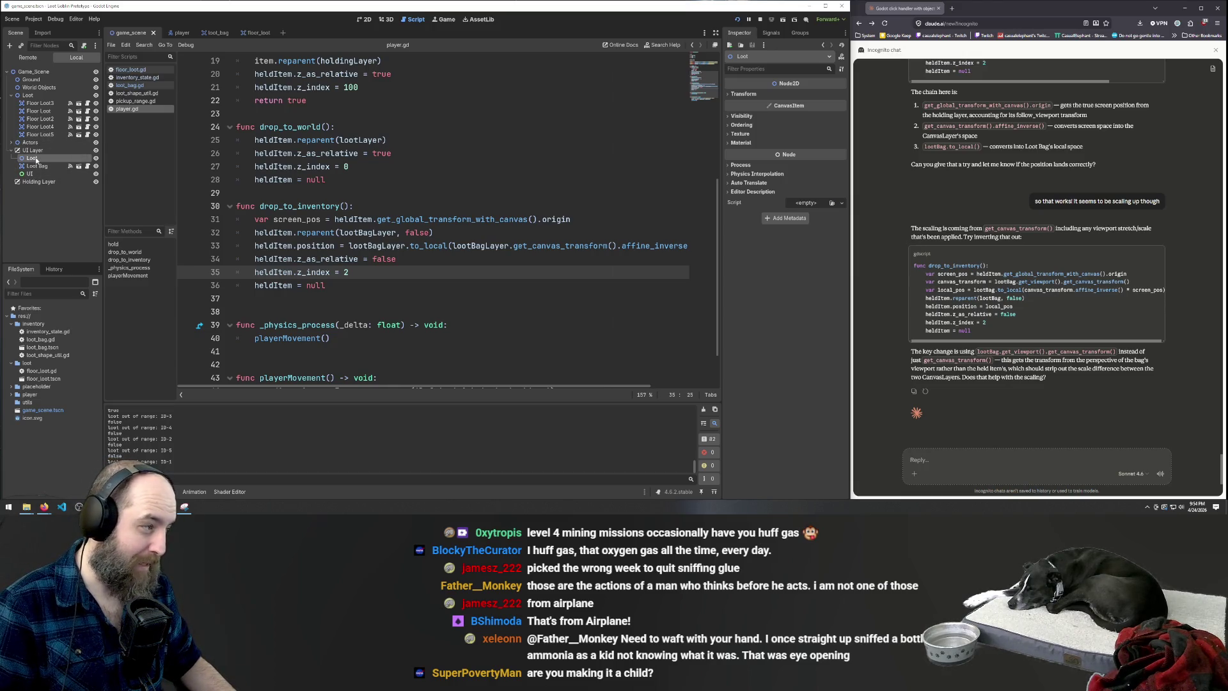
{"action": "left_click", "coordinate": [390, 154]}
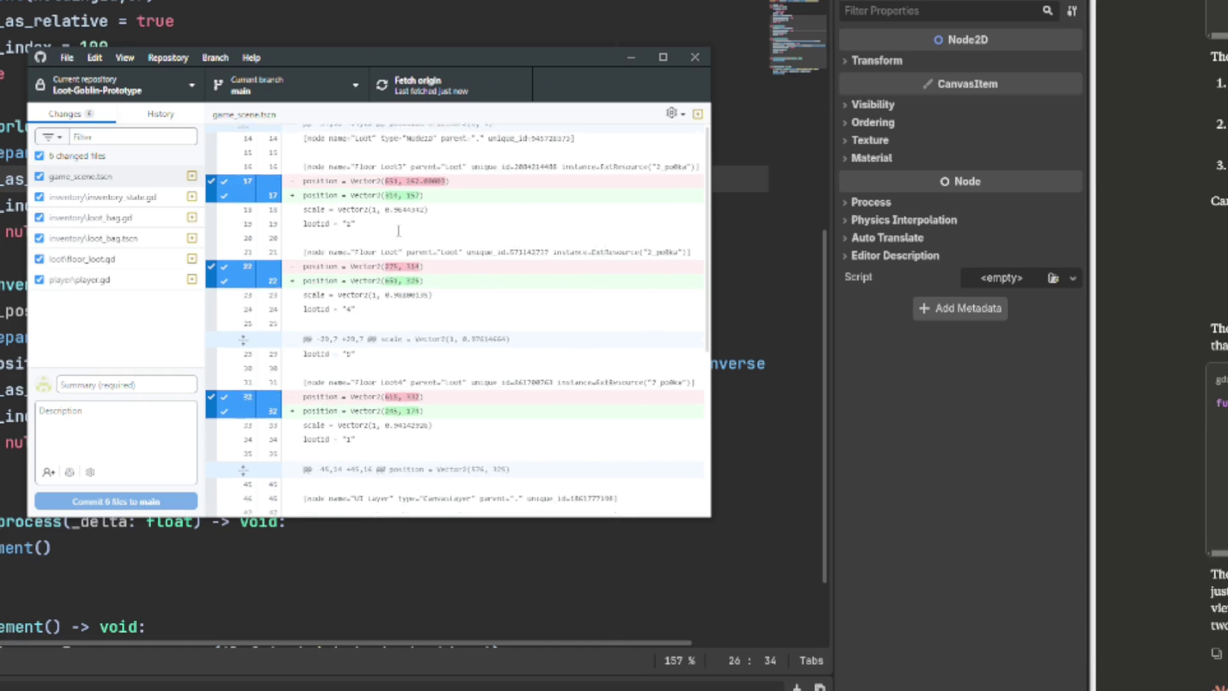
Review the diffs of game_scene.tscn, inventory_state.gd and loot_bag.gd
{"action": "left_click", "coordinate": [87, 196]}
{"action": "left_click", "coordinate": [97, 178]}
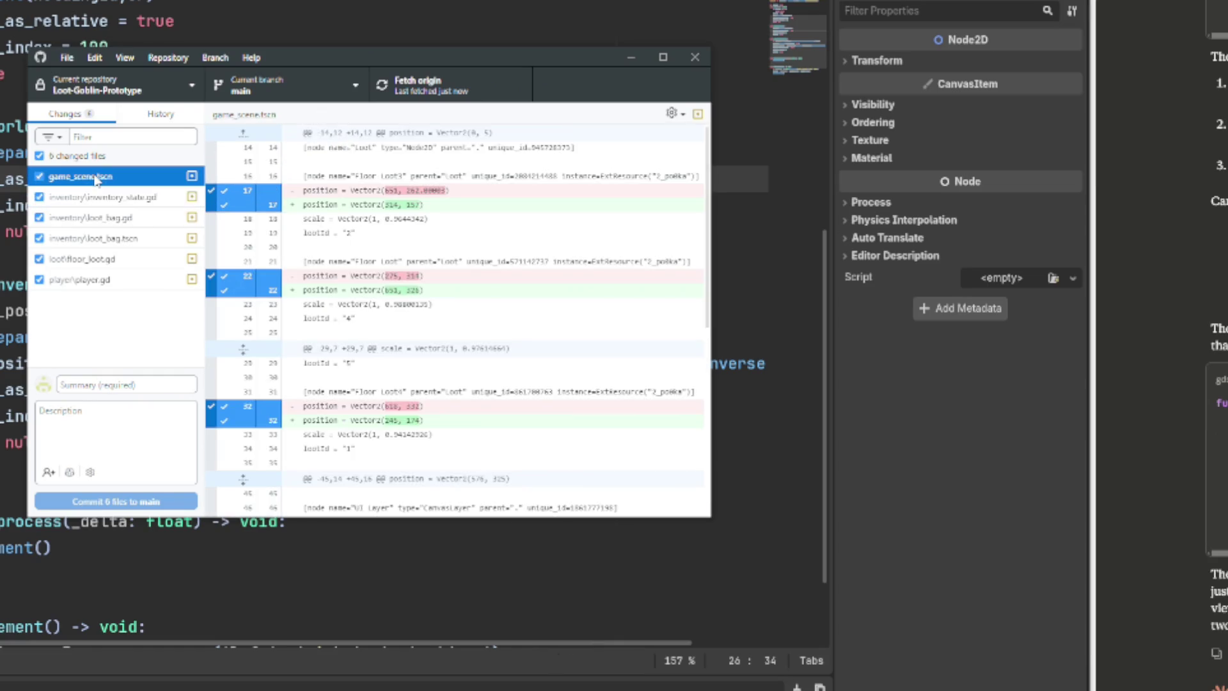
{"action": "left_click", "coordinate": [137, 199]}
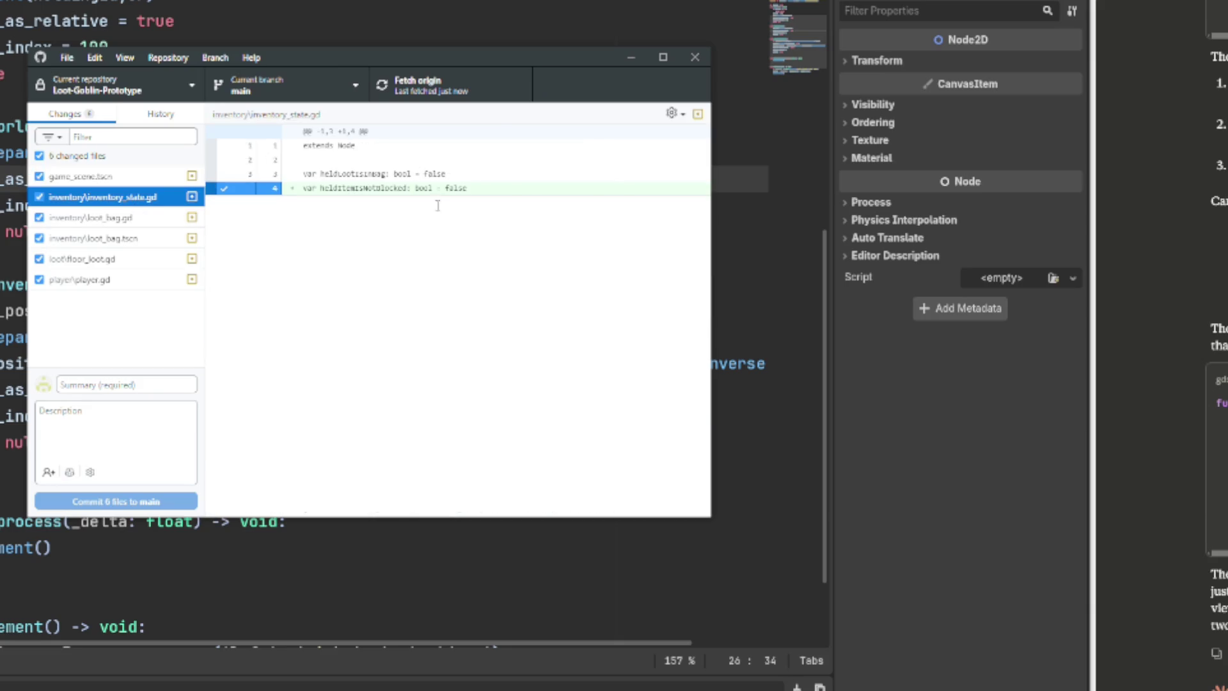
{"action": "left_click", "coordinate": [93, 217]}
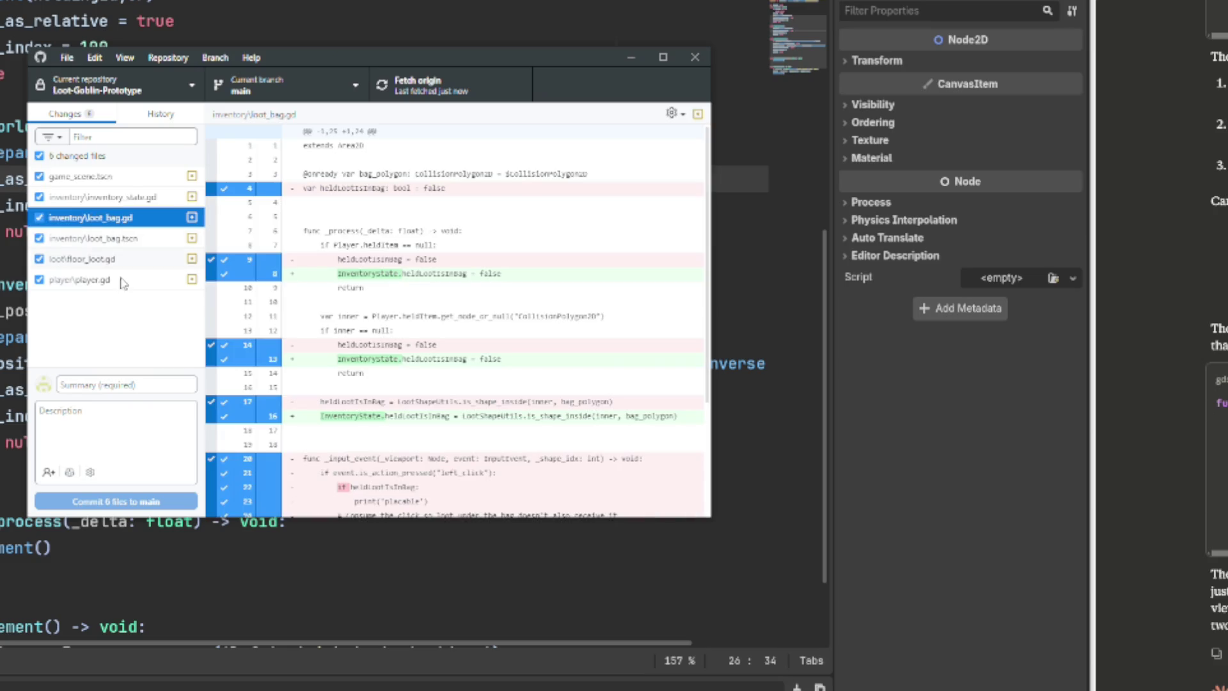
{"action": "scroll", "coordinate": [431, 338], "scroll_direction": "down", "scroll_amount": 3}
{"action": "scroll", "coordinate": [430, 338], "scroll_direction": "up", "scroll_amount": 2}
{"action": "scroll", "coordinate": [430, 338], "scroll_direction": "up", "scroll_amount": 1}
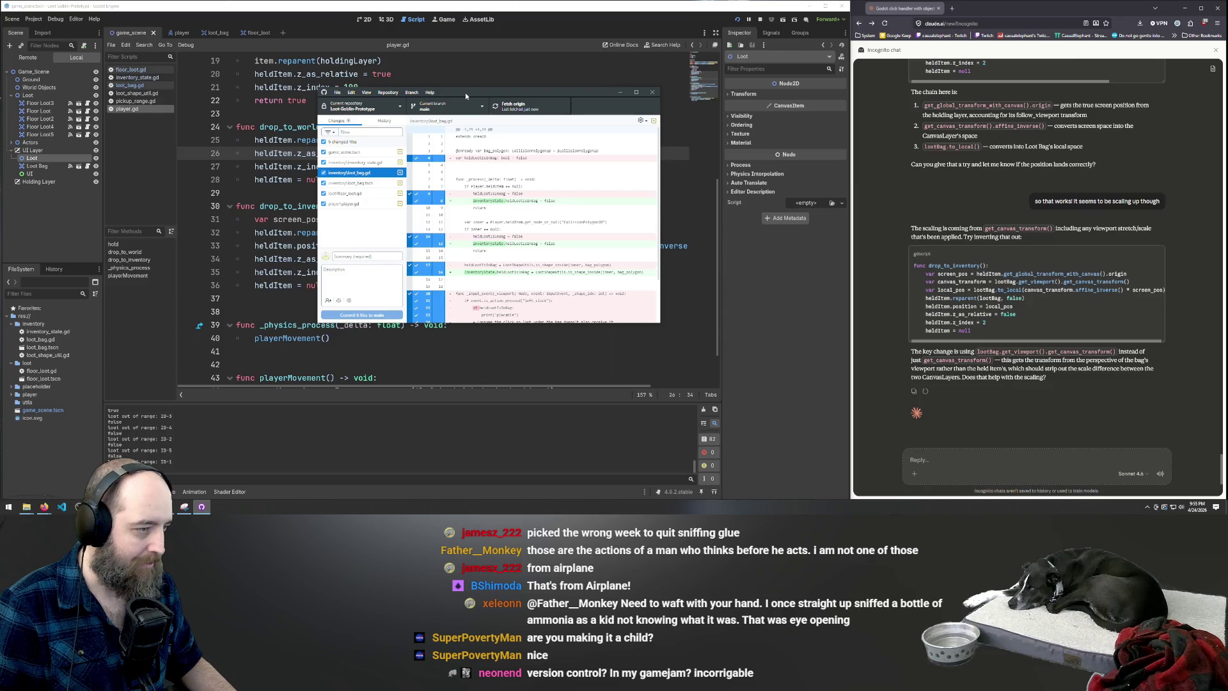
Commit all 6 changed files to main with summary 'Inventory update' and a description
{"action": "left_click", "coordinate": [499, 229]}
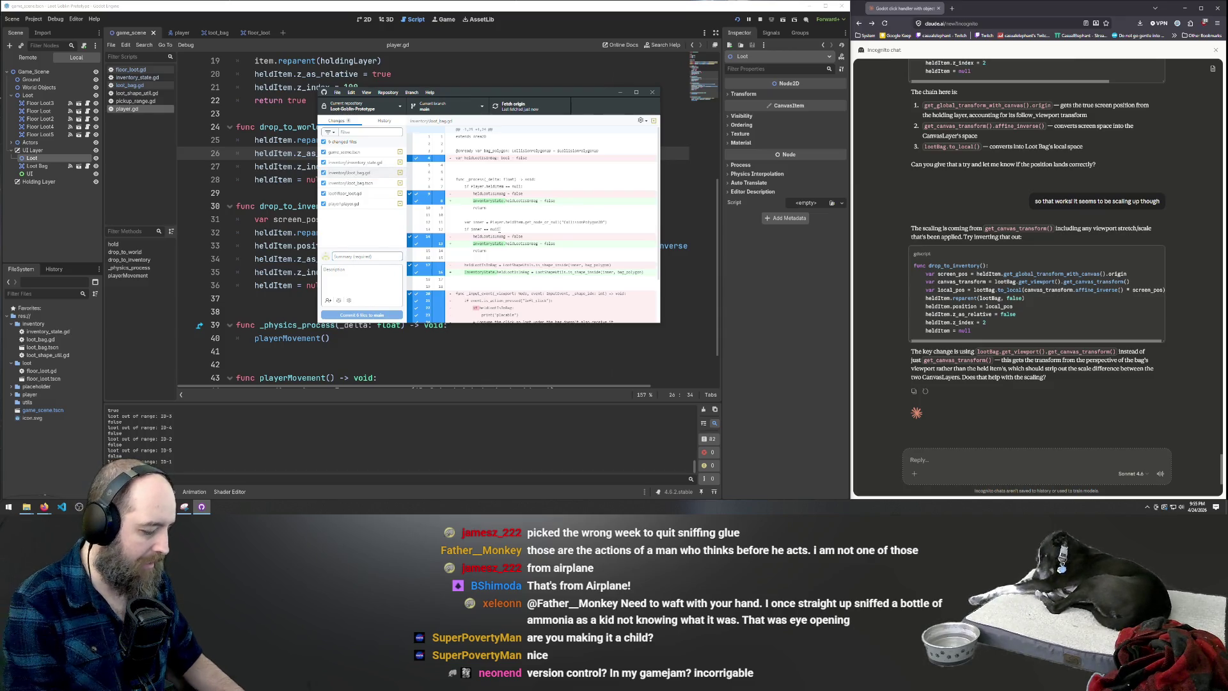
{"action": "key", "text": "Tab"}
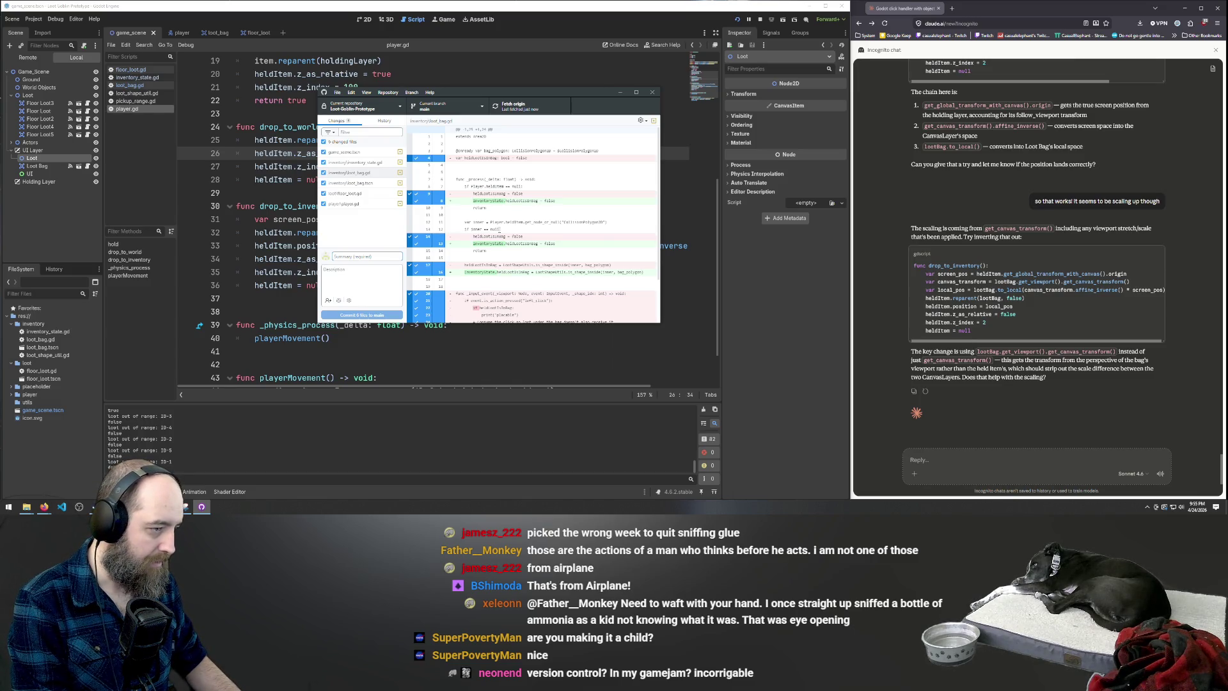
{"action": "type", "text": "Invent"}
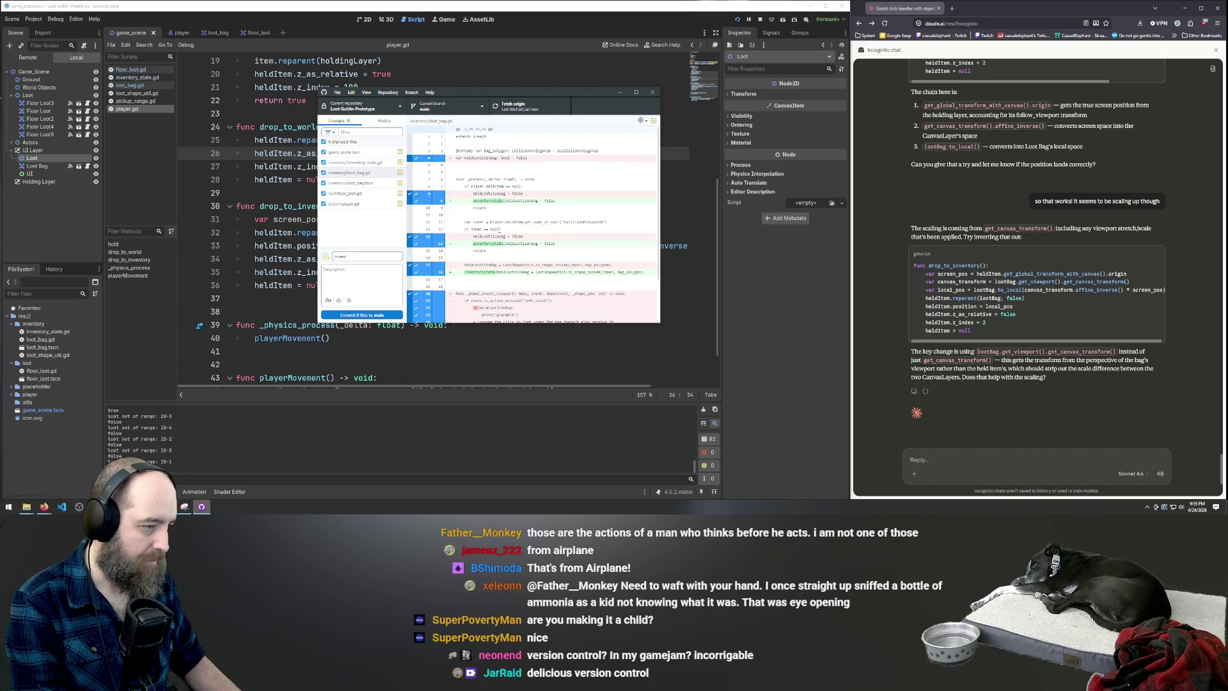
{"action": "type", "text": "e"}
{"action": "left_click", "coordinate": [386, 276]}
{"action": "type", "text": "d"}
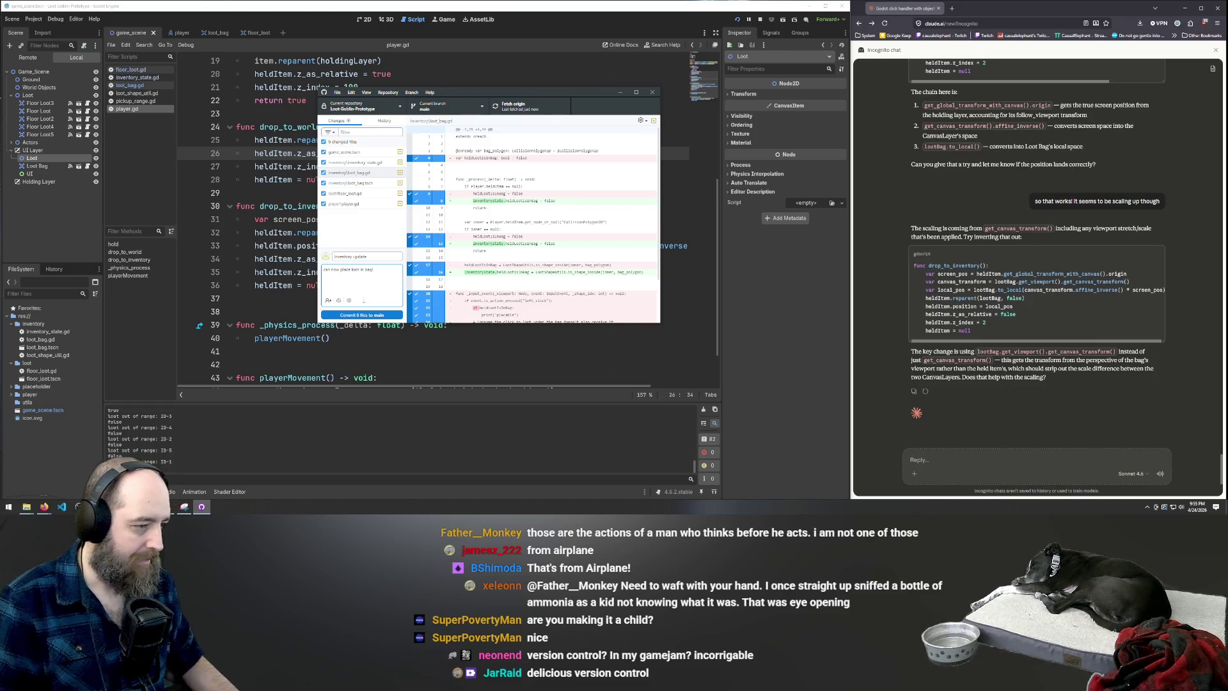
{"action": "left_click", "coordinate": [362, 315]}
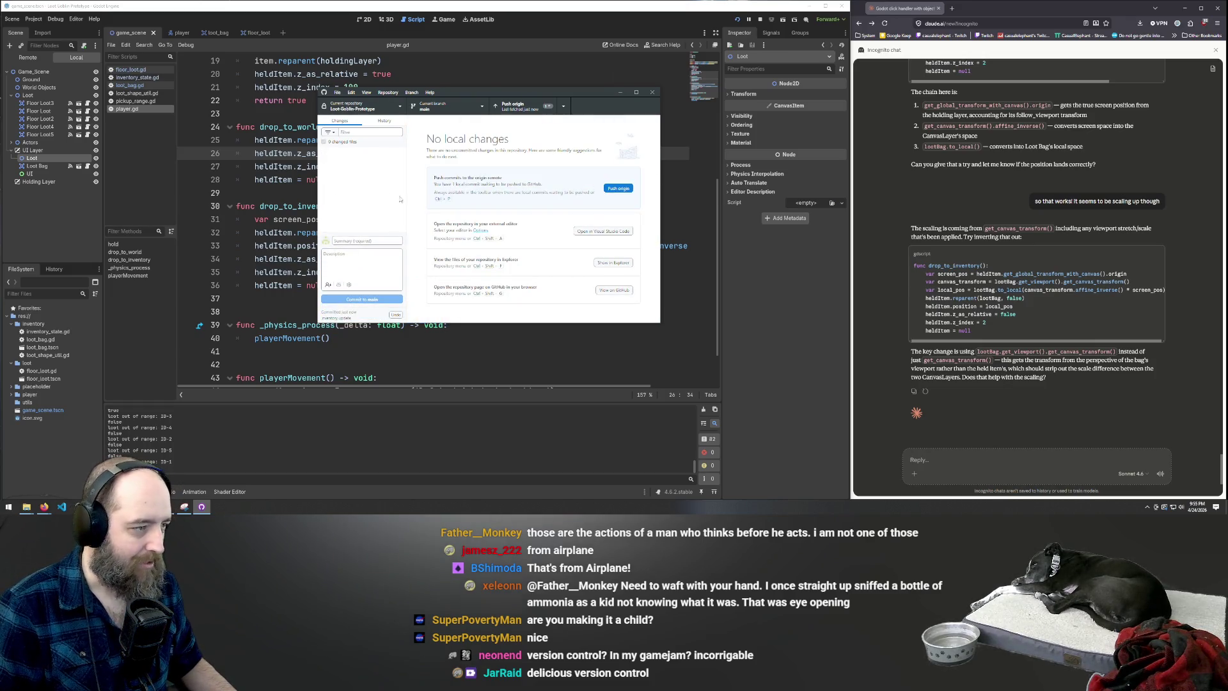
Push the commit to origin, compare Initial commit and Inventory update in History, then minimize GitHub Desktop
{"action": "left_click", "coordinate": [619, 189]}
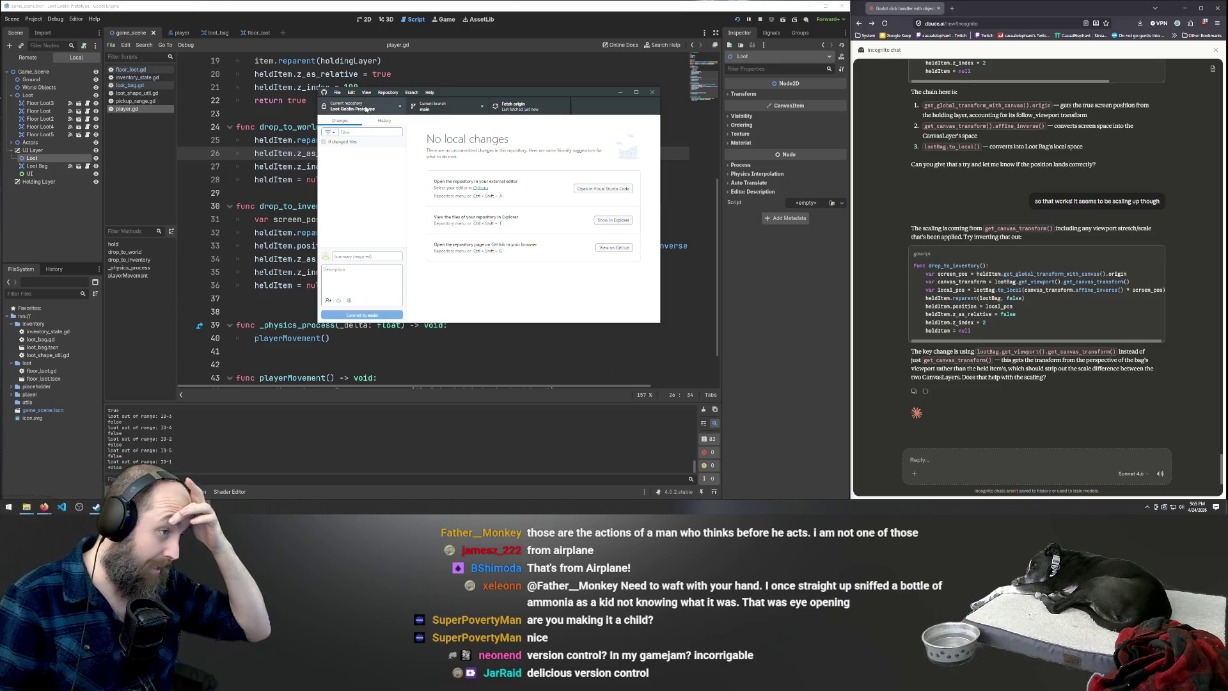
{"action": "left_click", "coordinate": [376, 123]}
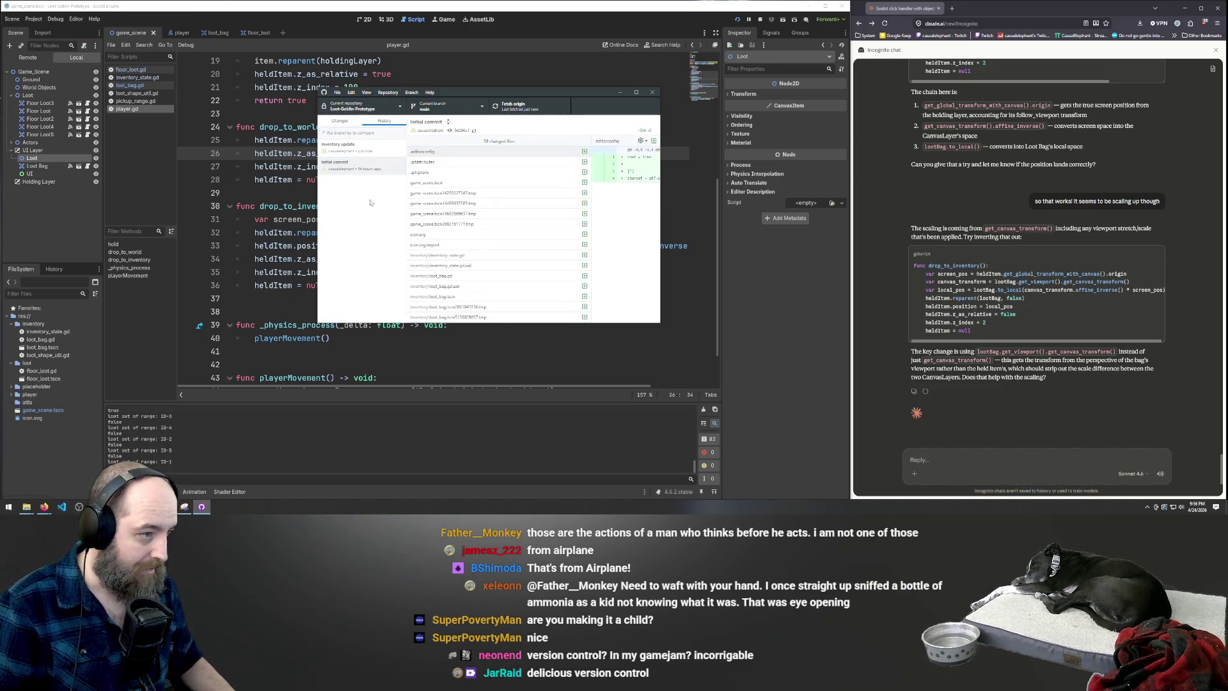
{"action": "left_click", "coordinate": [354, 170]}
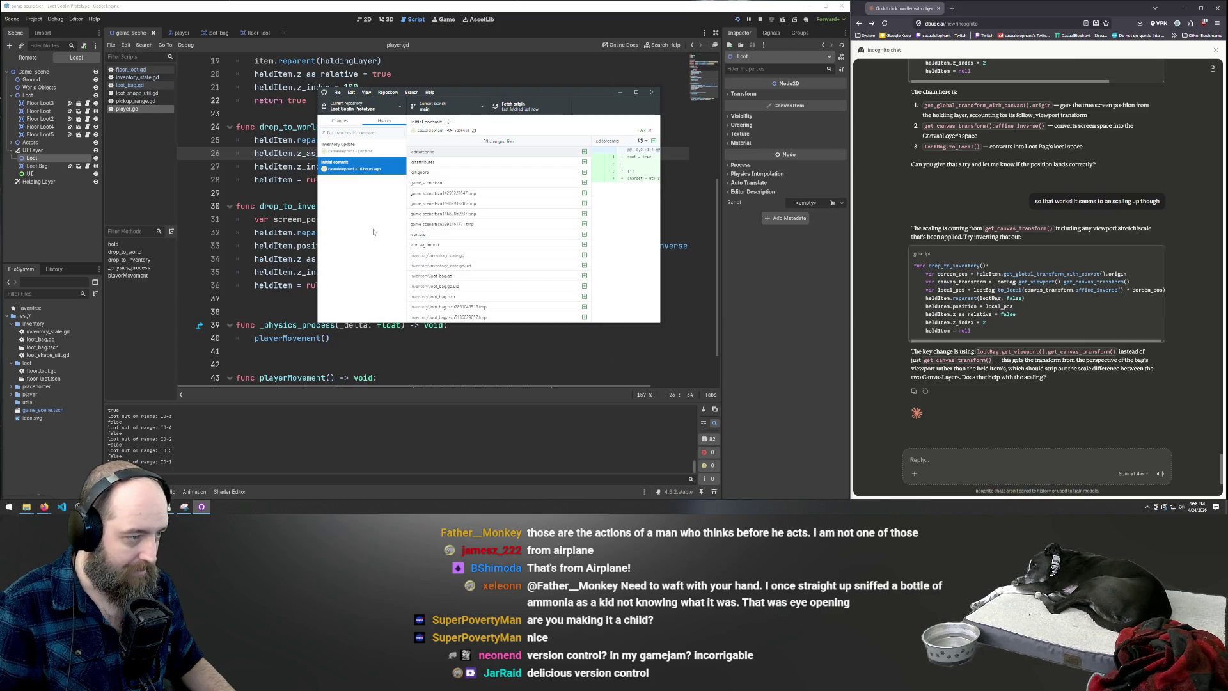
{"action": "left_click", "coordinate": [355, 146]}
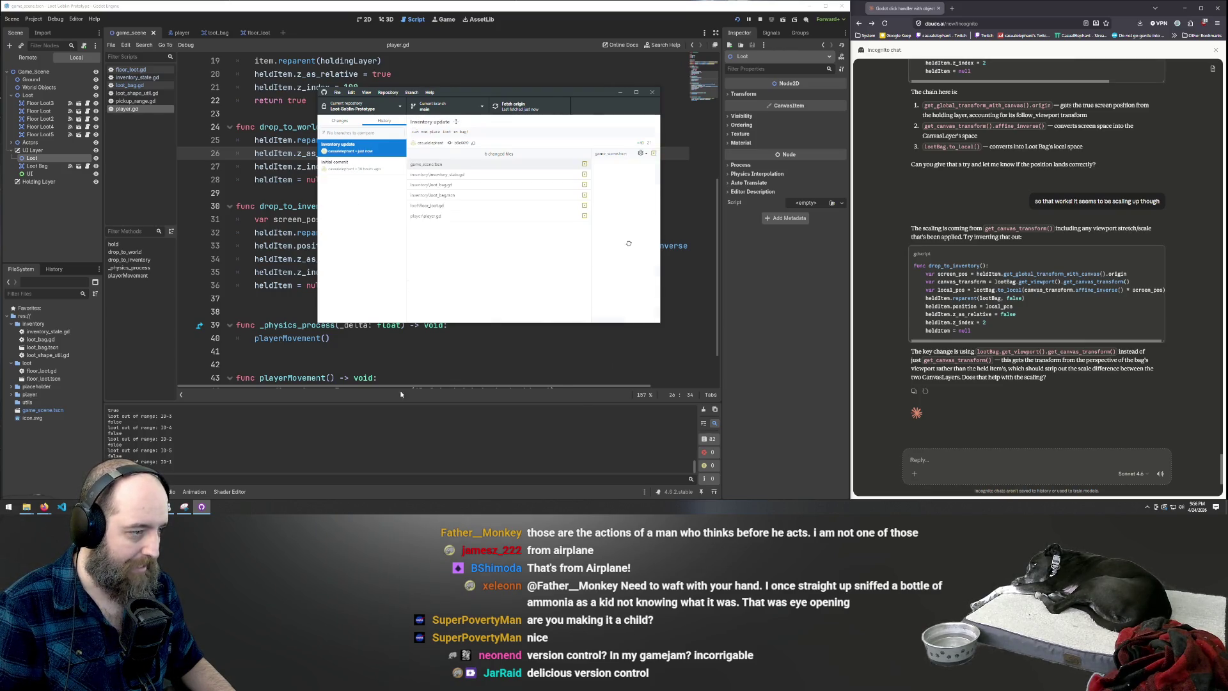
{"action": "left_click", "coordinate": [362, 164]}
{"action": "left_click", "coordinate": [364, 152]}
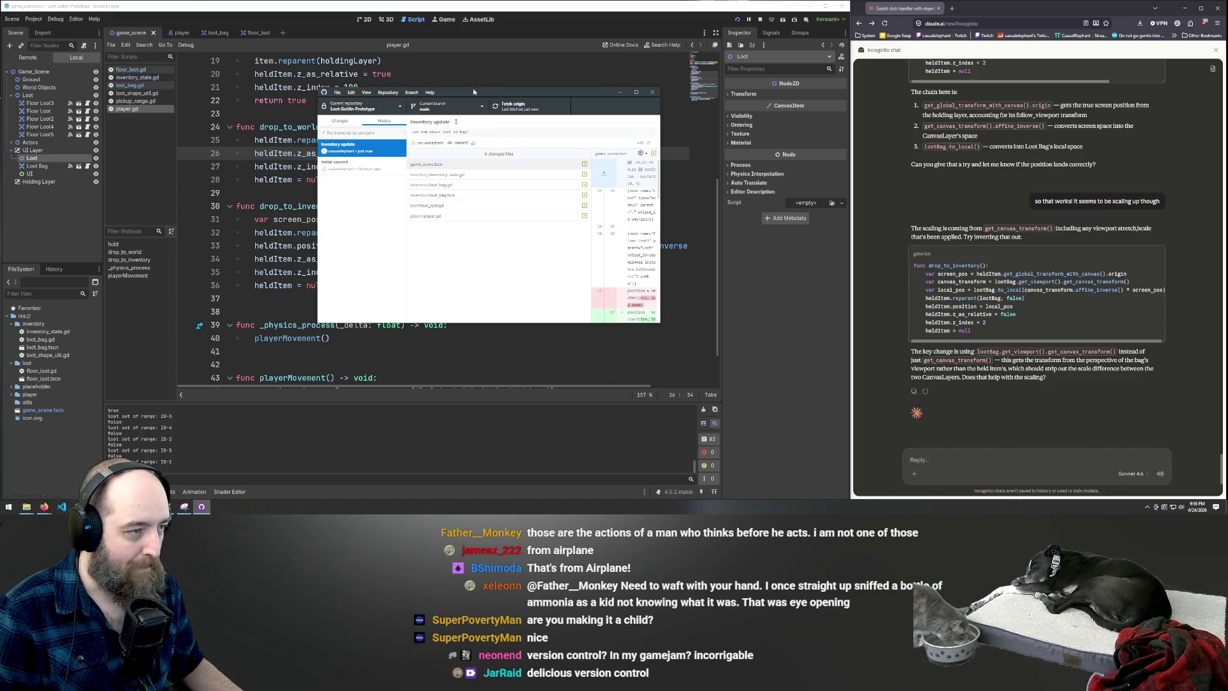
{"action": "left_click", "coordinate": [620, 92]}
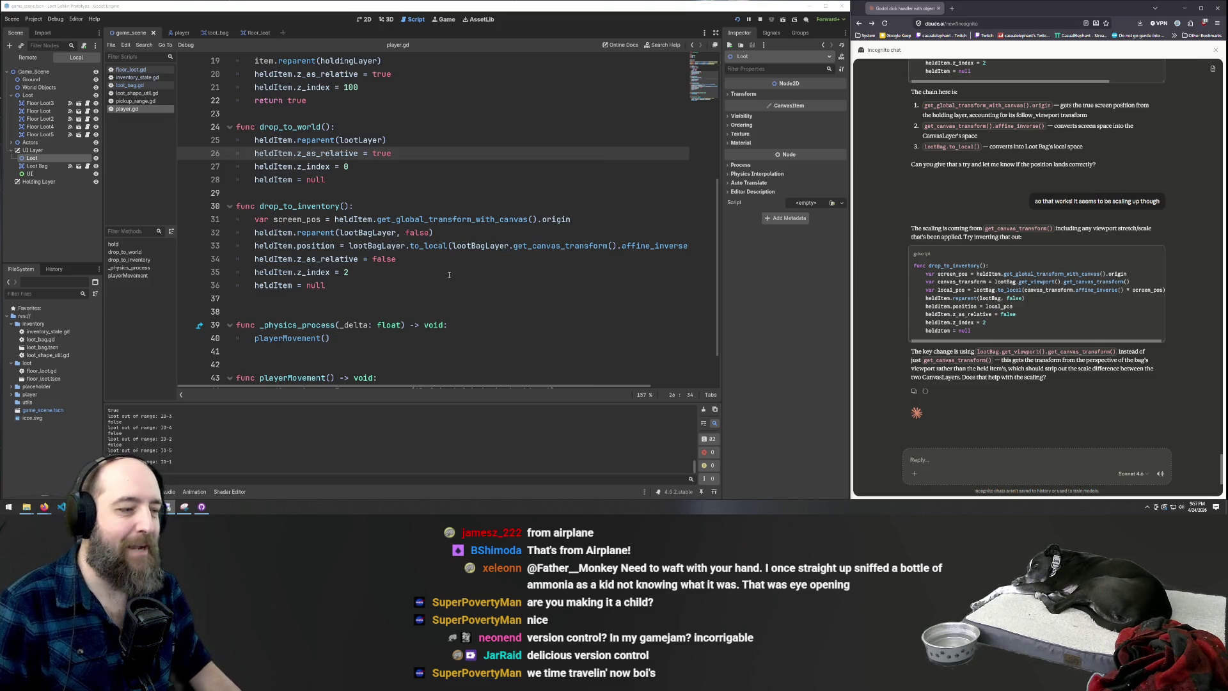
Place the cursor on blank line 29 of player.gd's drop_to_inventory function
{"action": "left_click", "coordinate": [489, 196]}
Delete ' Bag' so line 10's path reads 'Game_Scene/UI Layer/Loot', then run the game
{"action": "scroll", "coordinate": [446, 232], "scroll_direction": "down", "scroll_amount": 1}
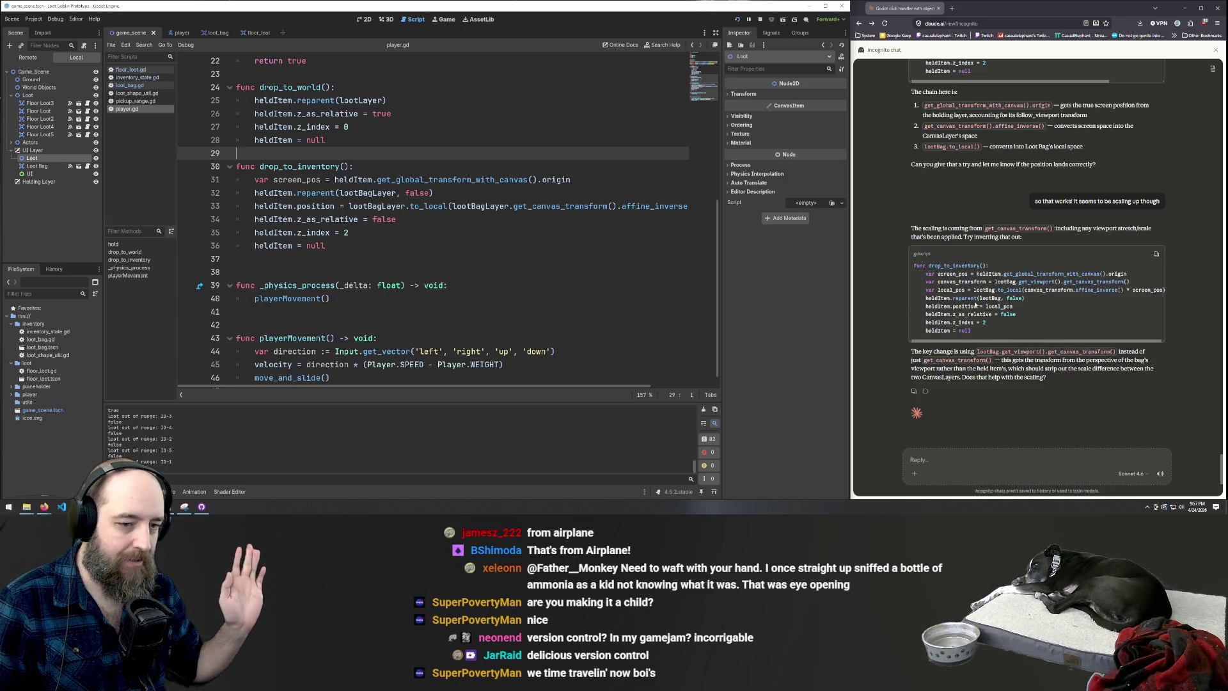
{"action": "left_click", "coordinate": [931, 477]}
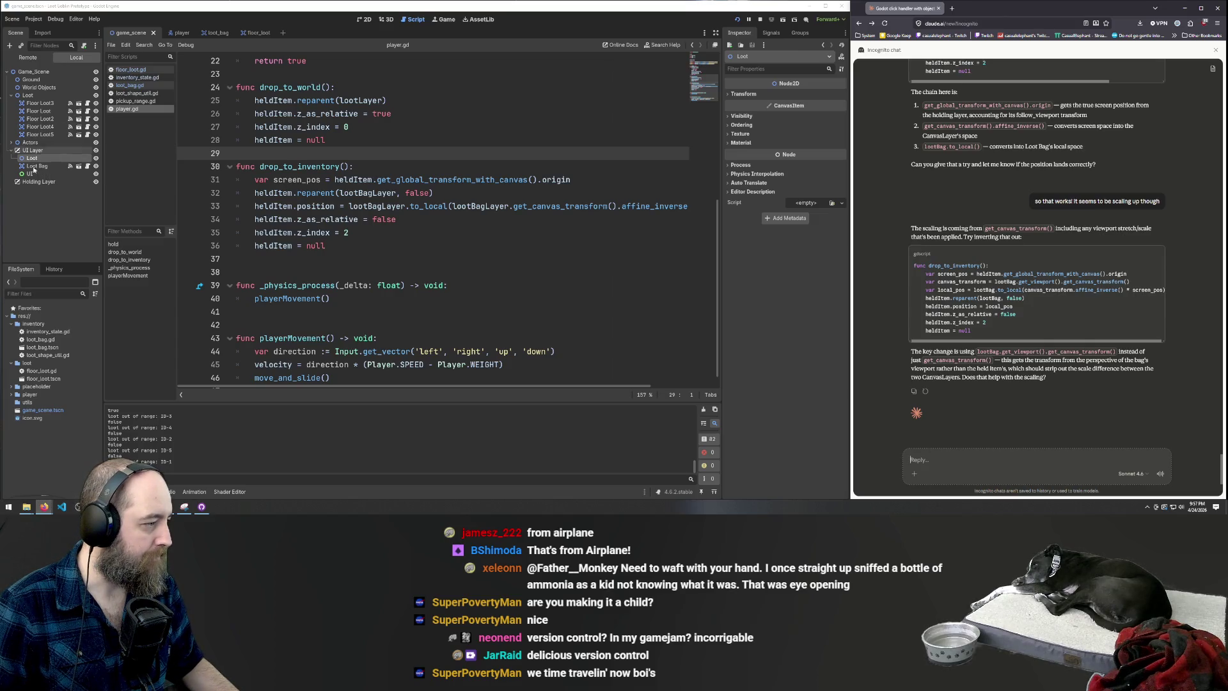
{"action": "scroll", "coordinate": [435, 182], "scroll_direction": "up", "scroll_amount": 7}
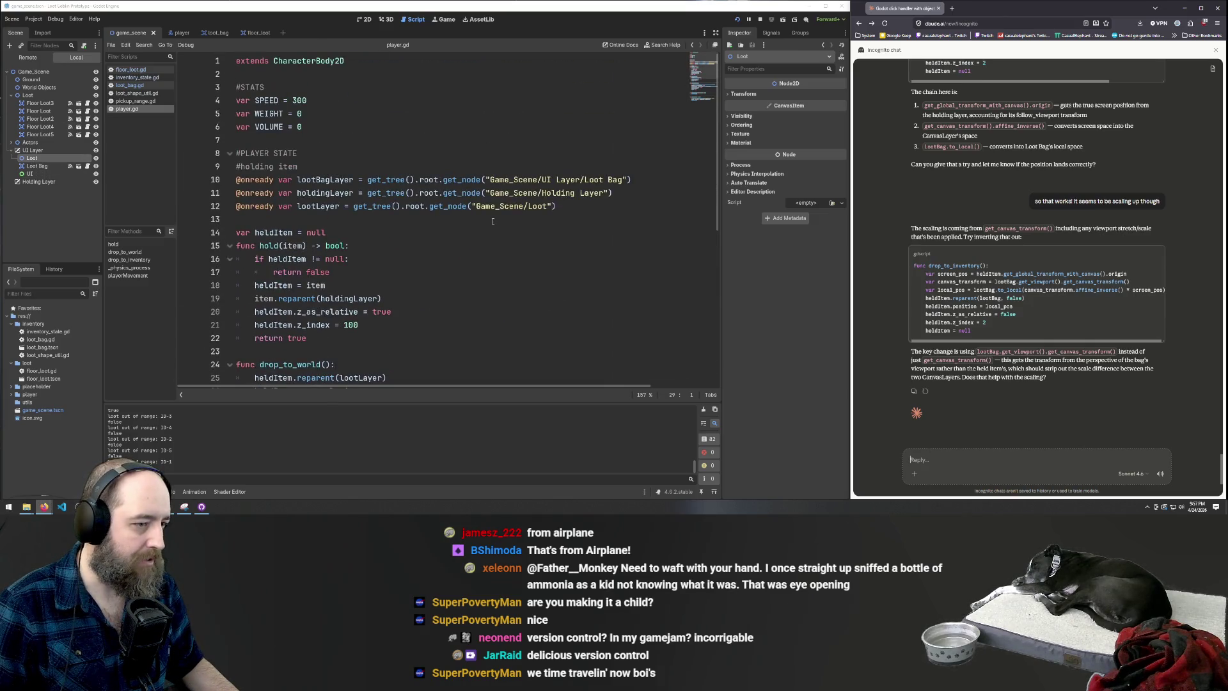
{"action": "left_click_drag", "start_coordinate": [605, 179], "coordinate": [624, 179]}
{"action": "key", "text": "BackSpace"}
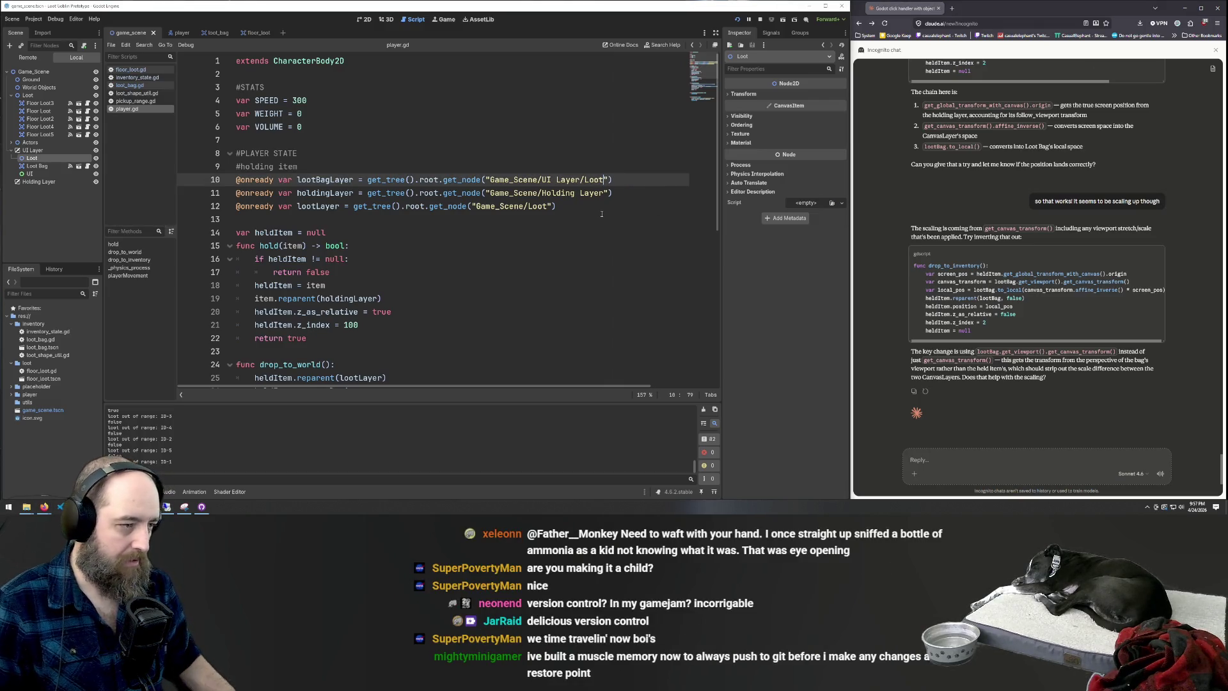
{"action": "left_click", "coordinate": [639, 219]}
{"action": "left_click", "coordinate": [493, 258]}
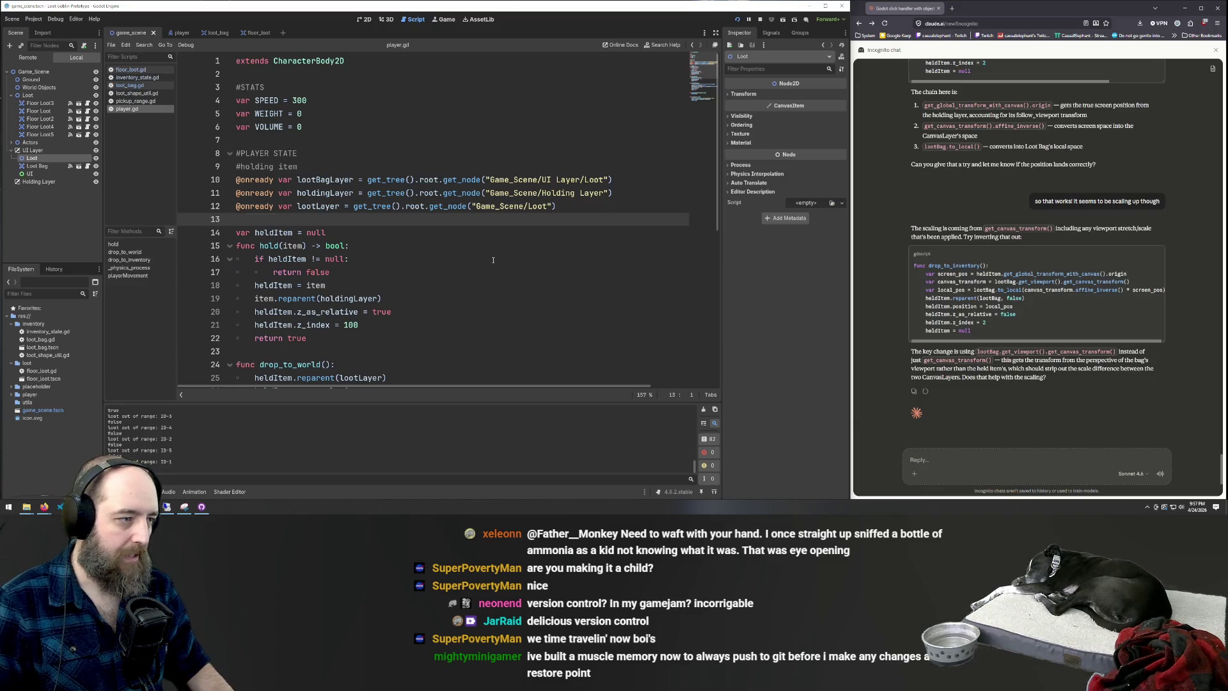
{"action": "key", "text": "F5"}
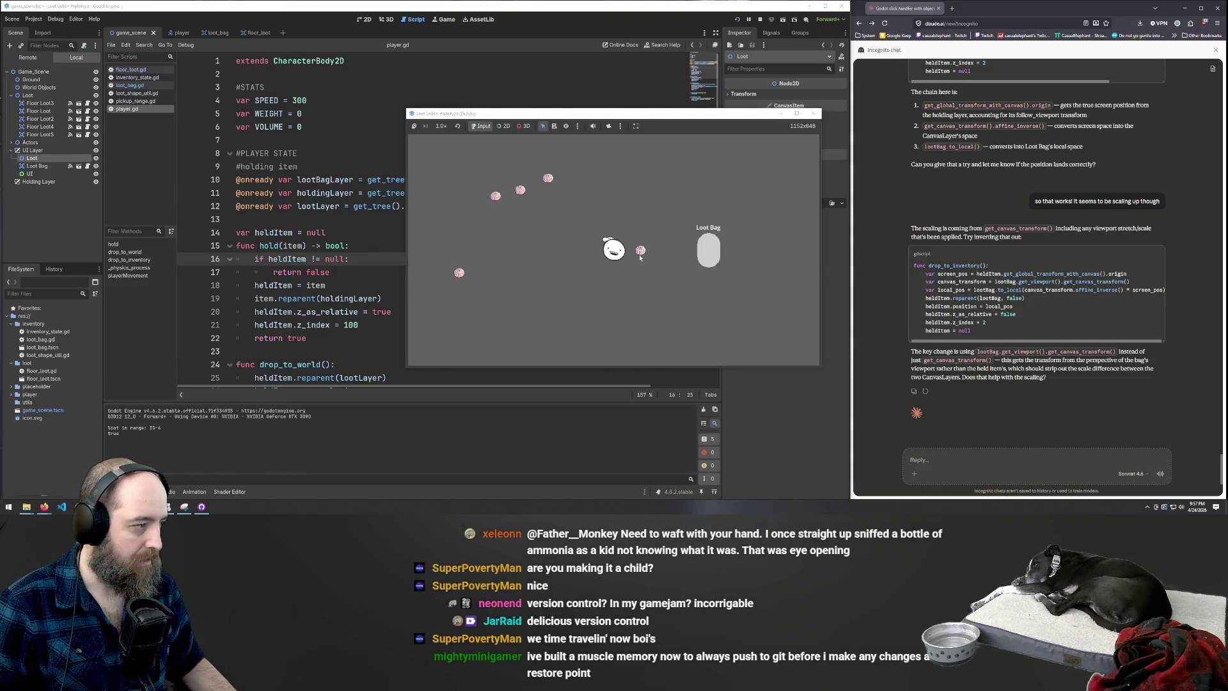
Carry three loot items into the Loot Bag while walking, then return to the script editor
{"action": "left_click_drag", "start_coordinate": [639, 255], "coordinate": [712, 253]}
{"action": "key", "text": "w"}
{"action": "key", "text": "a"}
{"action": "left_click_drag", "start_coordinate": [579, 234], "coordinate": [709, 254]}
{"action": "key", "text": "a"}
{"action": "key", "text": "w"}
{"action": "key", "text": "a"}
{"action": "left_click_drag", "start_coordinate": [555, 247], "coordinate": [709, 242]}
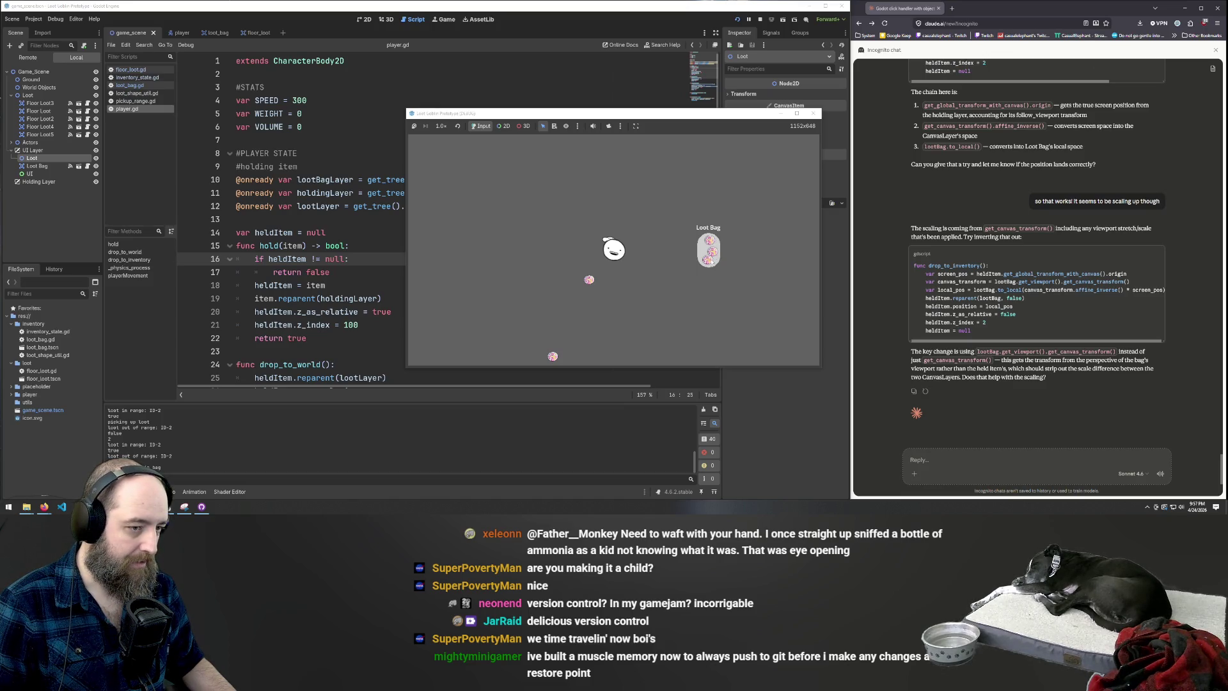
{"action": "key", "text": "s"}
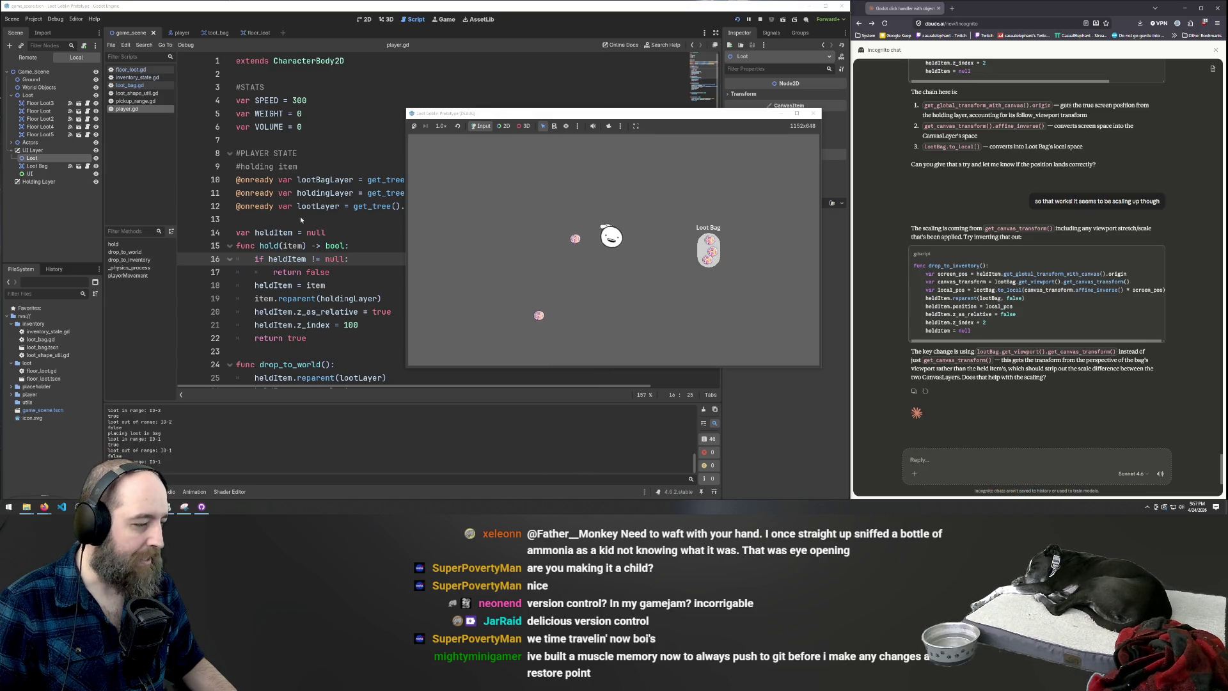
{"action": "left_click", "coordinate": [323, 192]}
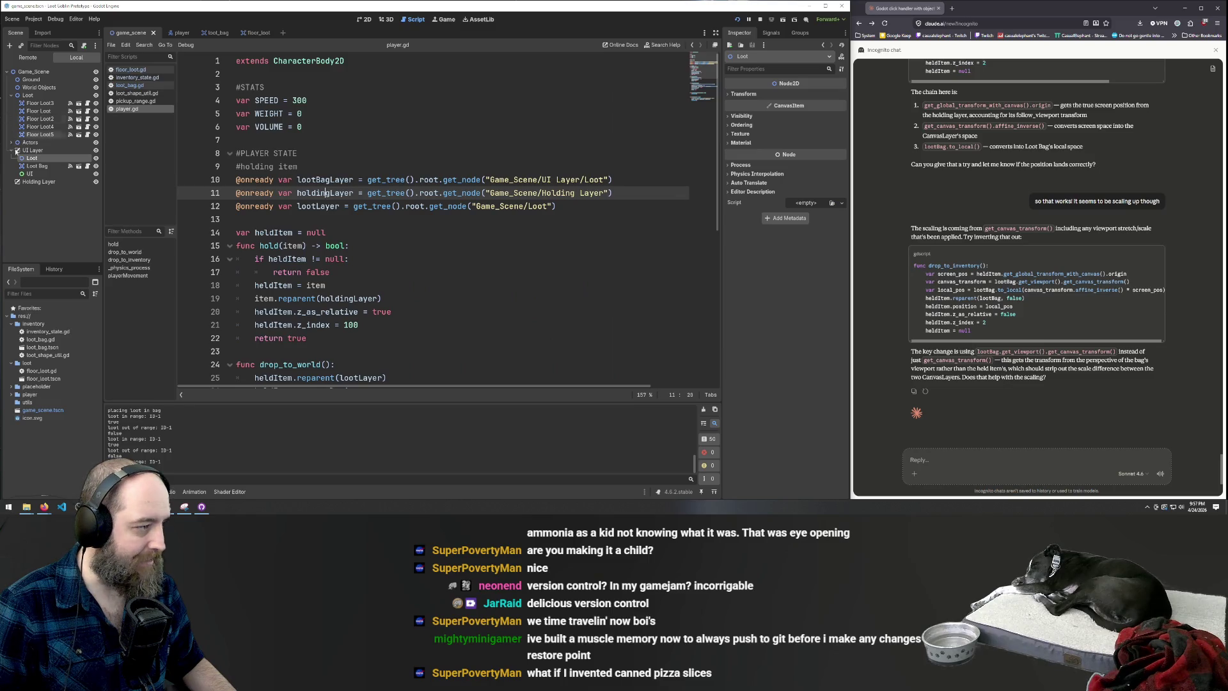
{"action": "left_click", "coordinate": [37, 167]}
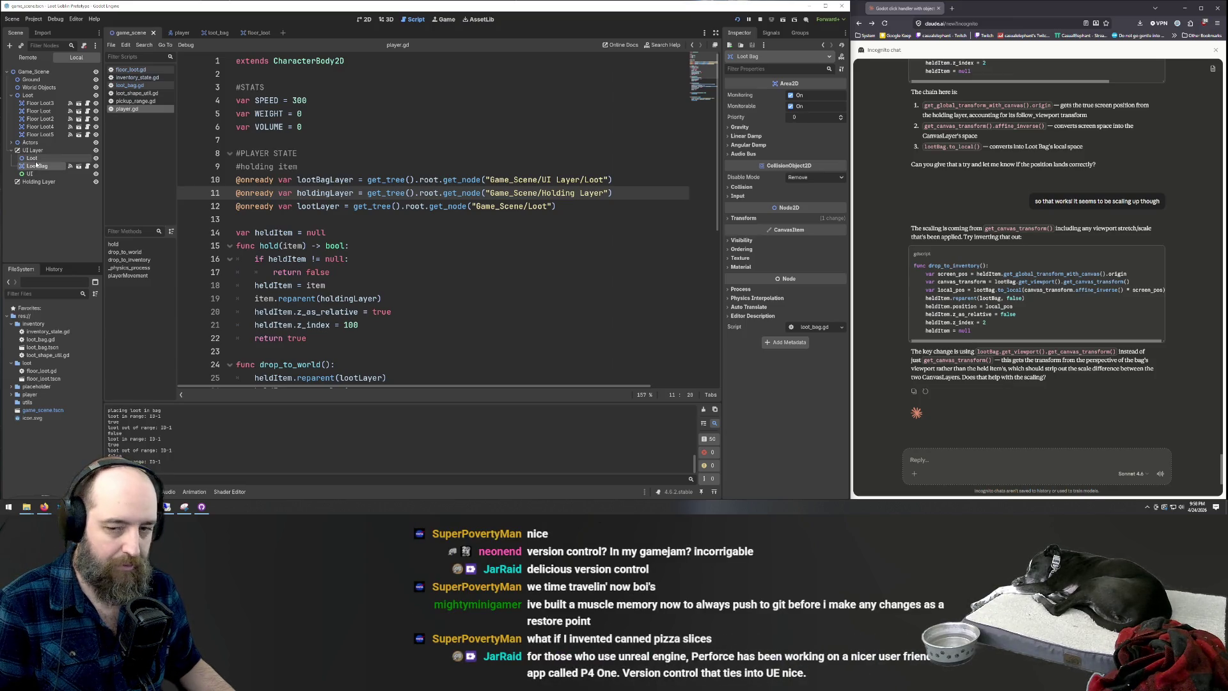
{"action": "scroll", "coordinate": [420, 223], "scroll_direction": "down", "scroll_amount": 4}
{"action": "scroll", "coordinate": [420, 222], "scroll_direction": "down", "scroll_amount": 4}
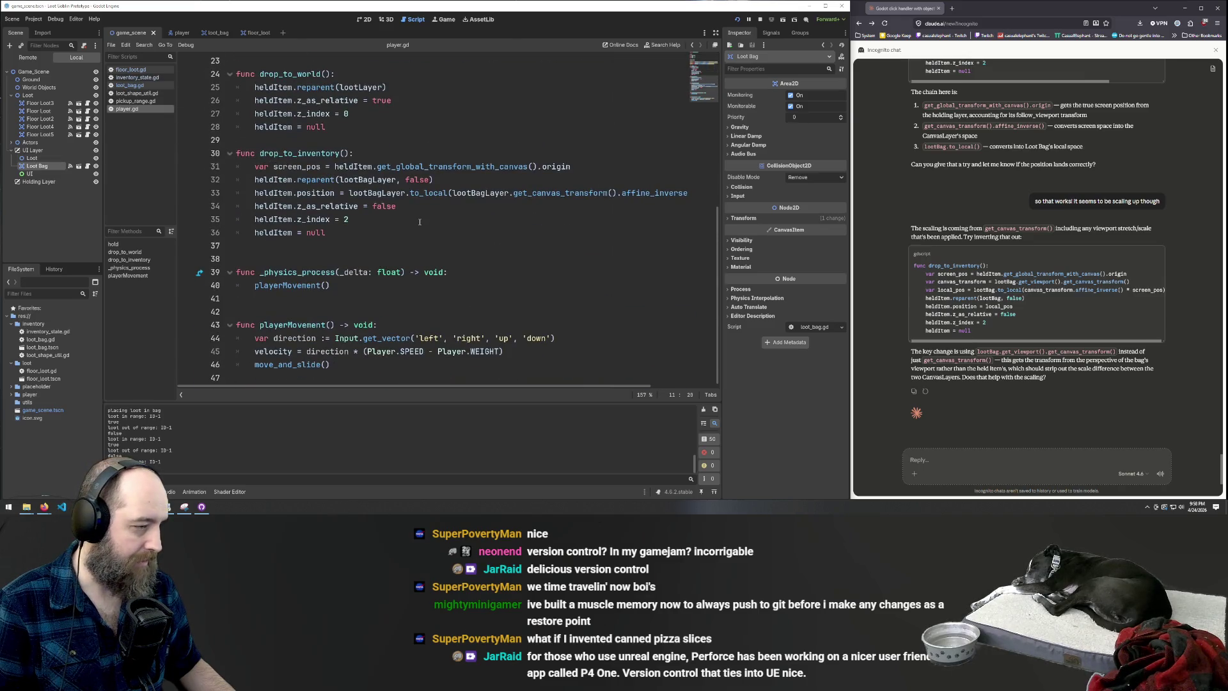
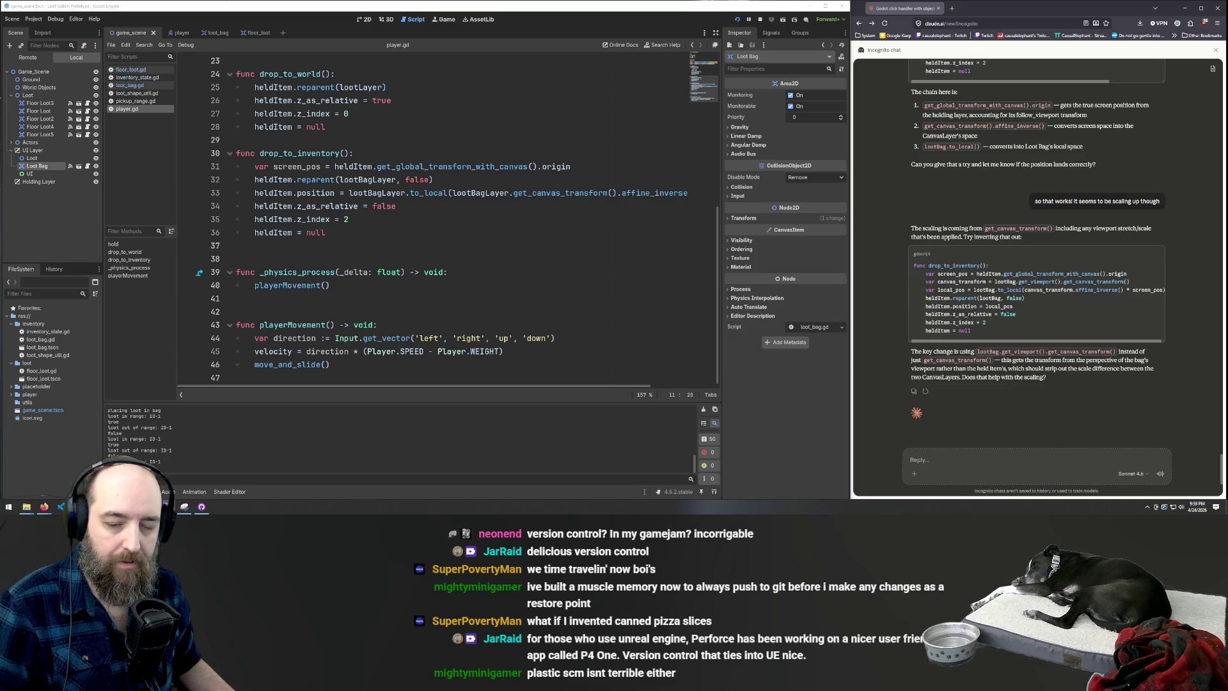
Run the game, walk up-right and drop the held pizza into the Loot Bag
{"action": "scroll", "coordinate": [1017, 305], "scroll_direction": "down", "scroll_amount": 2}
{"action": "scroll", "coordinate": [1065, 307], "scroll_direction": "up", "scroll_amount": 3}
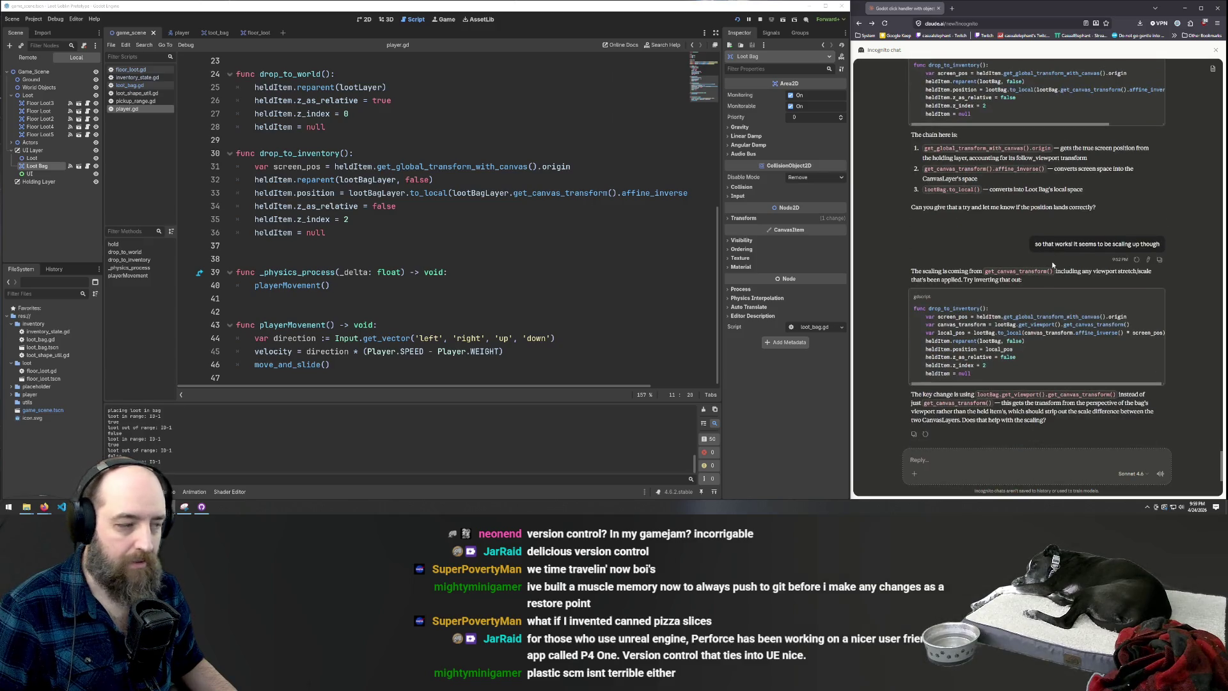
{"action": "left_click", "coordinate": [503, 232]}
{"action": "key", "text": "F5"}
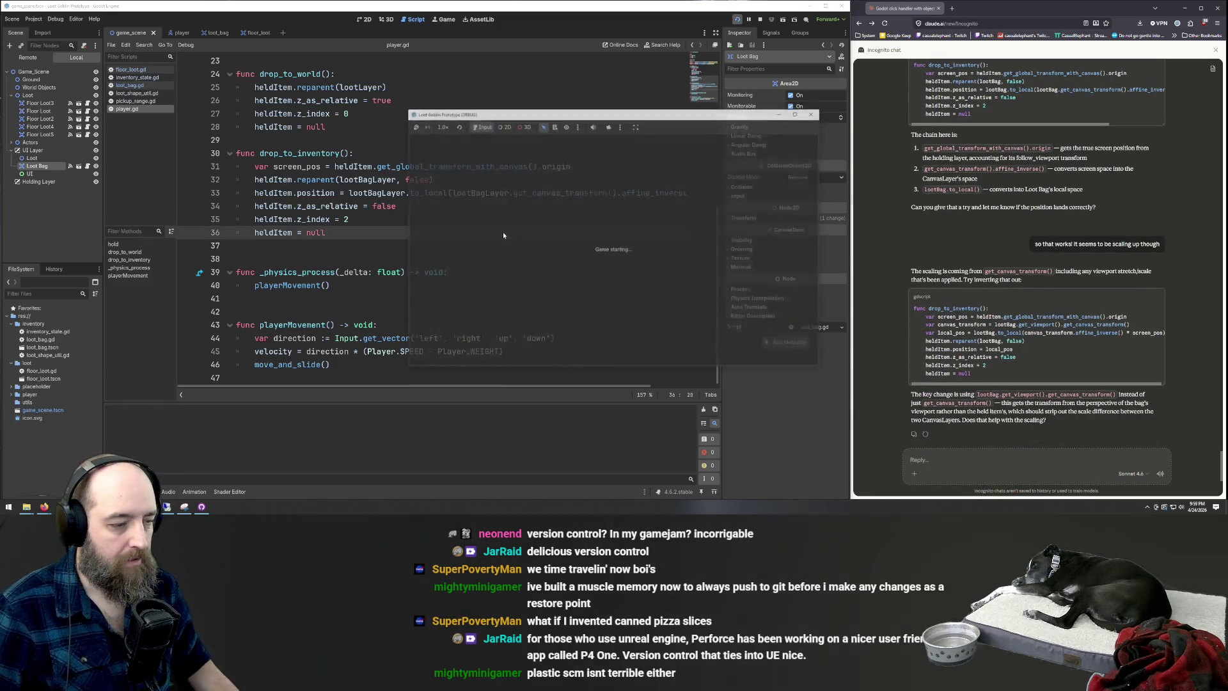
{"action": "key", "text": "w"}
{"action": "key", "text": "d"}
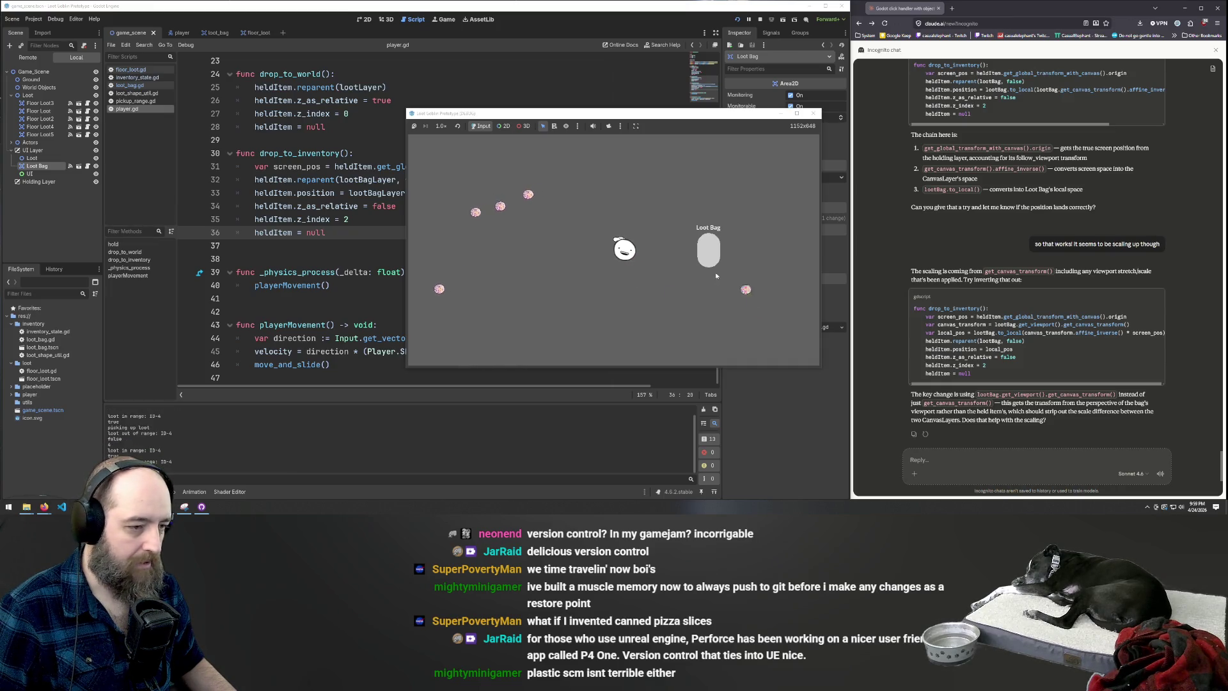
{"action": "left_click", "coordinate": [711, 253]}
Pick up a second pizza and drop it into the Loot Bag too
{"action": "key", "text": "w"}
{"action": "key", "text": "a"}
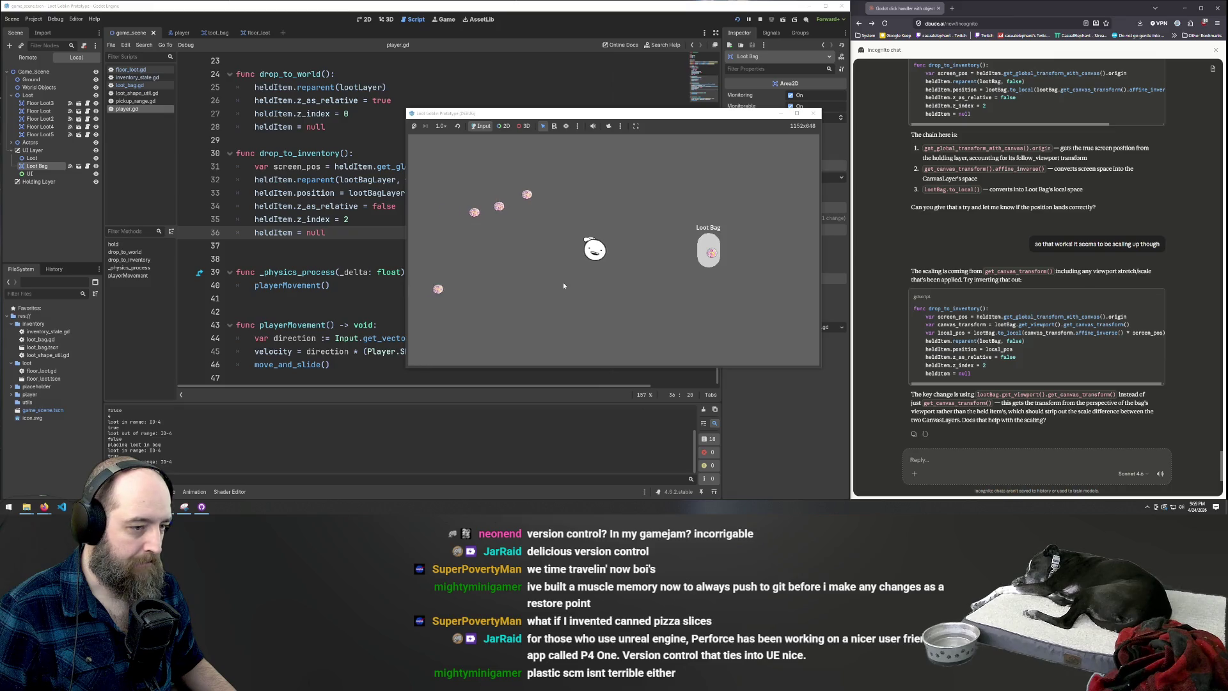
{"action": "left_click", "coordinate": [625, 263]}
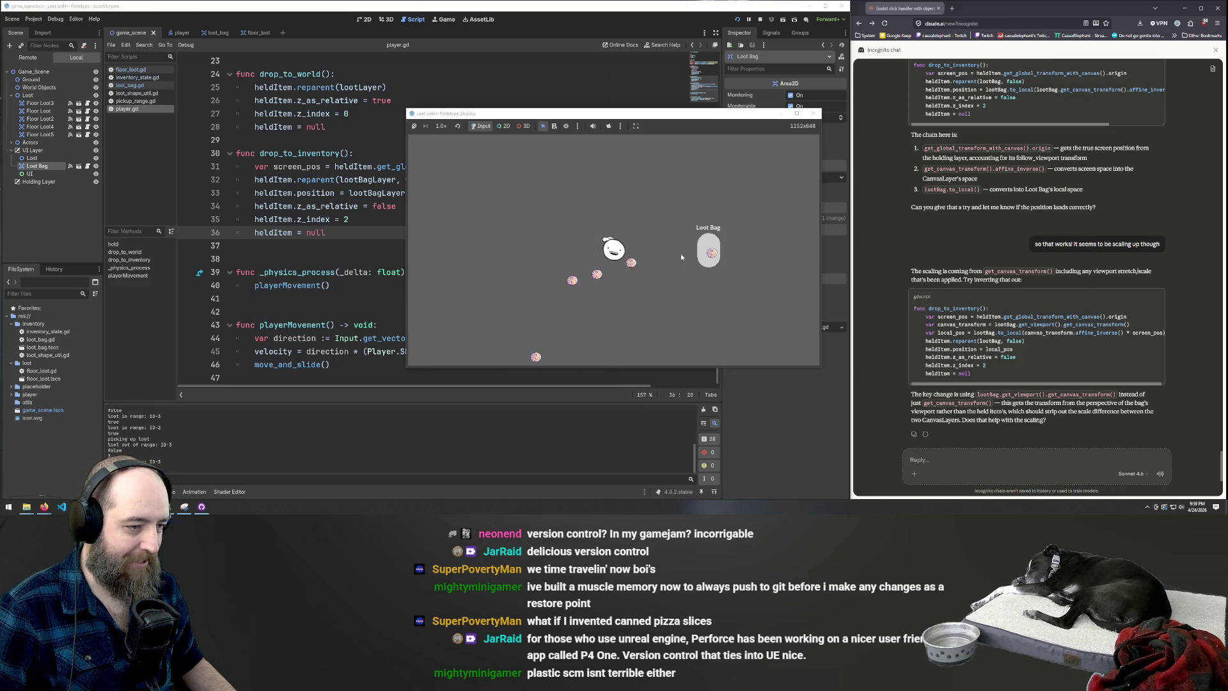
{"action": "left_click", "coordinate": [707, 247]}
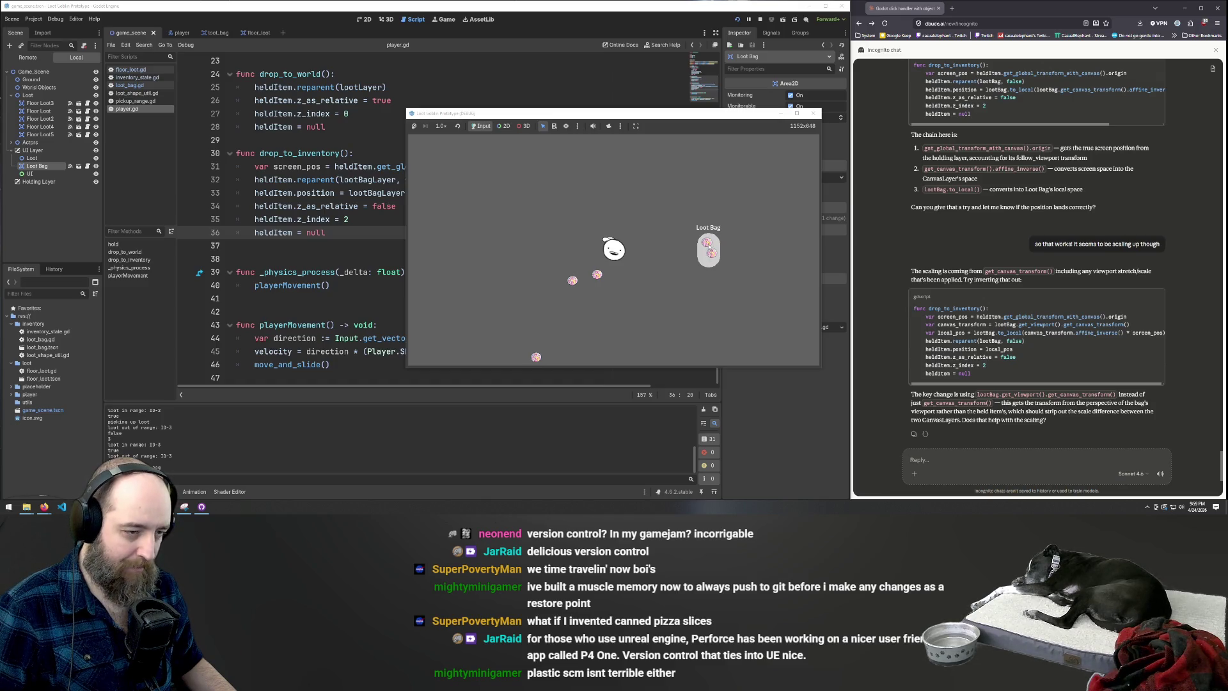
{"action": "key", "text": "a"}
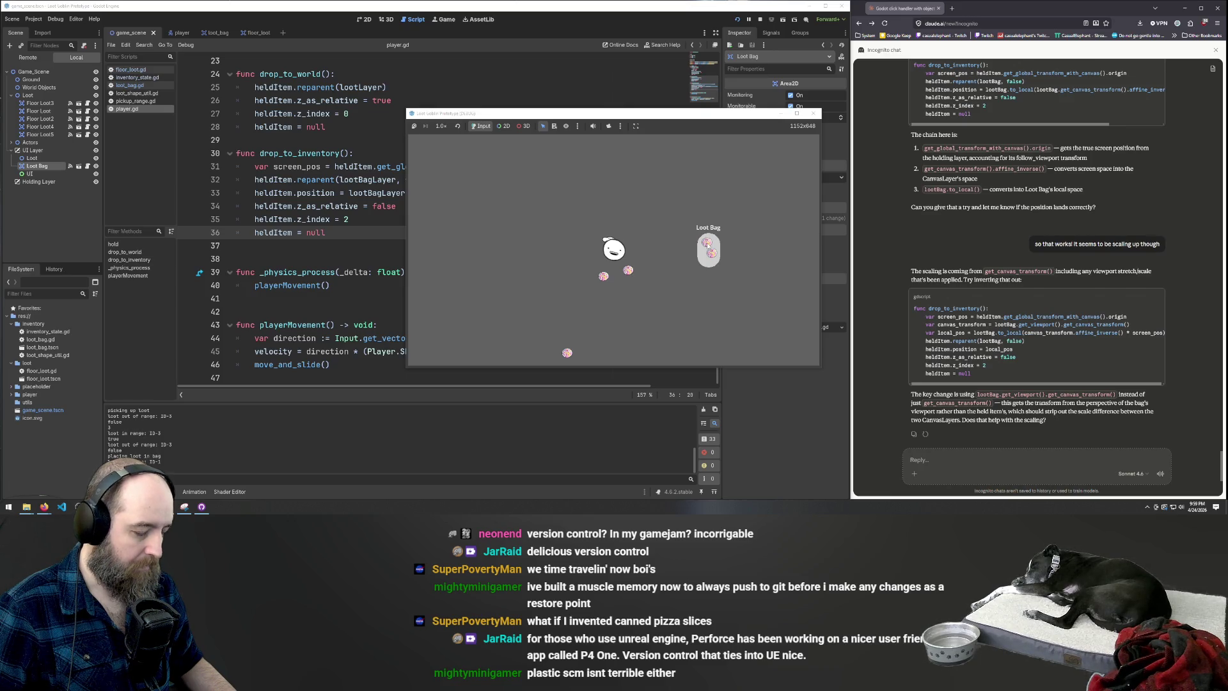
Delete the commented-out _input_event function from loot_bag.gd
{"action": "left_click", "coordinate": [241, 179]}
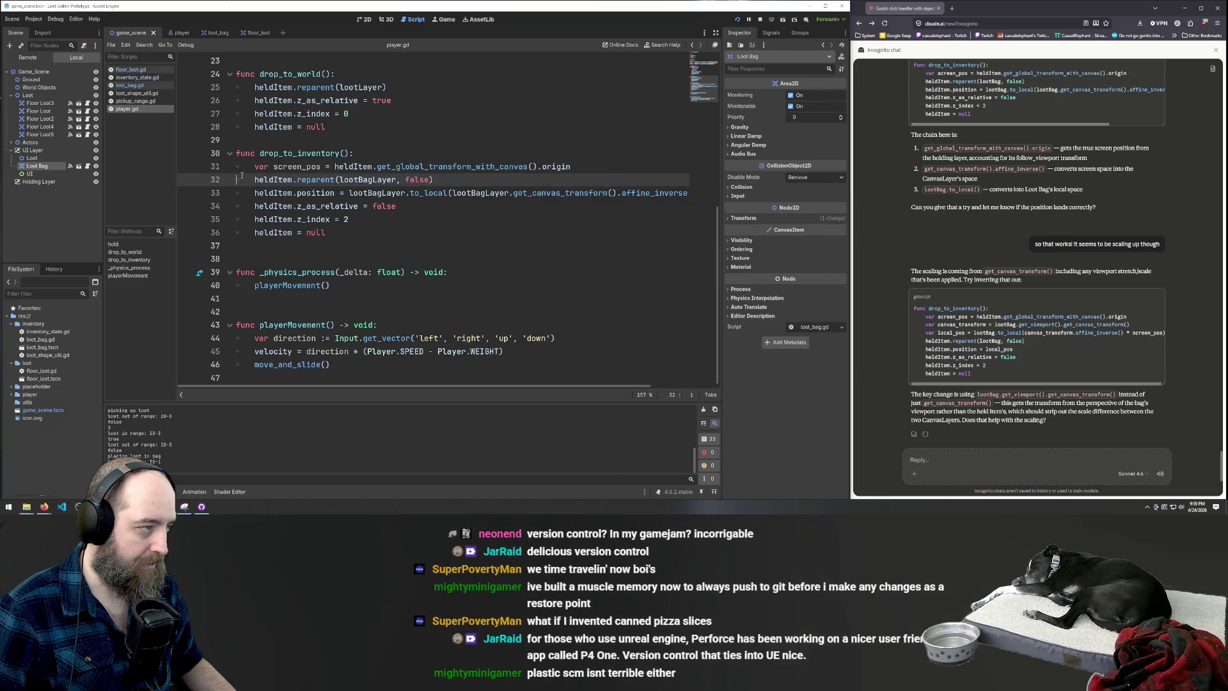
{"action": "left_click", "coordinate": [140, 86]}
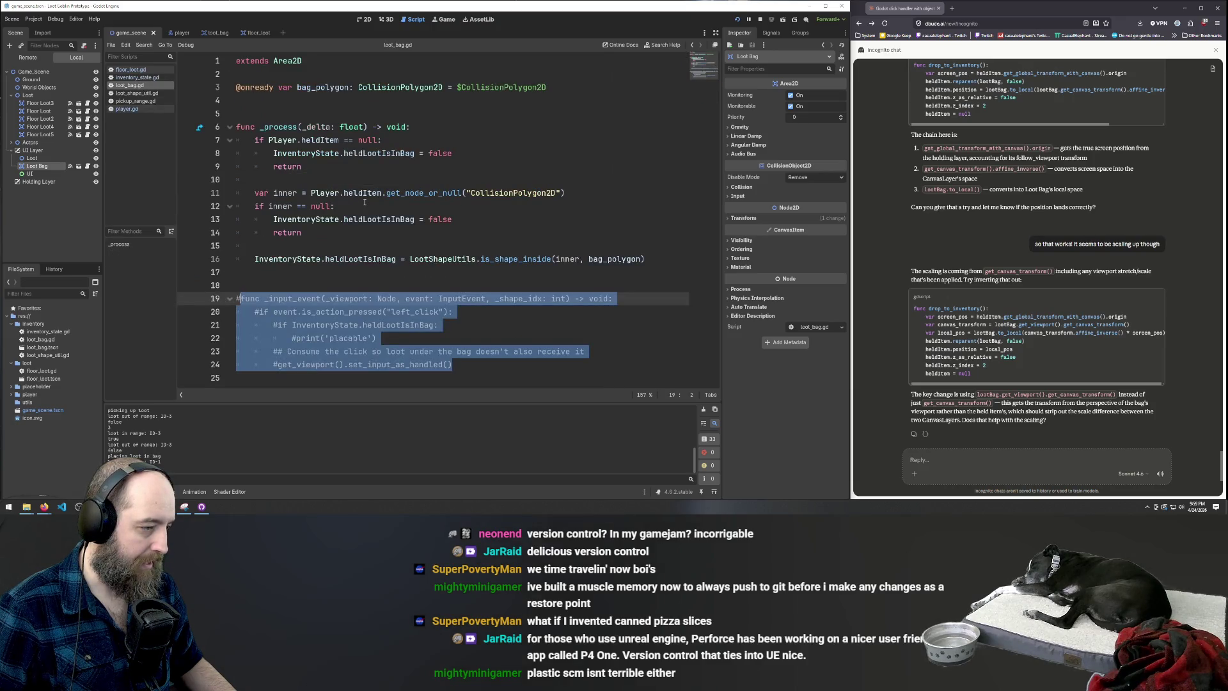
{"action": "left_click", "coordinate": [364, 202]}
{"action": "left_click_drag", "start_coordinate": [484, 369], "coordinate": [109, 302]}
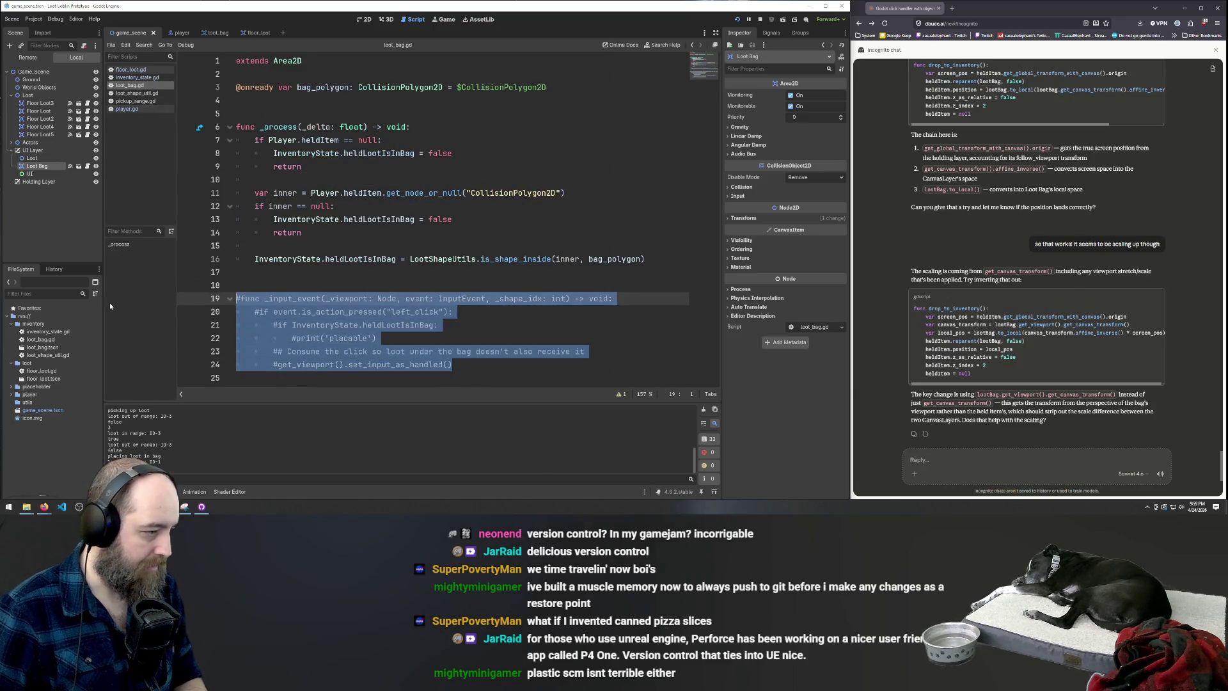
{"action": "key", "text": "BackSpace"}
{"action": "key", "text": "BackSpace"}
{"action": "key", "text": "BackSpace"}
{"action": "key", "text": "BackSpace"}
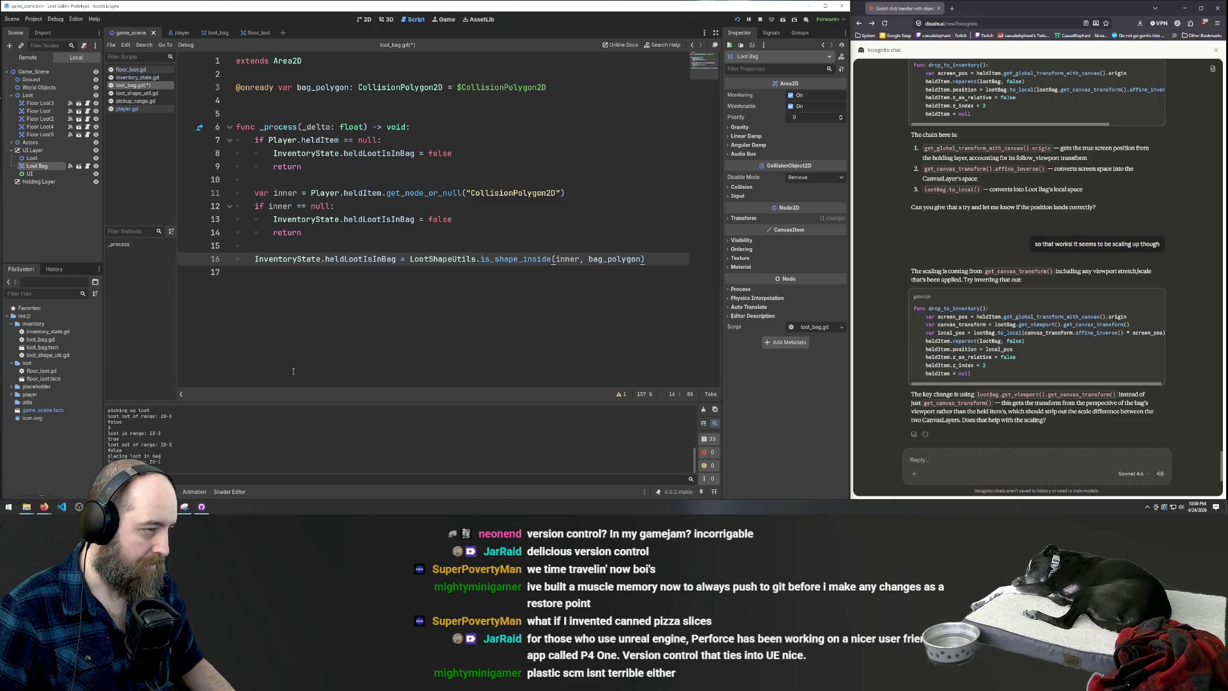
Save the change and switch to the floor_loot.gd script
{"action": "key", "text": "ctrl+s"}
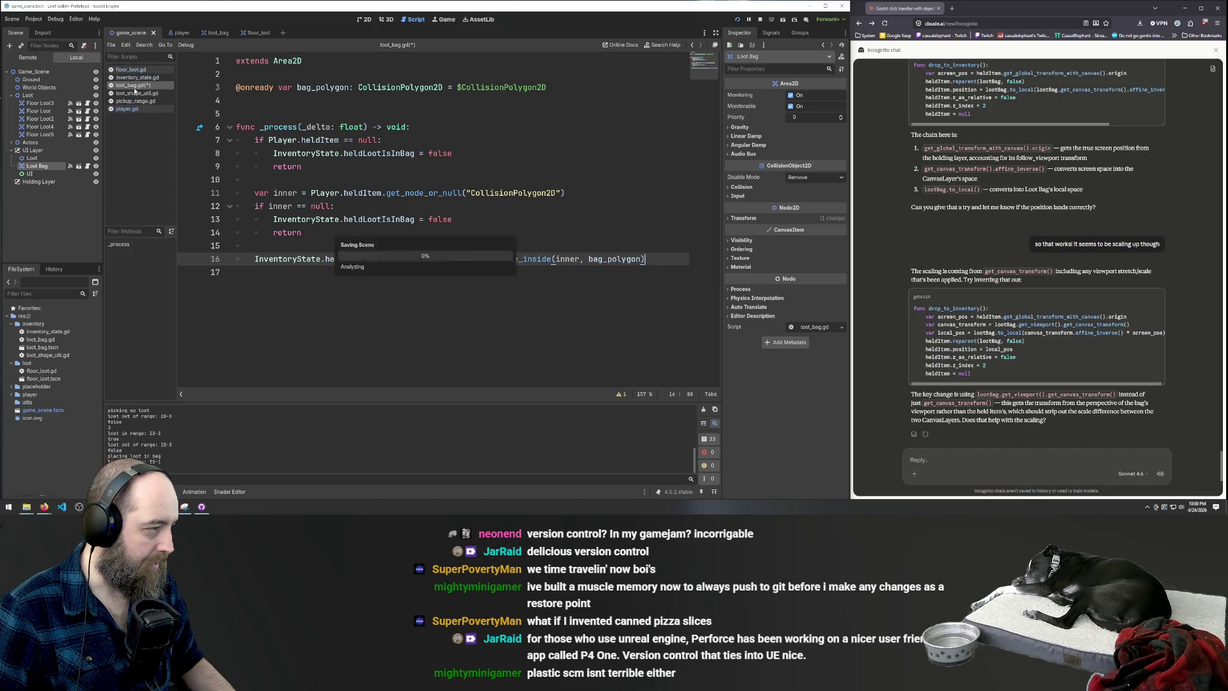
{"action": "left_click", "coordinate": [136, 78]}
{"action": "left_click", "coordinate": [132, 71]}
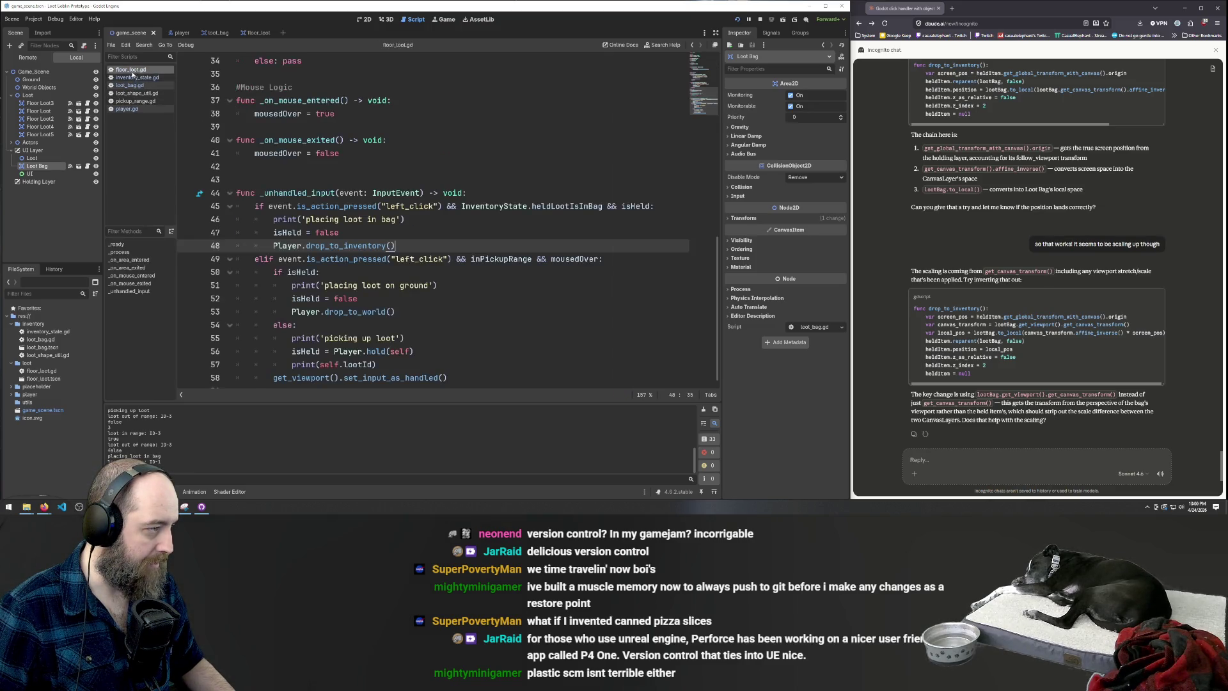
Rerun the game to carry a pizza into the bag, then select floor_loot.gd lines 44–58
{"action": "left_click", "coordinate": [132, 78]}
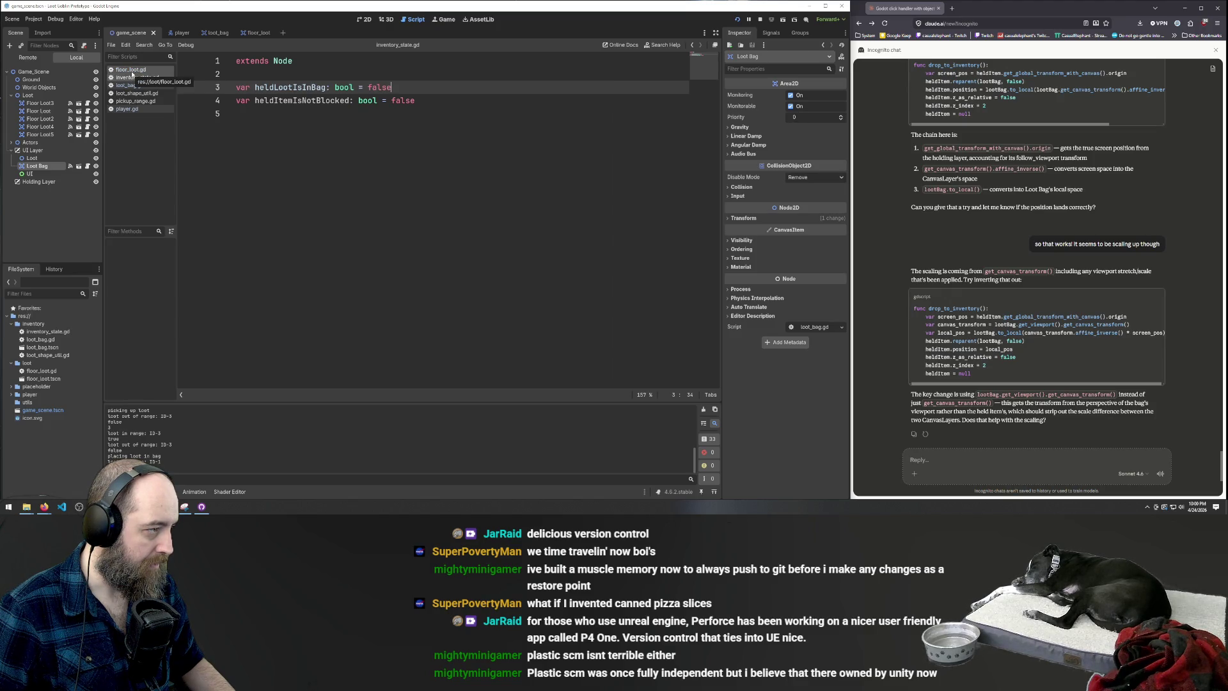
{"action": "left_click", "coordinate": [133, 71]}
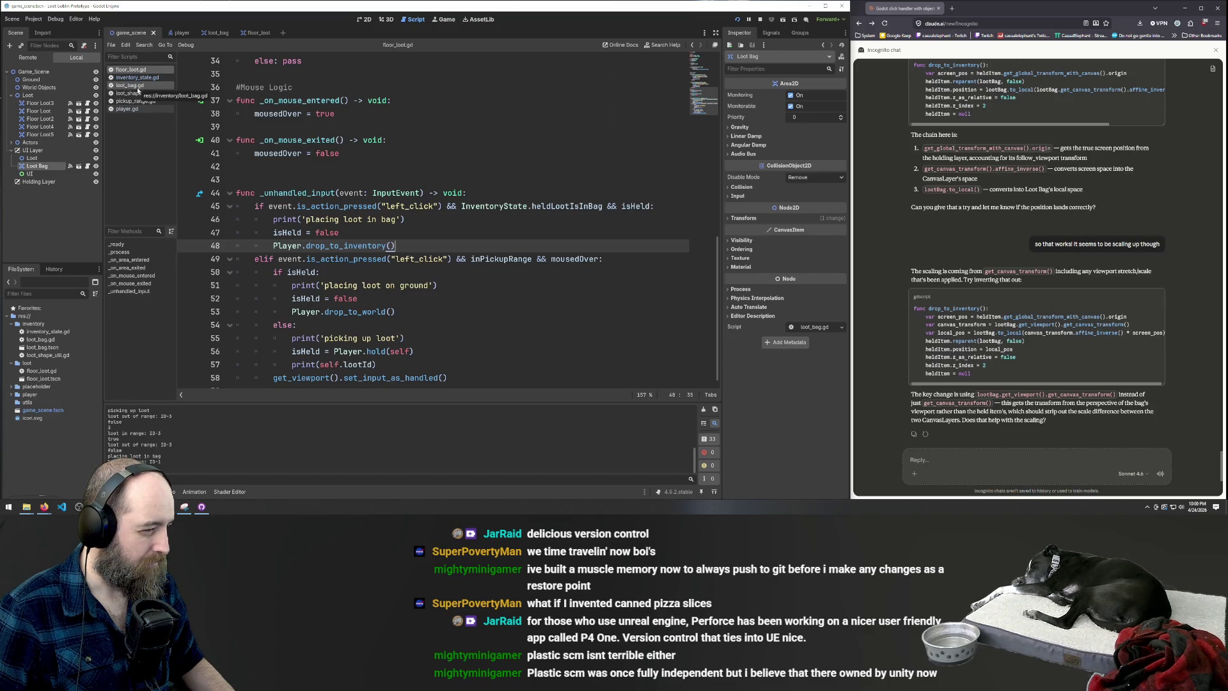
{"action": "scroll", "coordinate": [407, 391], "scroll_direction": "down", "scroll_amount": 1}
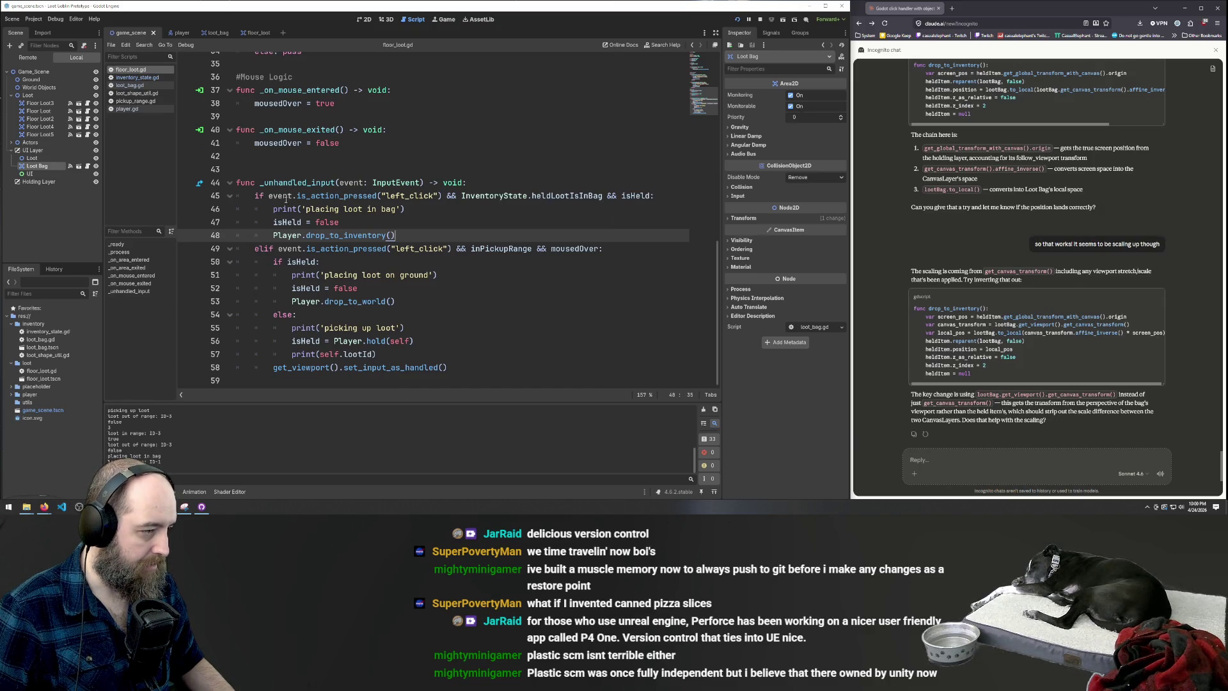
{"action": "left_click", "coordinate": [533, 174]}
{"action": "key", "text": "F5"}
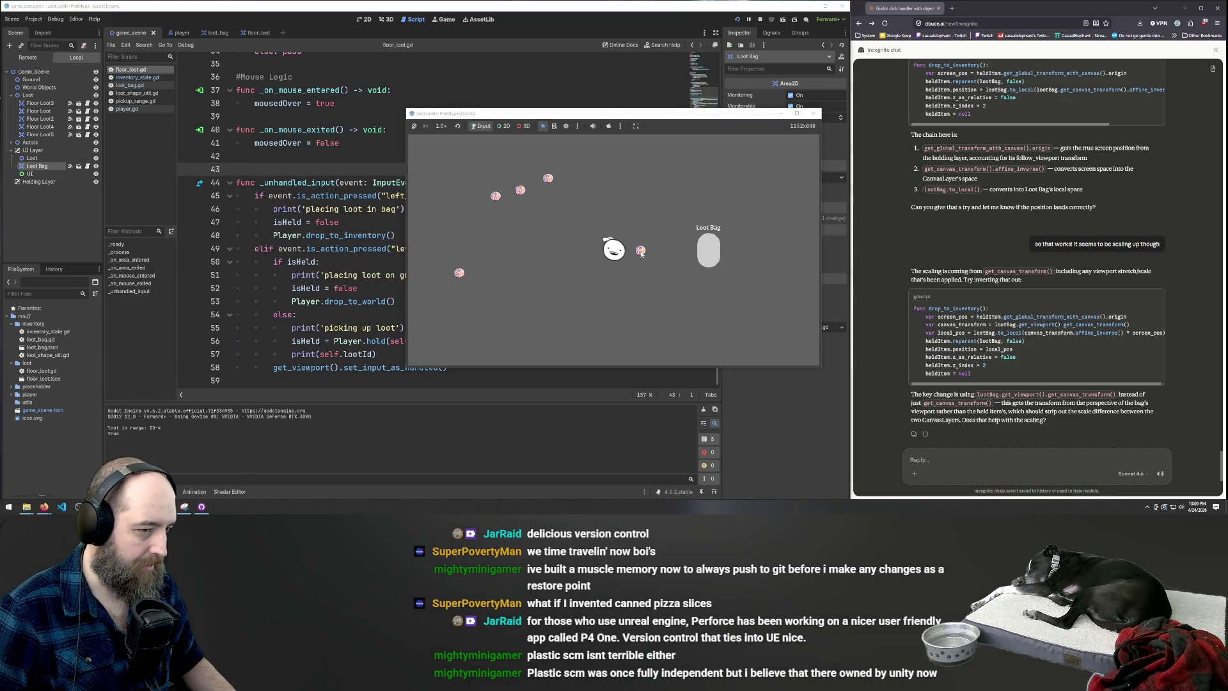
{"action": "left_click", "coordinate": [641, 252]}
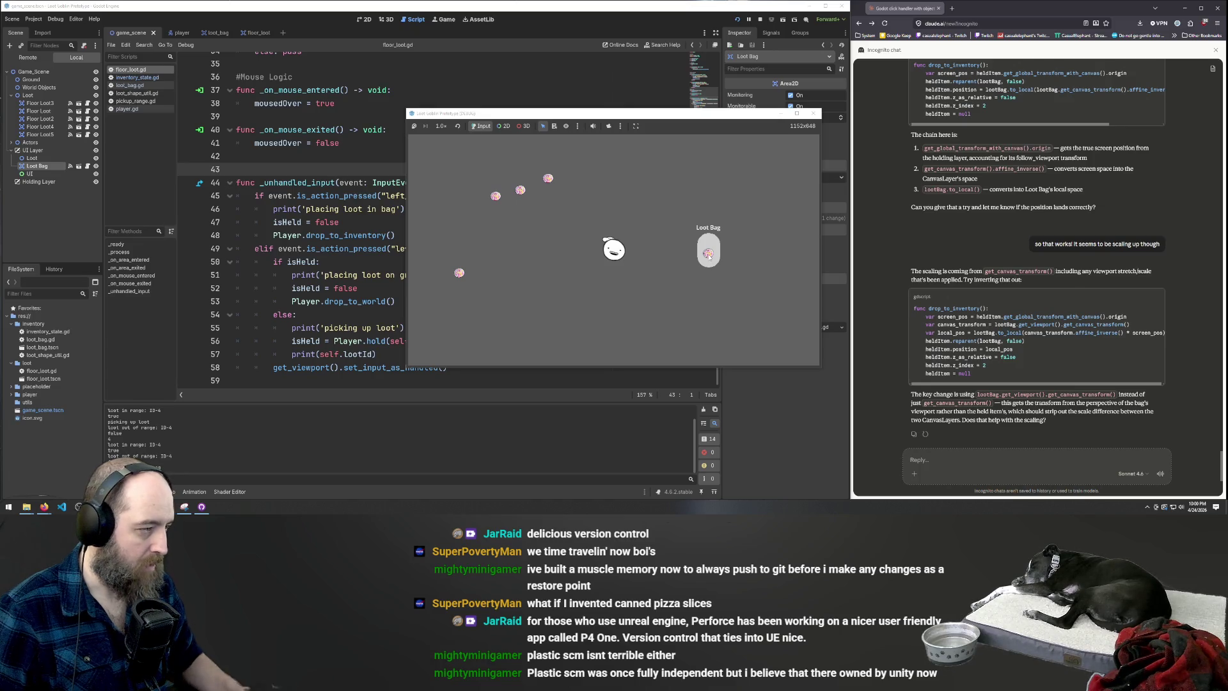
{"action": "left_click", "coordinate": [363, 275]}
{"action": "mouse_move", "coordinate": [471, 378]}
{"action": "left_mouse_down"}
{"action": "mouse_move", "coordinate": [269, 300]}
{"action": "mouse_move", "coordinate": [167, 176]}
{"action": "left_mouse_up"}
{"action": "key", "text": "ctrl+c"}
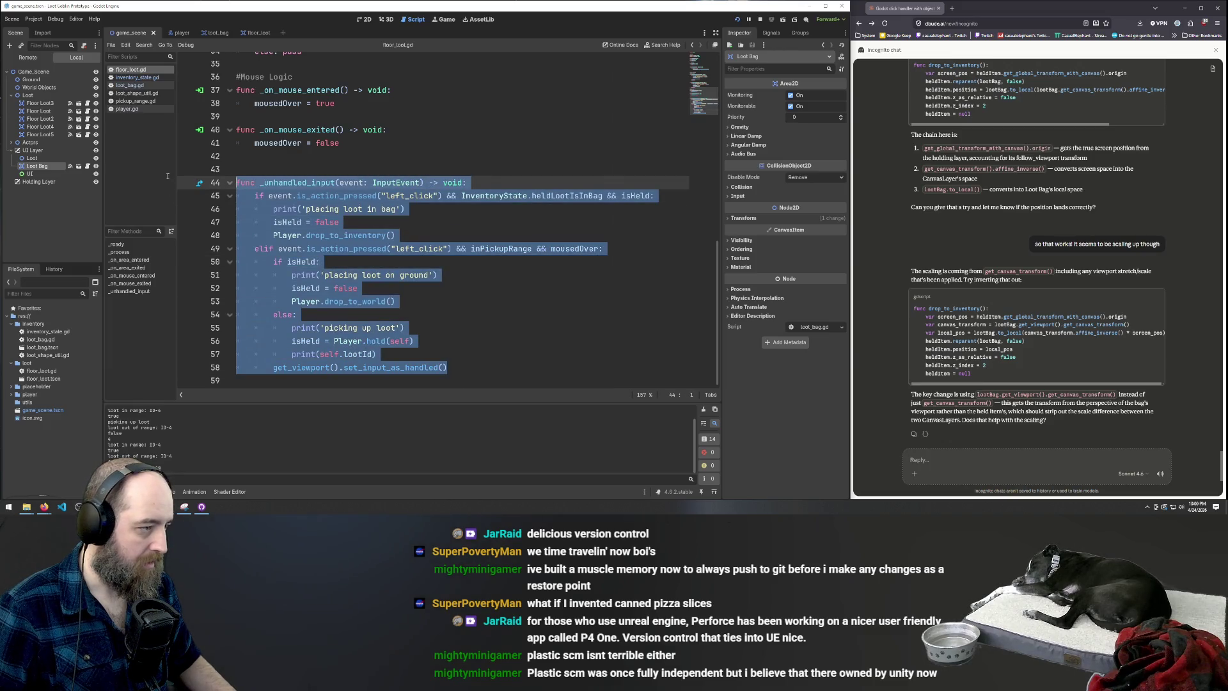
Paste the _unhandled_input code into the Claude reply box, then return to Godot's player scene
{"action": "left_click", "coordinate": [965, 461]}
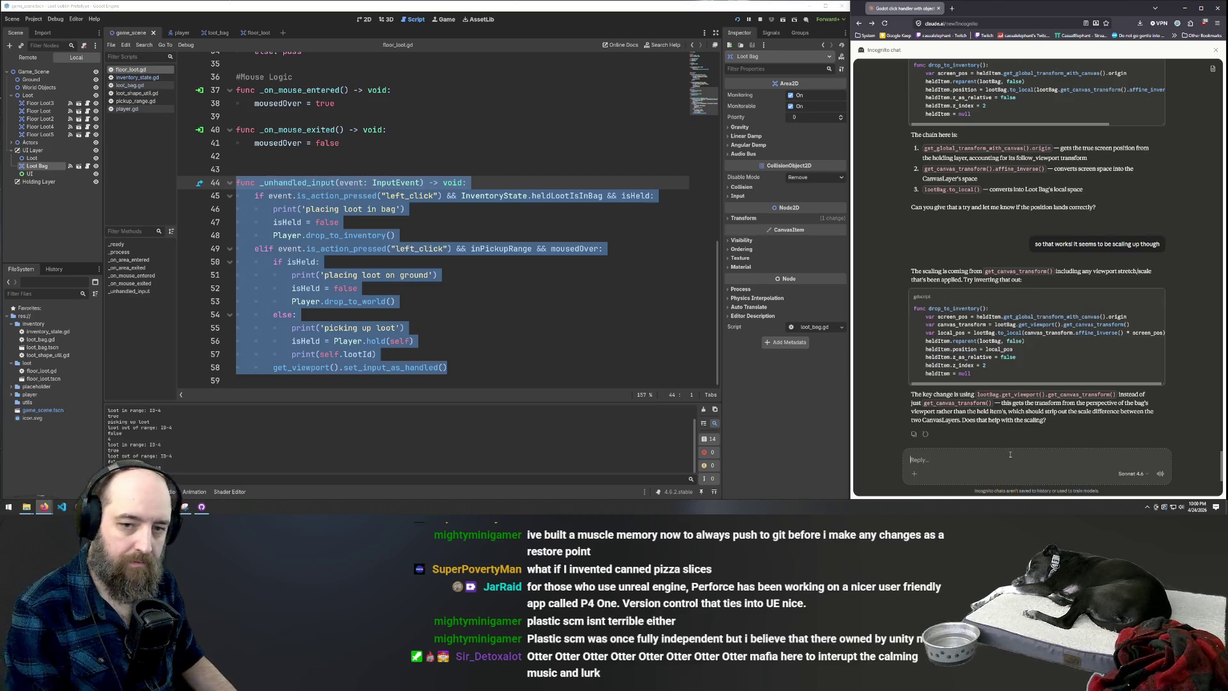
{"action": "key", "text": "ctrl+v"}
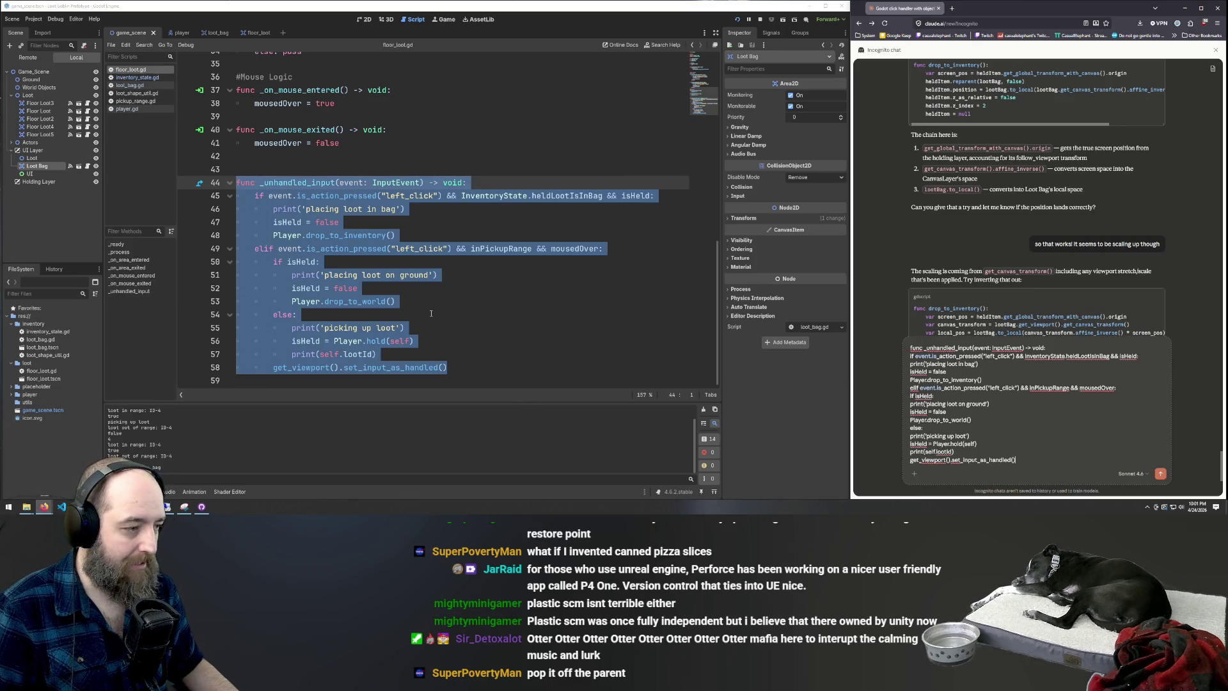
{"action": "left_click", "coordinate": [403, 302]}
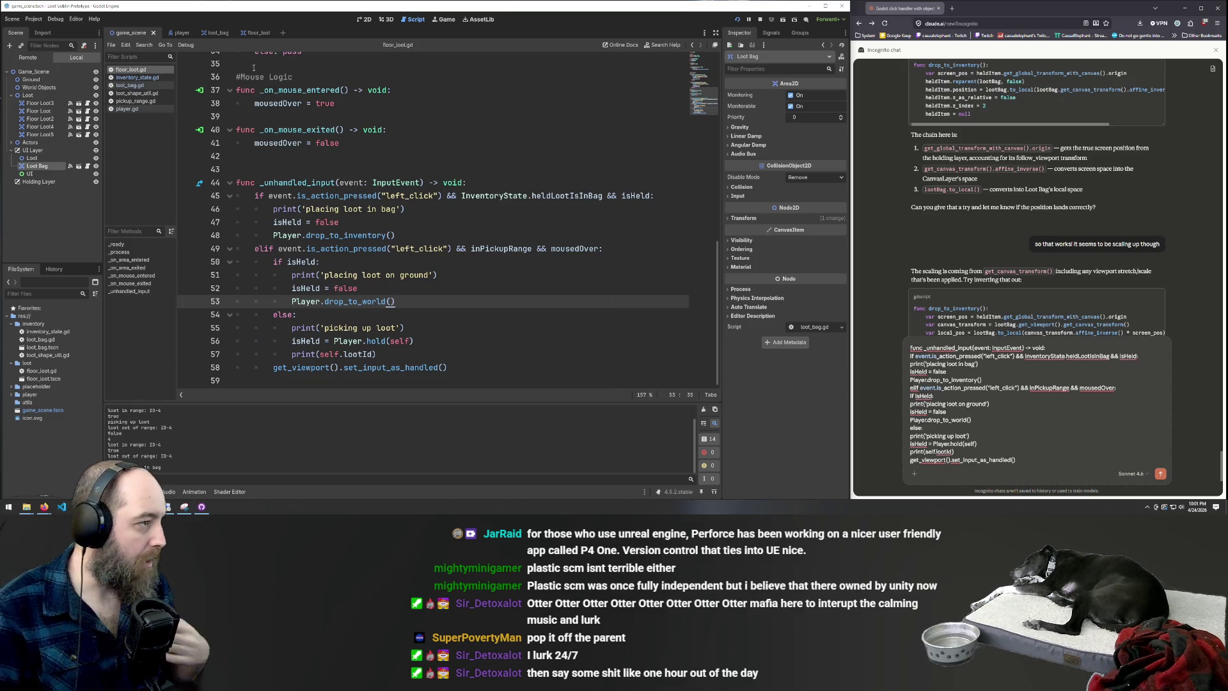
{"action": "left_click", "coordinate": [174, 33]}
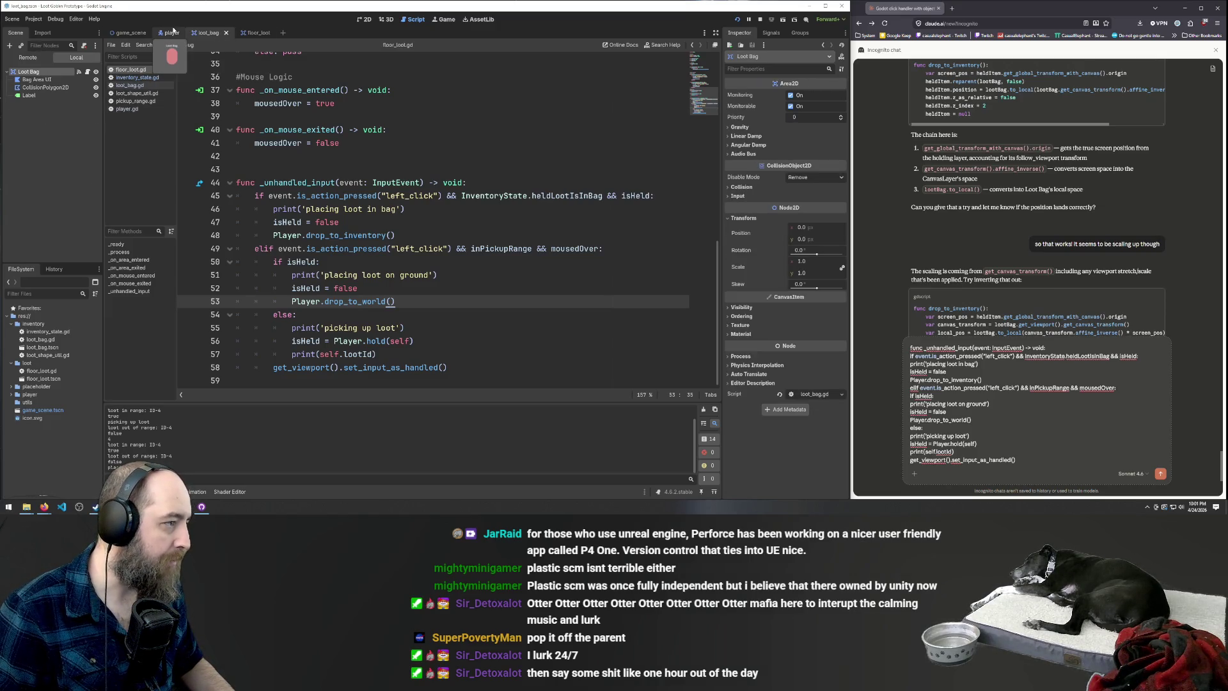
Open player.gd and read through hold(), drop_to_world and drop_to_inventory
{"action": "left_click", "coordinate": [127, 109]}
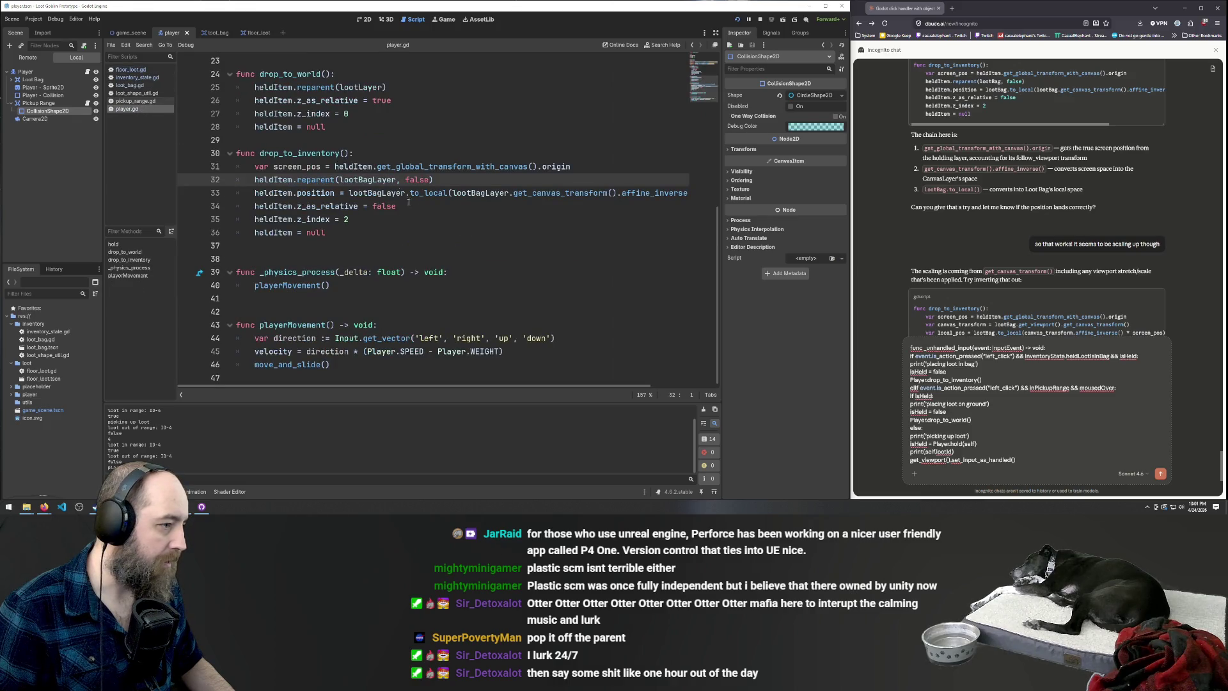
{"action": "scroll", "coordinate": [403, 196], "scroll_direction": "up", "scroll_amount": 3}
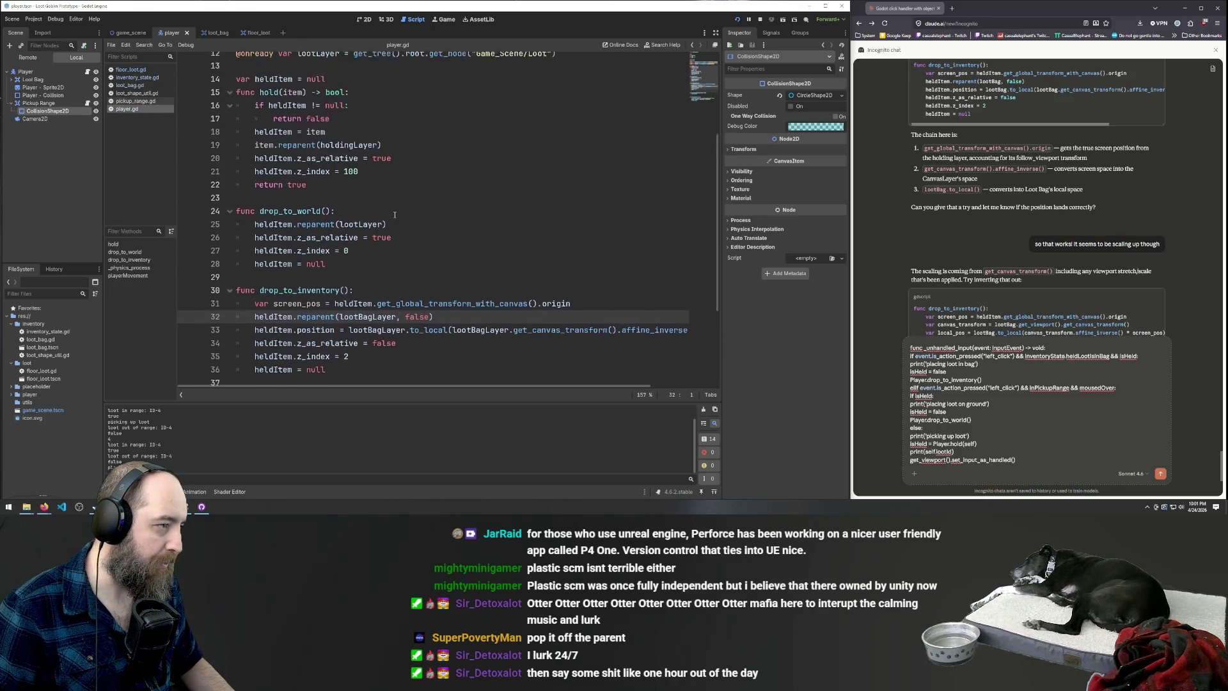
{"action": "scroll", "coordinate": [395, 215], "scroll_direction": "up", "scroll_amount": 1}
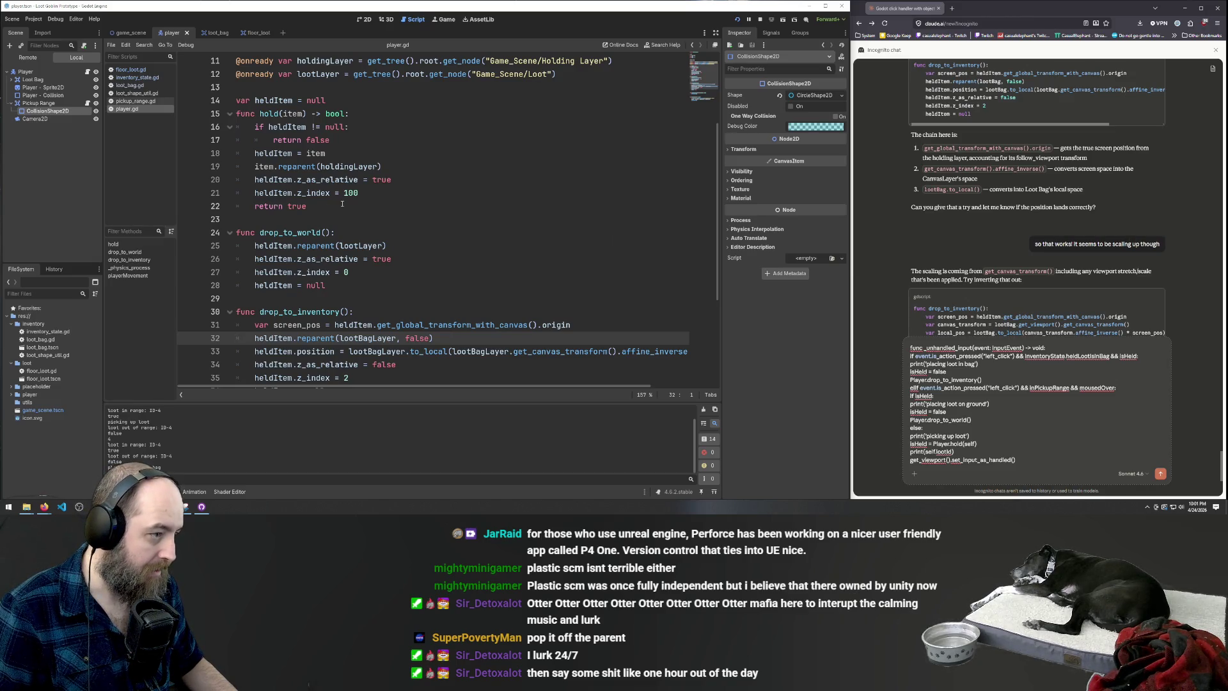
{"action": "scroll", "coordinate": [377, 244], "scroll_direction": "down", "scroll_amount": 3}
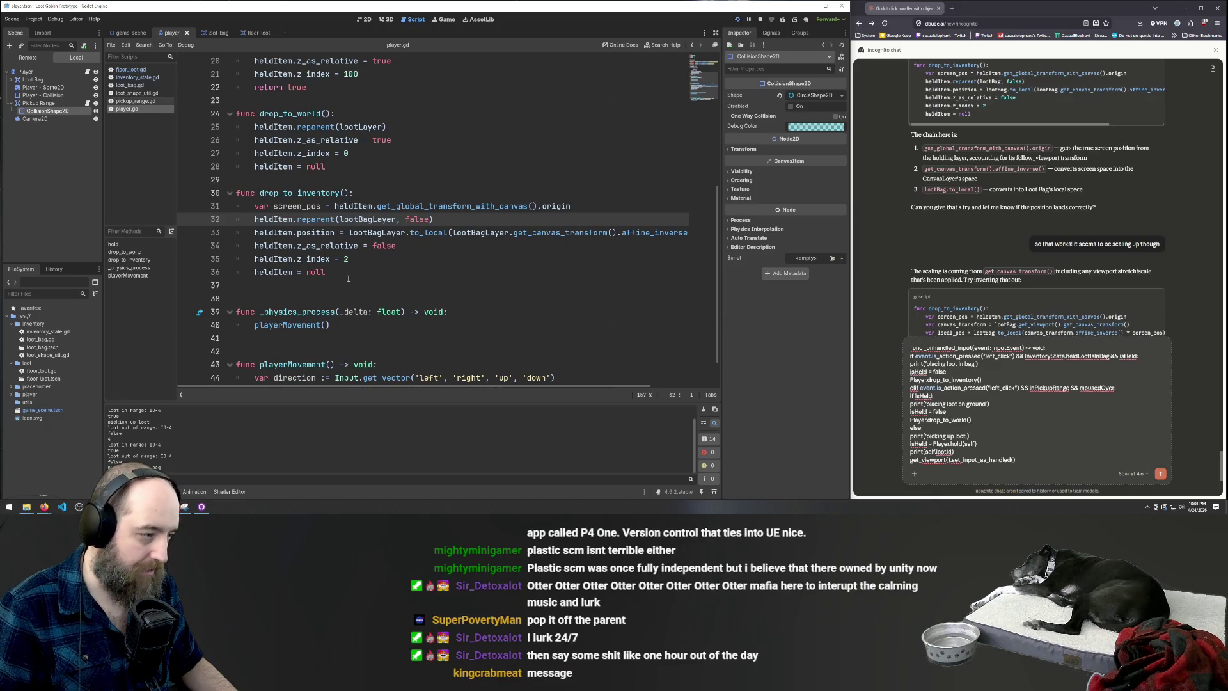
{"action": "scroll", "coordinate": [312, 278], "scroll_direction": "up", "scroll_amount": 4}
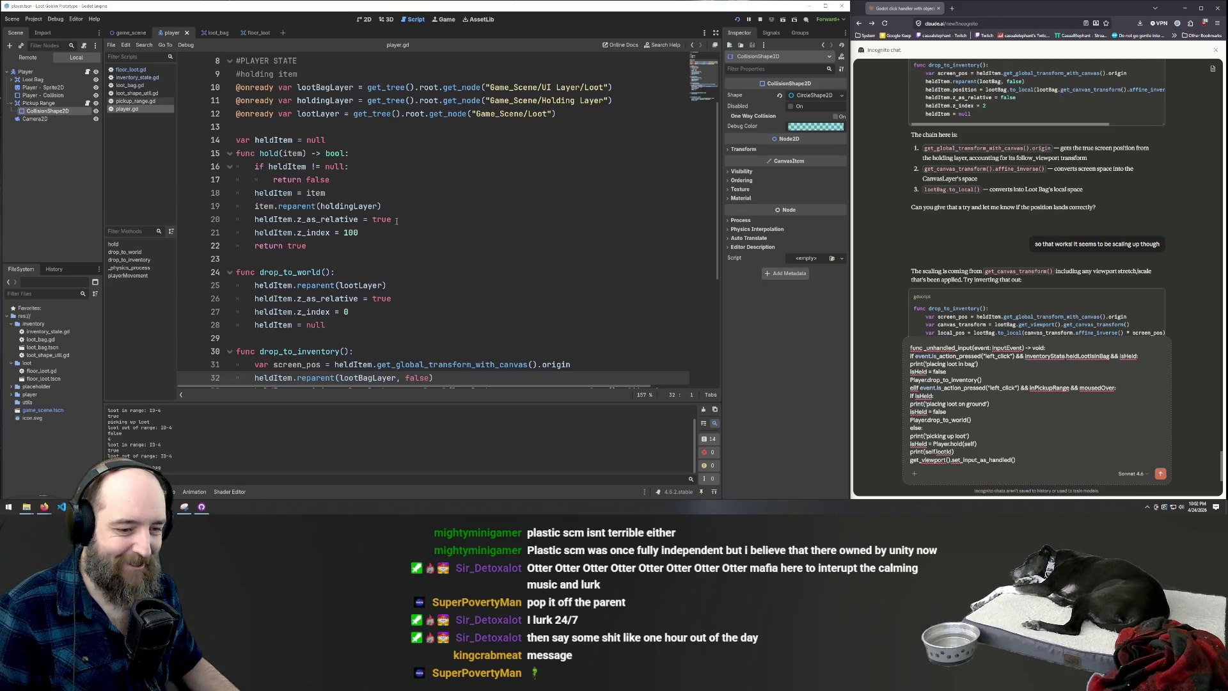
{"action": "scroll", "coordinate": [369, 235], "scroll_direction": "down", "scroll_amount": 3}
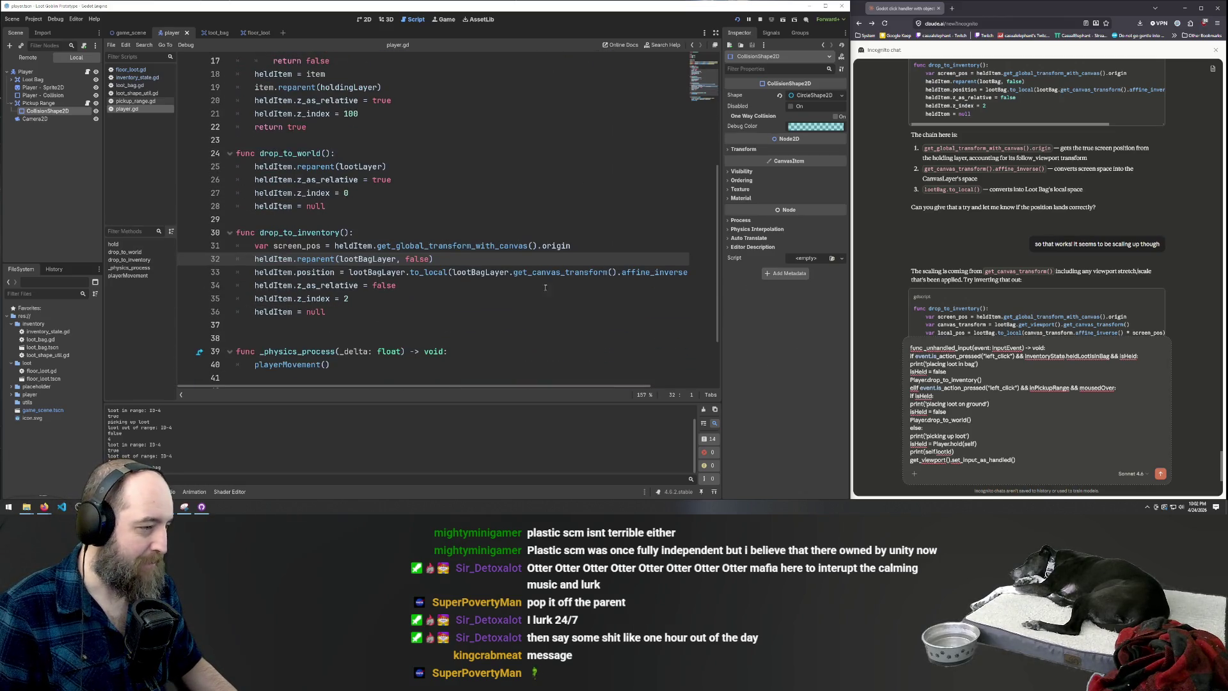
{"action": "scroll", "coordinate": [452, 248], "scroll_direction": "up", "scroll_amount": 2}
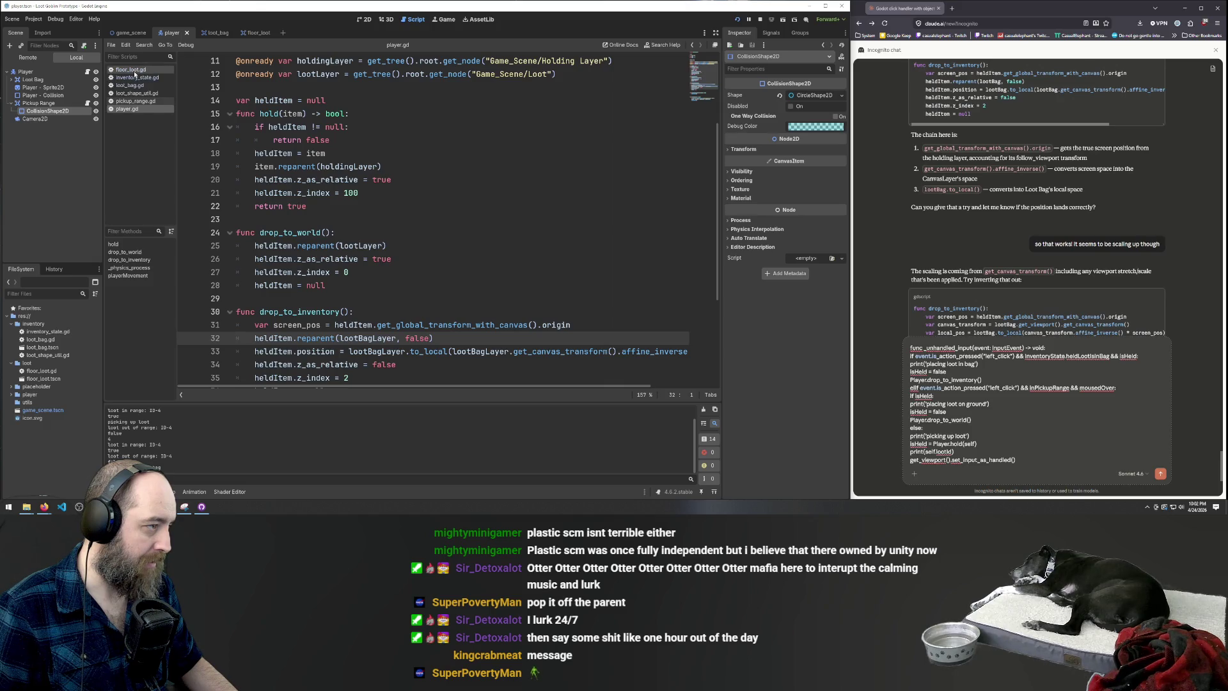
In floor_loot.gd, try adding '||' to line 49's pickup condition, then remove it and save
{"action": "left_click", "coordinate": [131, 69]}
{"action": "scroll", "coordinate": [412, 235], "scroll_direction": "down", "scroll_amount": 1}
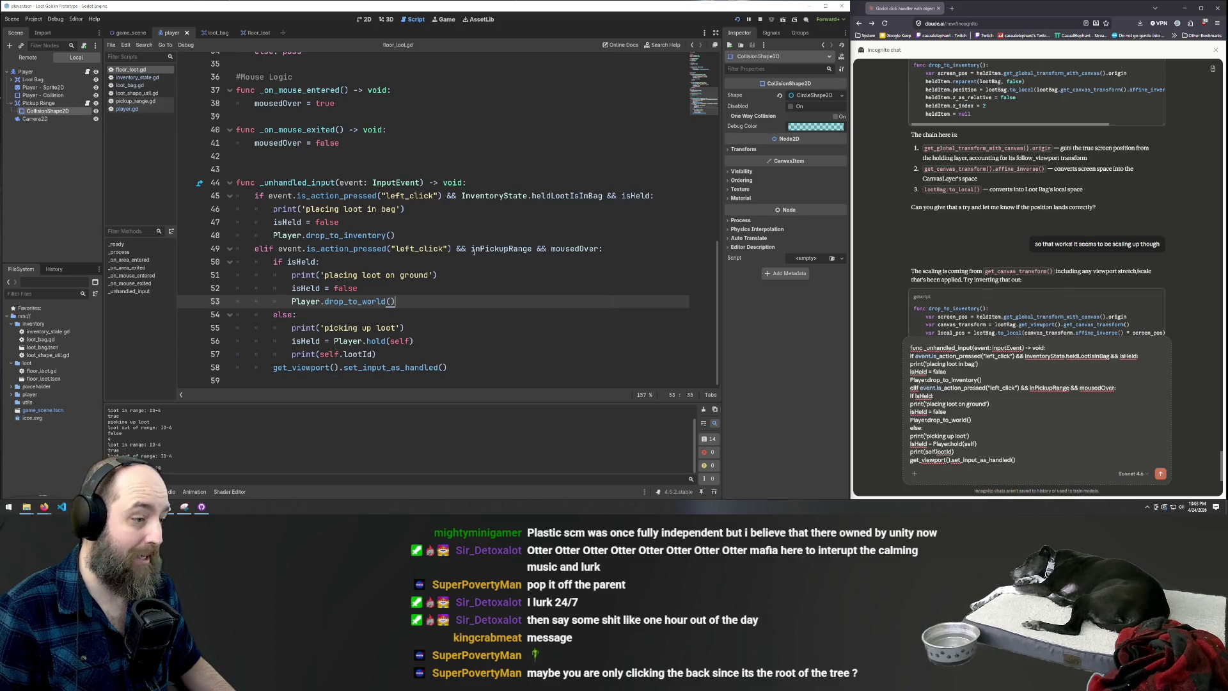
{"action": "left_click", "coordinate": [474, 250]}
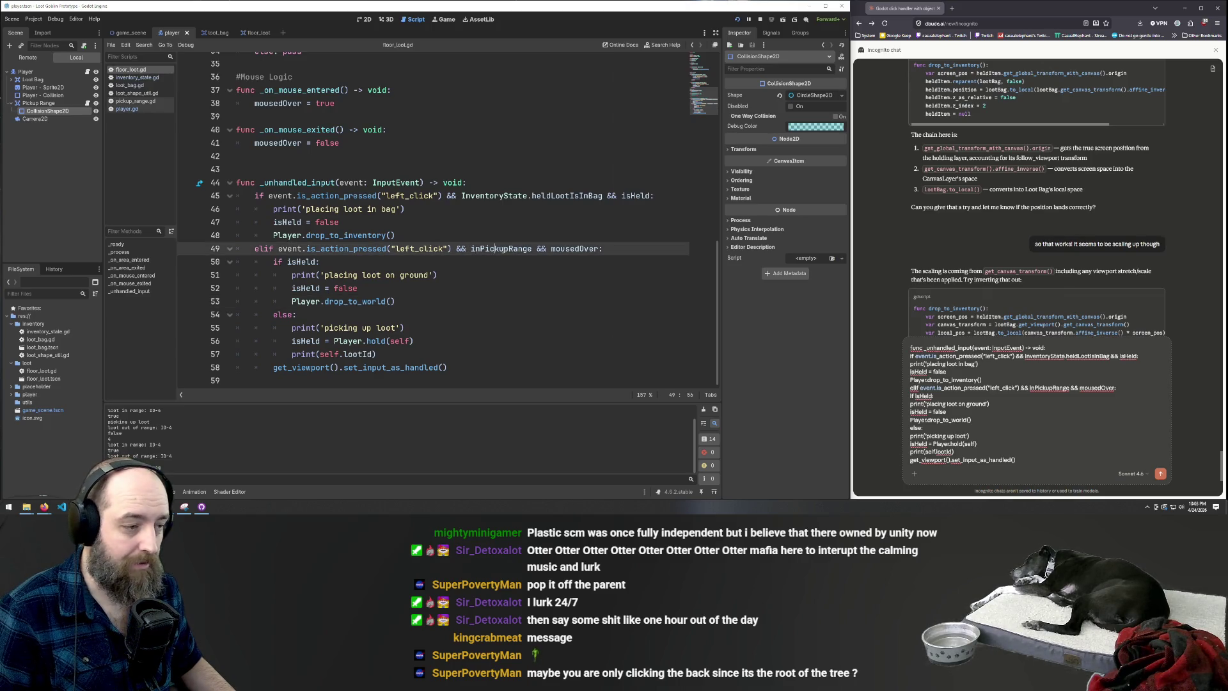
{"action": "left_click", "coordinate": [585, 248]}
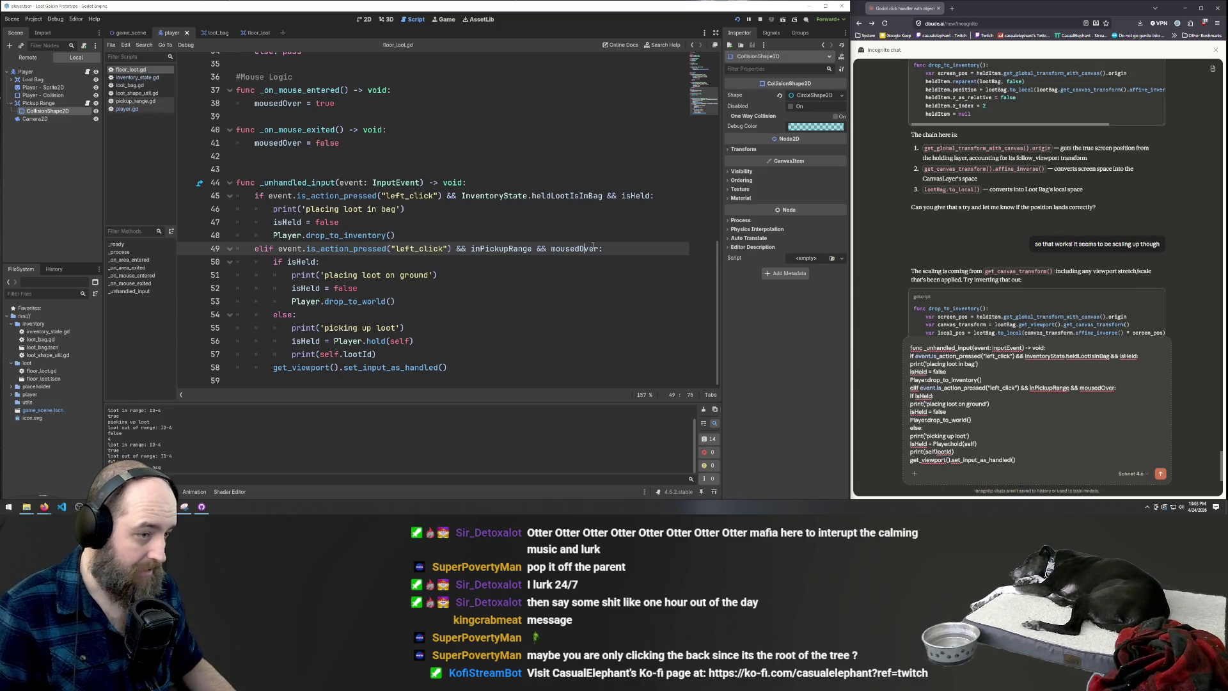
{"action": "type", "text": "||"}
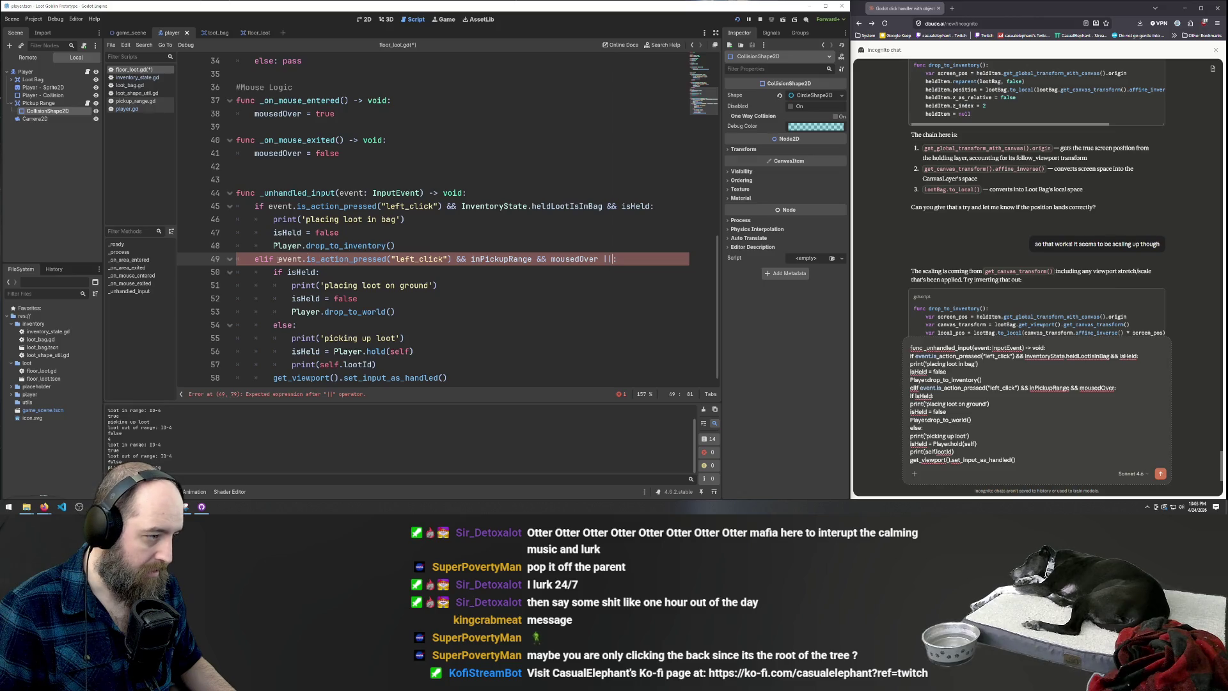
{"action": "left_click_drag", "start_coordinate": [277, 259], "coordinate": [599, 258]}
{"action": "left_click", "coordinate": [609, 259]}
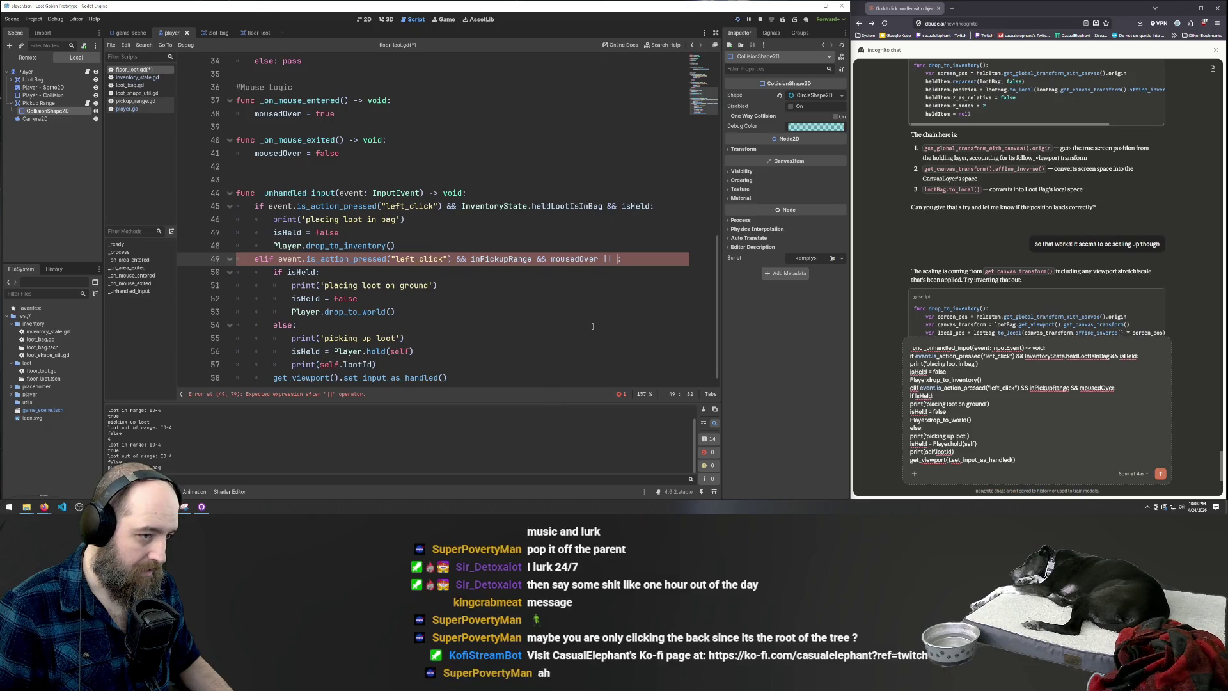
{"action": "key", "text": "BackSpace"}
{"action": "key", "text": "BackSpace"}
{"action": "key", "text": "BackSpace"}
{"action": "key", "text": "ctrl+s"}
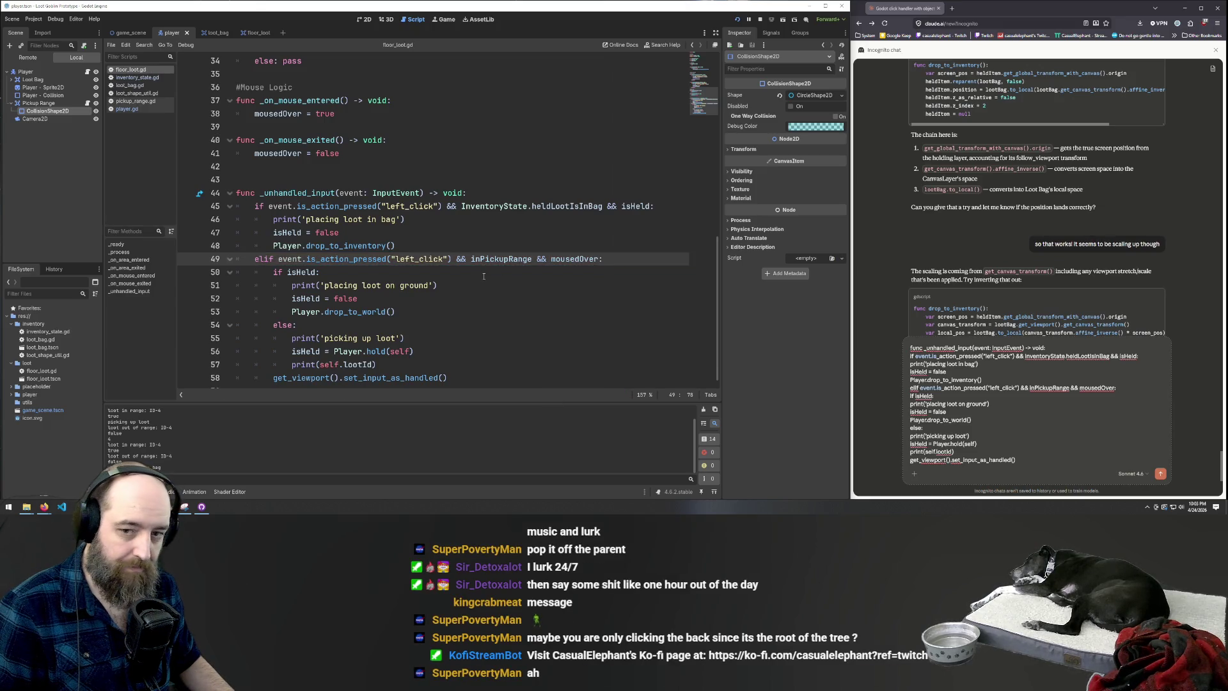
Delete inPickupRange from line 49, undo it, and insert '|| inPickupRange'
{"action": "left_click", "coordinate": [484, 276]}
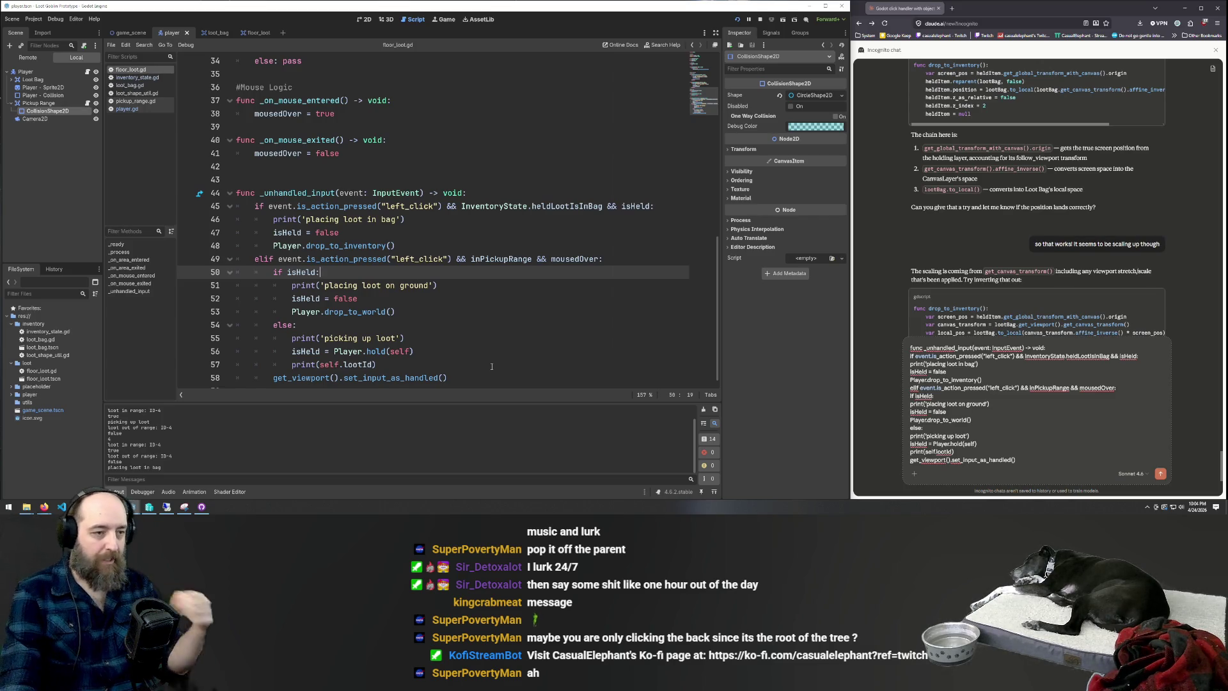
{"action": "left_click", "coordinate": [534, 259]}
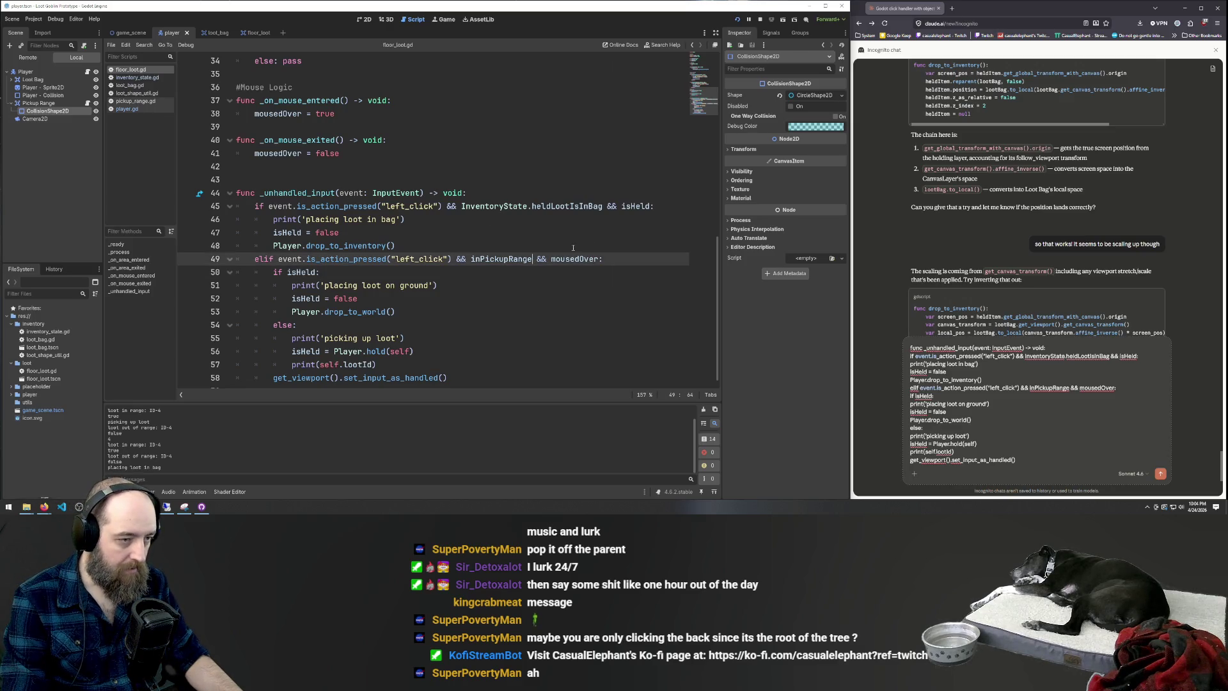
{"action": "left_click_drag", "start_coordinate": [472, 258], "coordinate": [534, 258]}
{"action": "key", "text": "BackSpace"}
{"action": "key", "text": "BackSpace"}
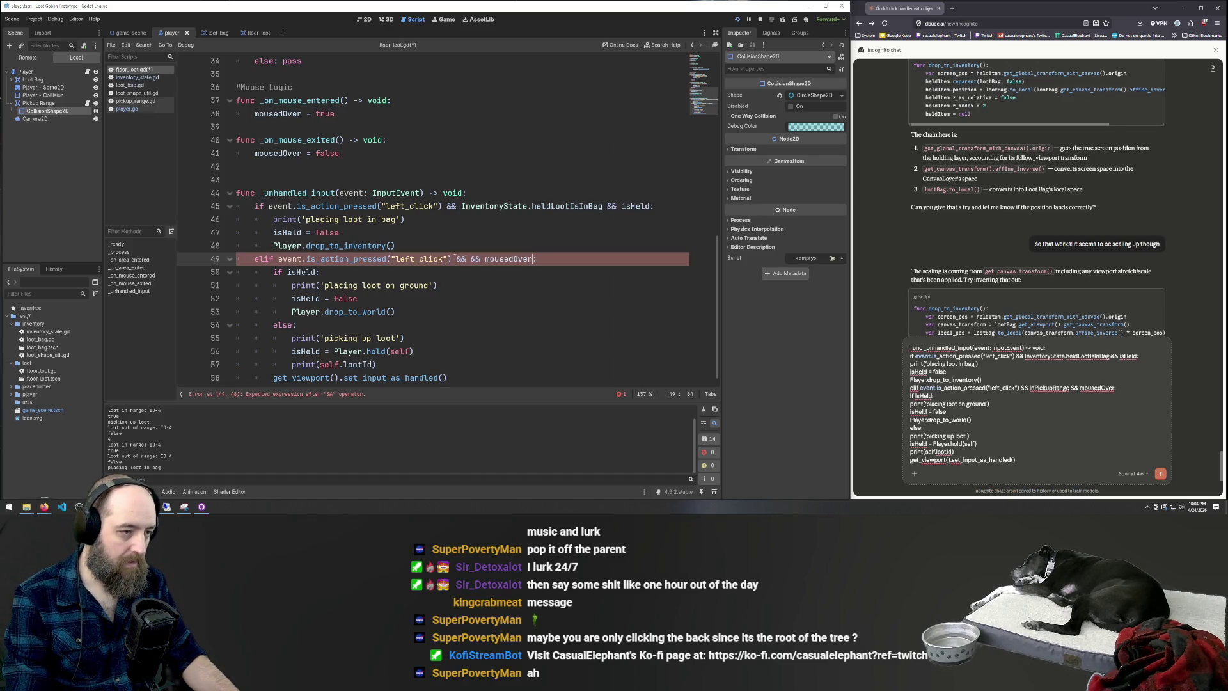
{"action": "key", "text": "ctrl+z"}
{"action": "key", "text": "ctrl+z"}
{"action": "key", "text": "Down"}
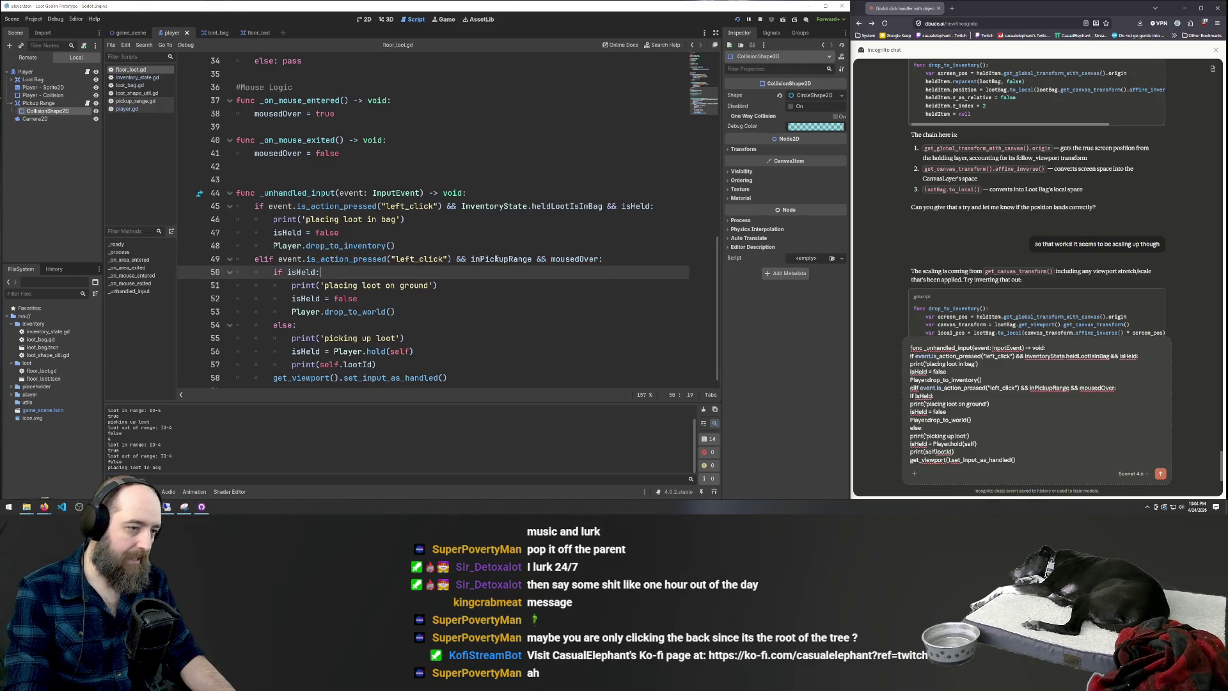
{"action": "left_click", "coordinate": [472, 258]}
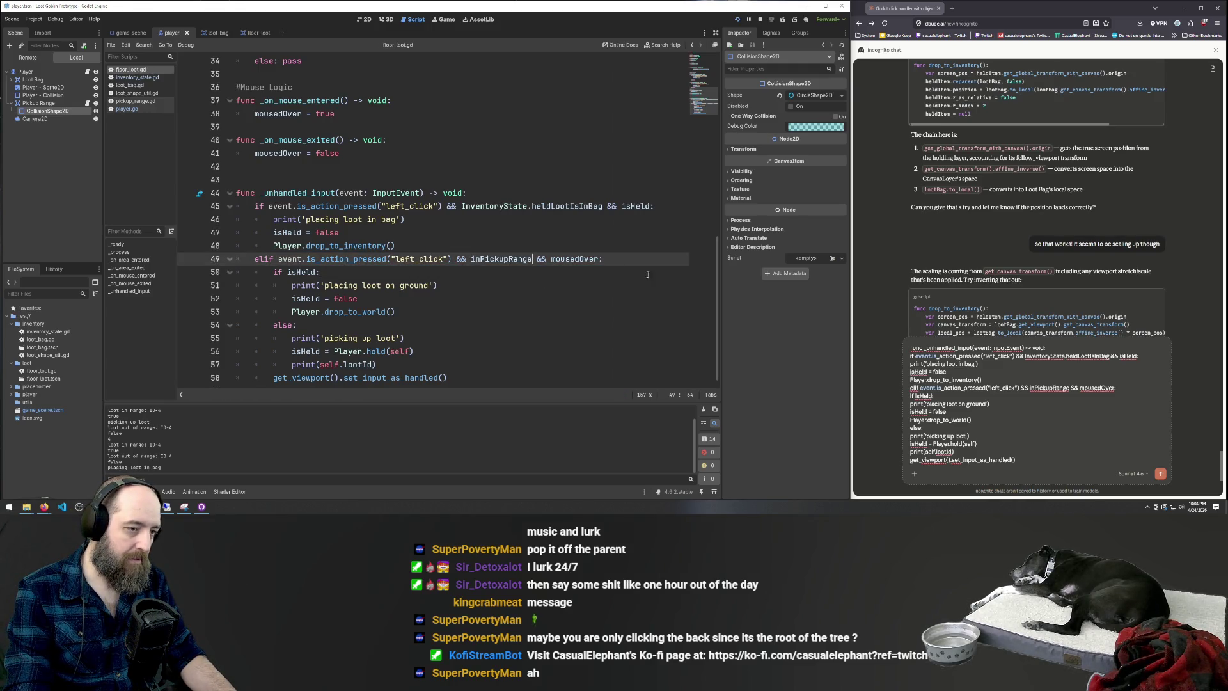
{"action": "type", "text": "|| inPickupRange"}
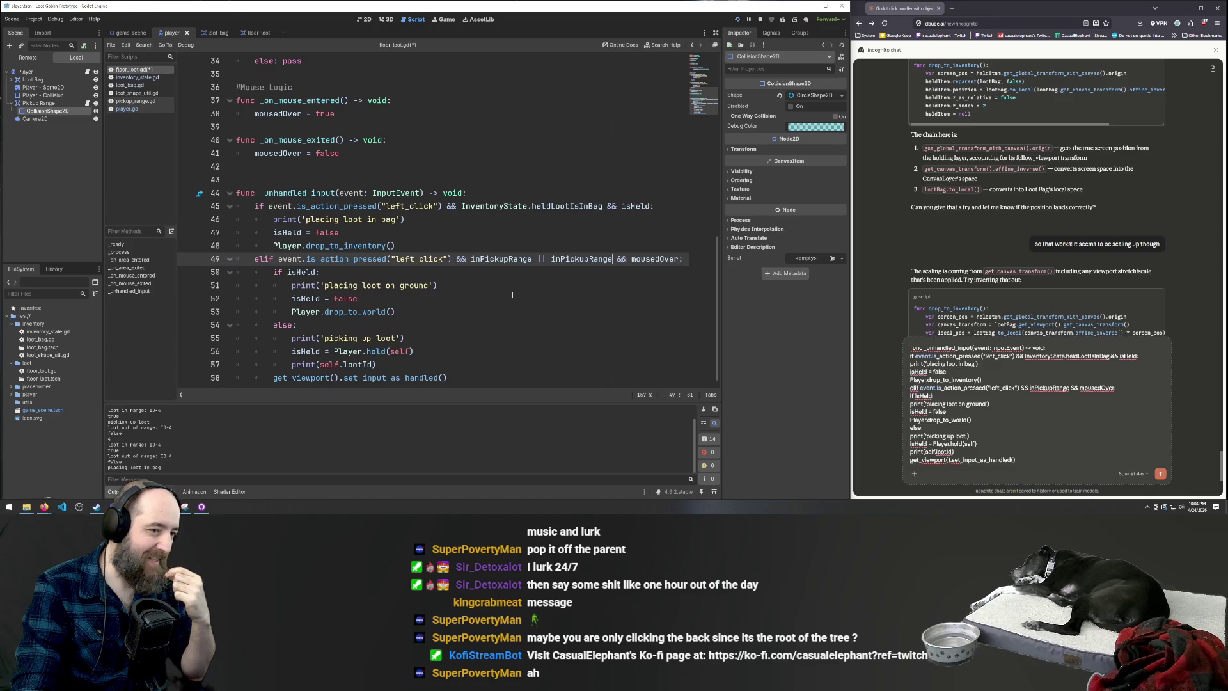
Remove the duplicated inPickupRange or-clause and save floor_loot.gd
{"action": "scroll", "coordinate": [541, 290], "scroll_direction": "up", "scroll_amount": 10}
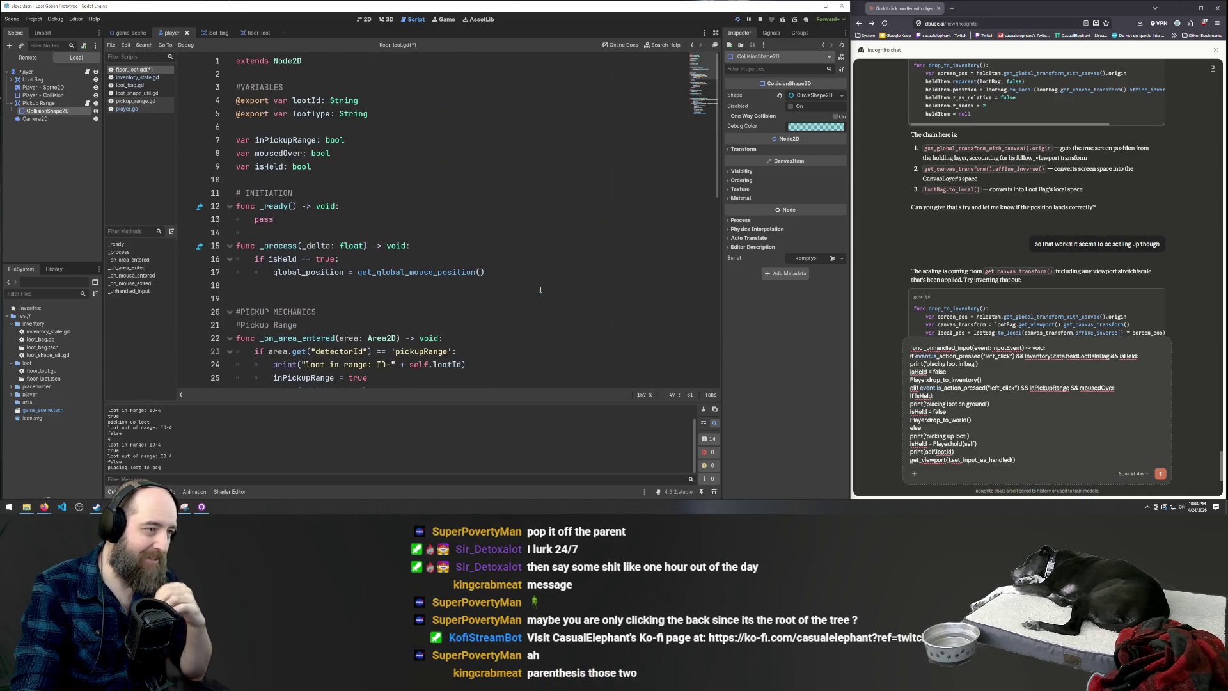
{"action": "scroll", "coordinate": [495, 260], "scroll_direction": "down", "scroll_amount": 10}
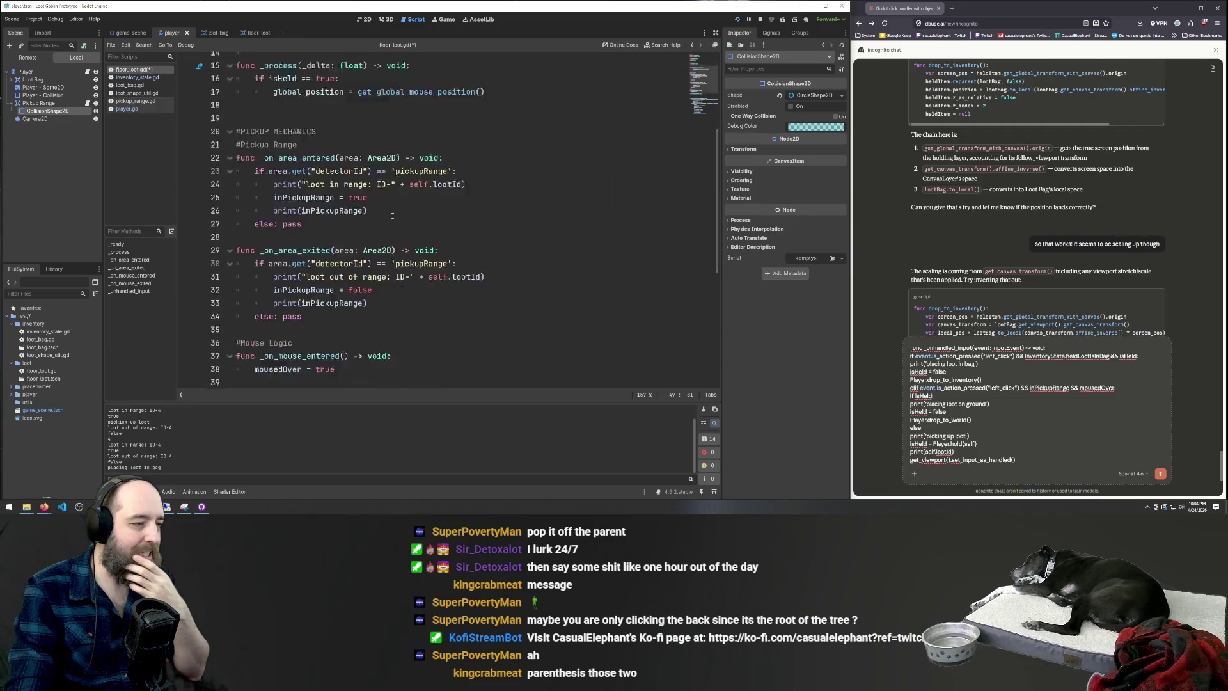
{"action": "left_click_drag", "start_coordinate": [533, 299], "coordinate": [613, 298]}
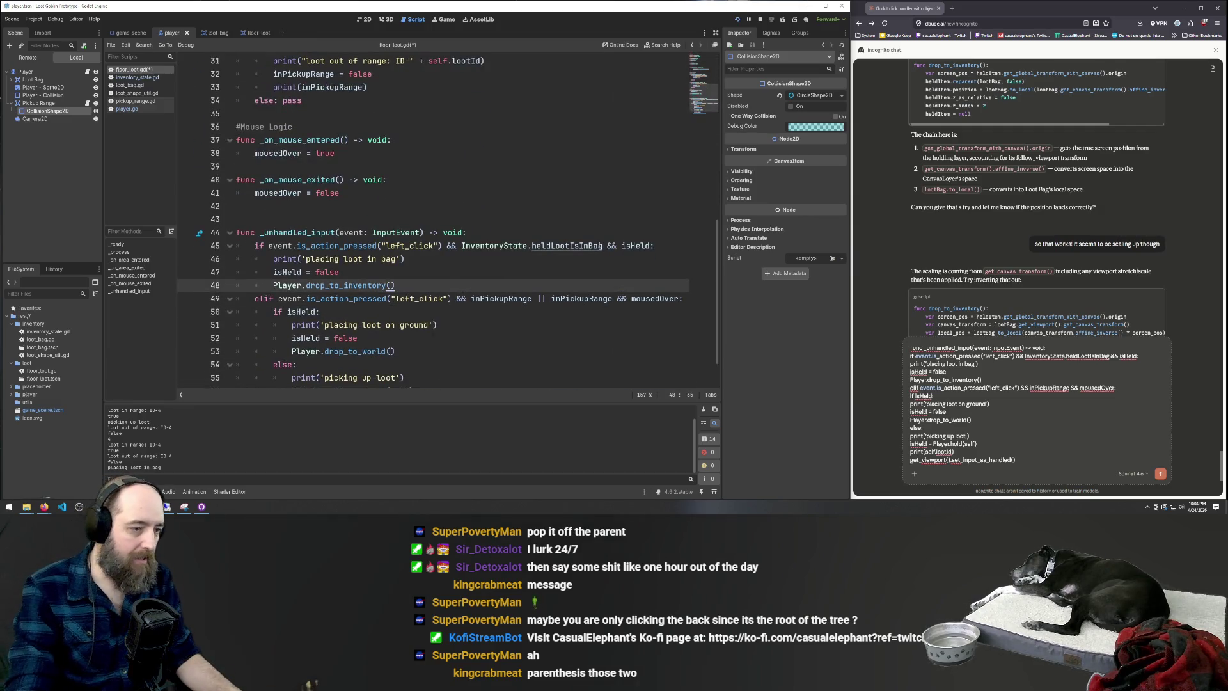
{"action": "key", "text": "BackSpace"}
{"action": "key", "text": "ctrl+s"}
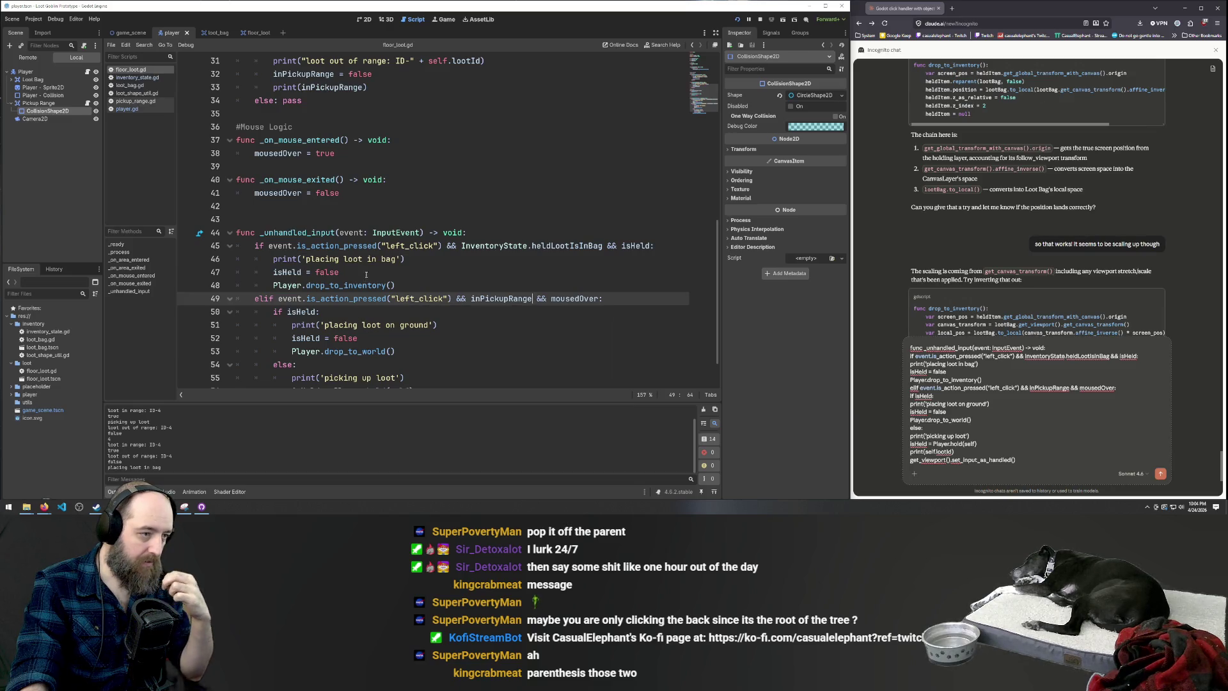
{"action": "scroll", "coordinate": [413, 260], "scroll_direction": "up", "scroll_amount": 10}
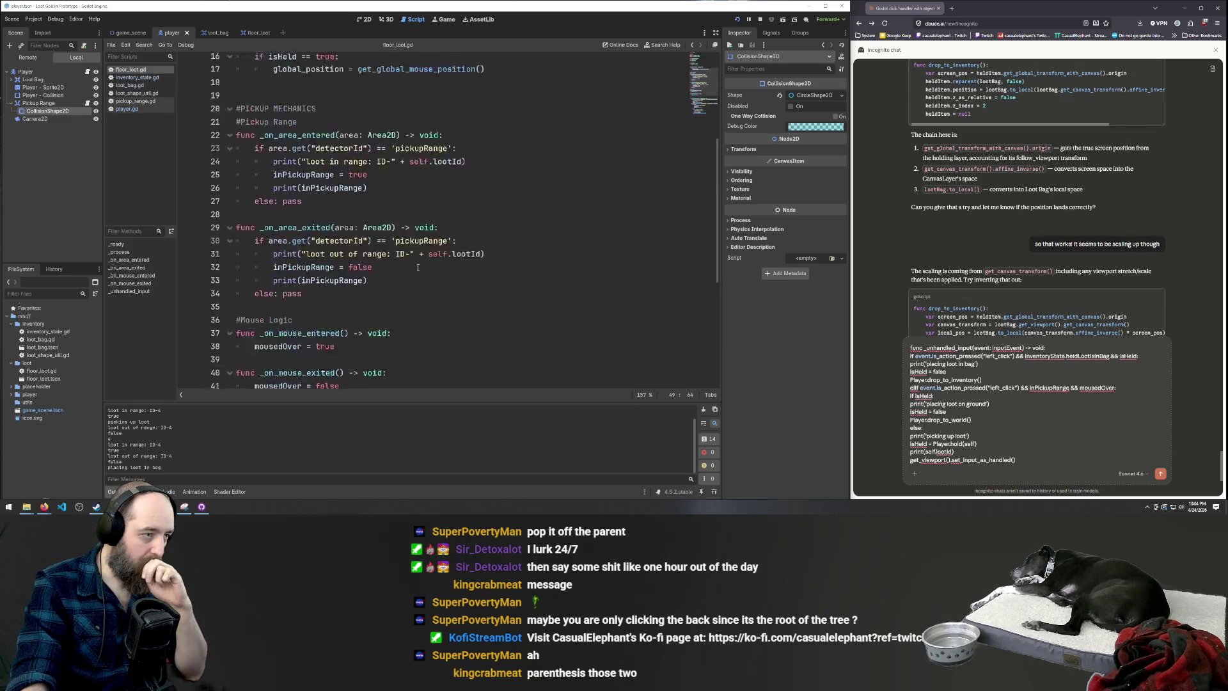
Declare 'var isInBag: bool' below the isHeld declaration
{"action": "left_click", "coordinate": [340, 168]}
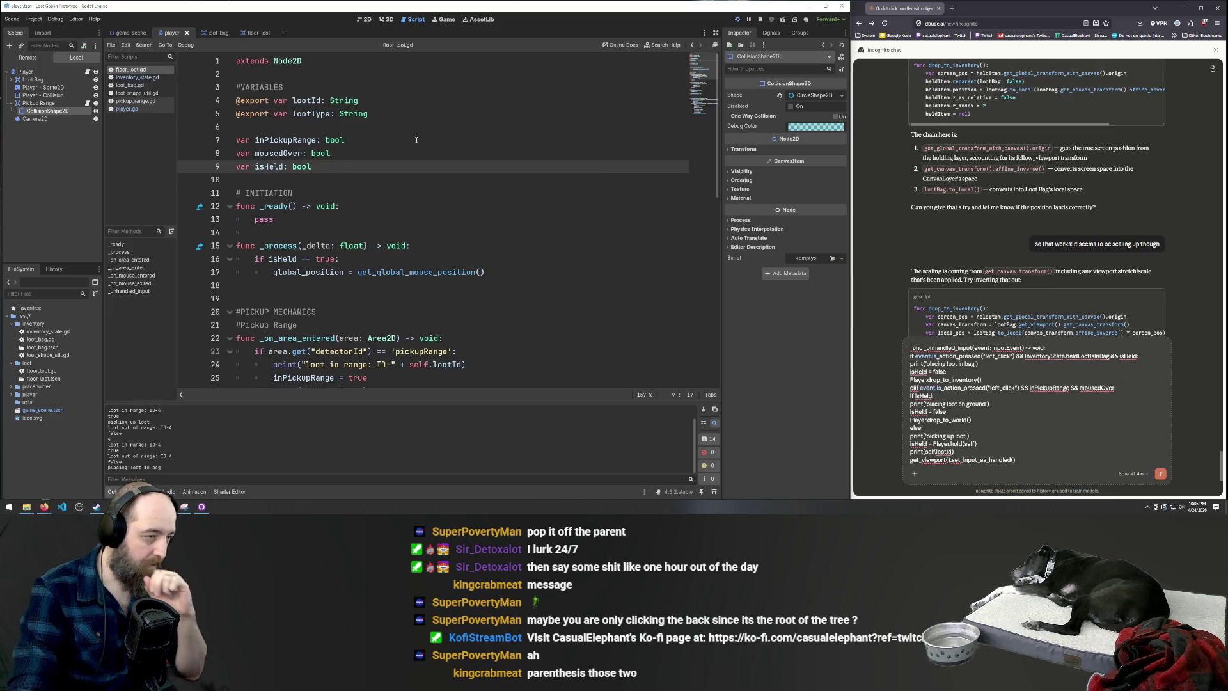
{"action": "key", "text": "Return"}
{"action": "type", "text": "var is"}
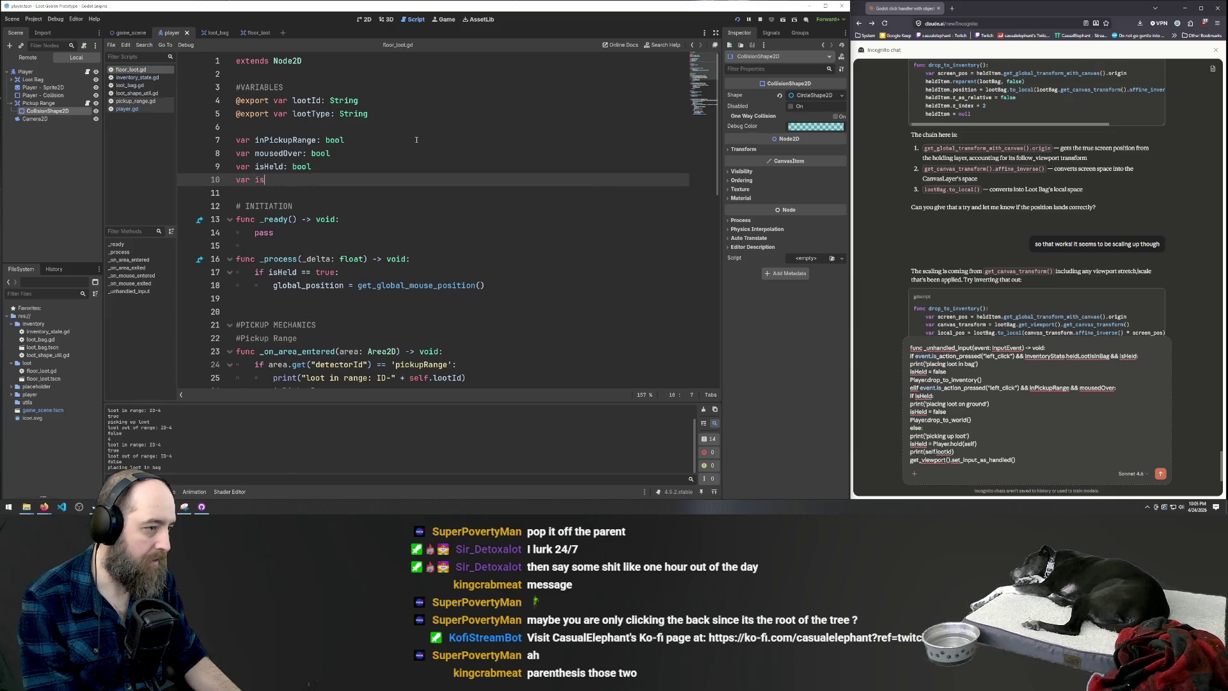
{"action": "type", "text": "InBag"}
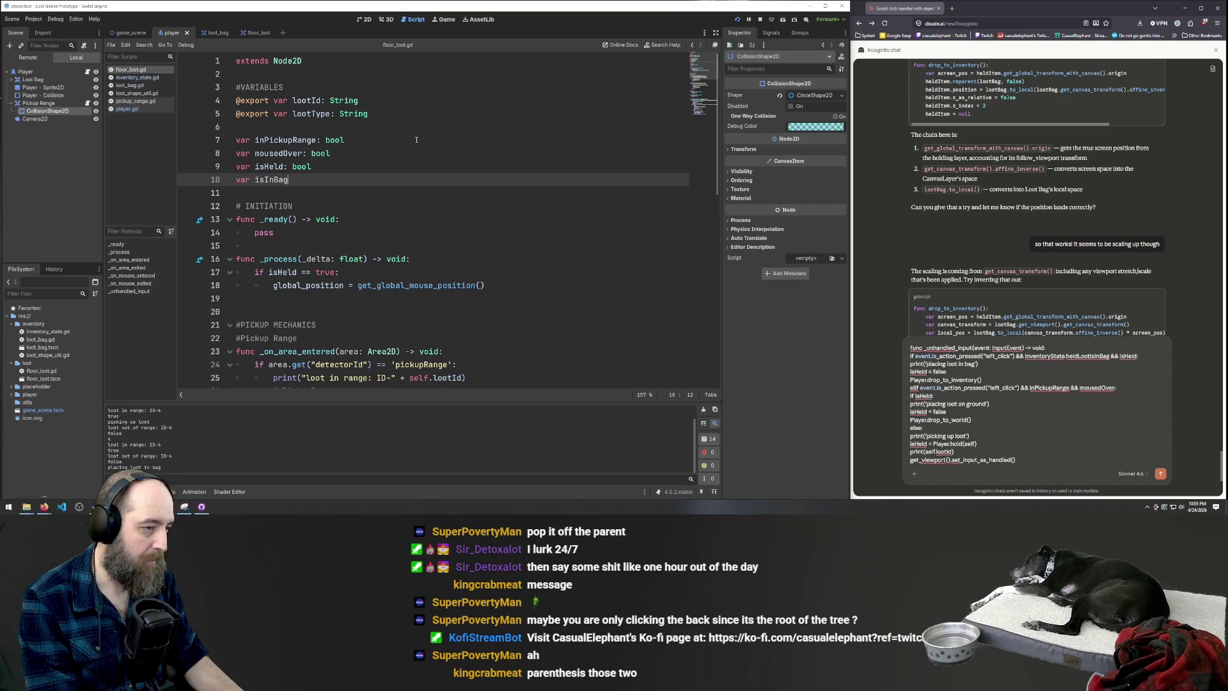
{"action": "type", "text": ": bool"}
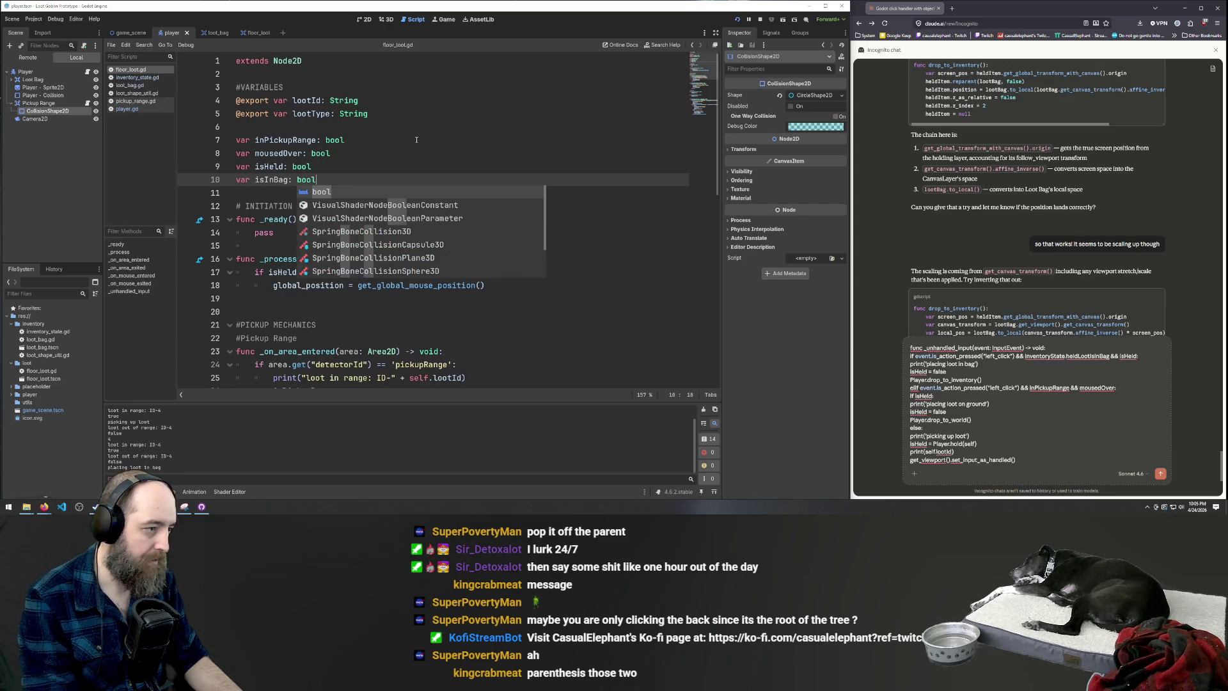
{"action": "left_click", "coordinate": [422, 155]}
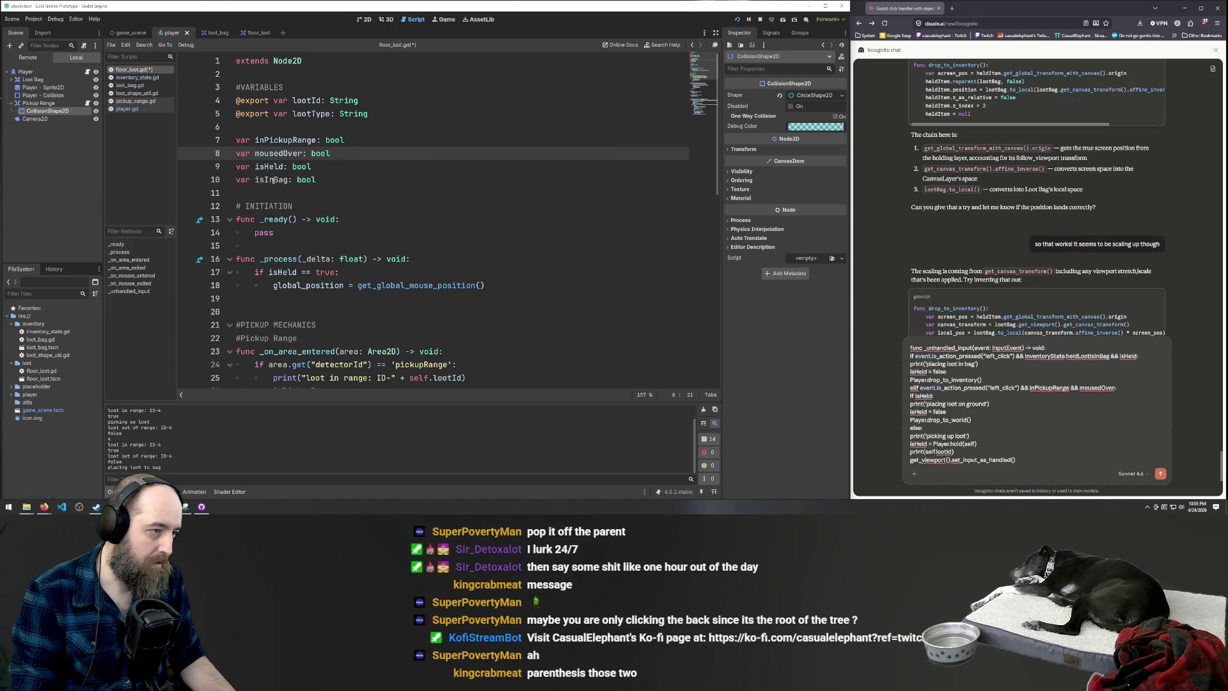
{"action": "left_click", "coordinate": [287, 180]}
{"action": "scroll", "coordinate": [509, 300], "scroll_direction": "down", "scroll_amount": 10}
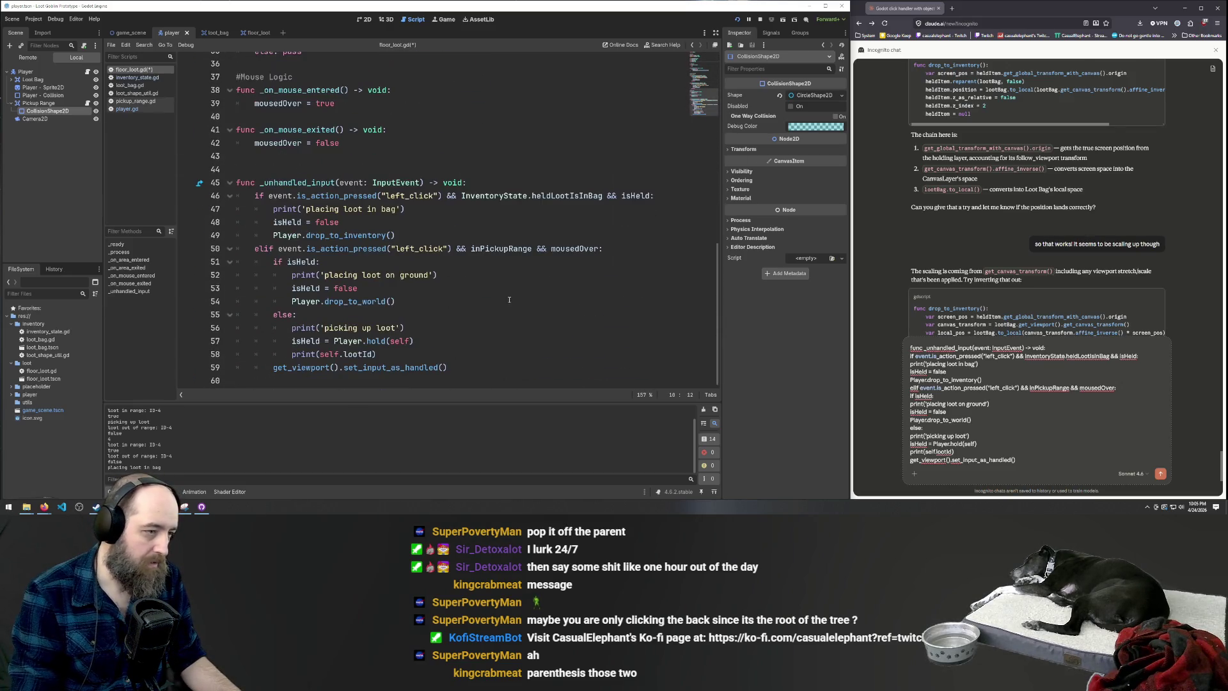
Add 'isInBag == true' after isHeld = false in the bag-drop branch
{"action": "left_click", "coordinate": [348, 222]}
{"action": "key", "text": "Return"}
{"action": "type", "text": "isInBag"}
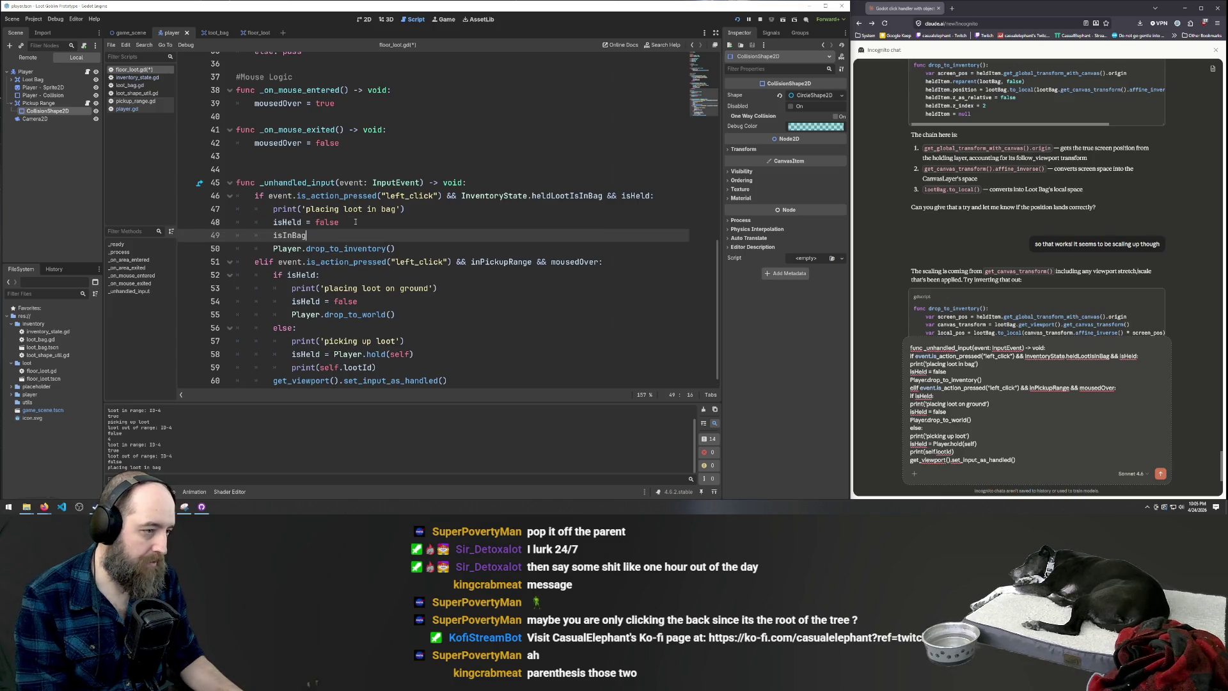
{"action": "type", "text": " == true"}
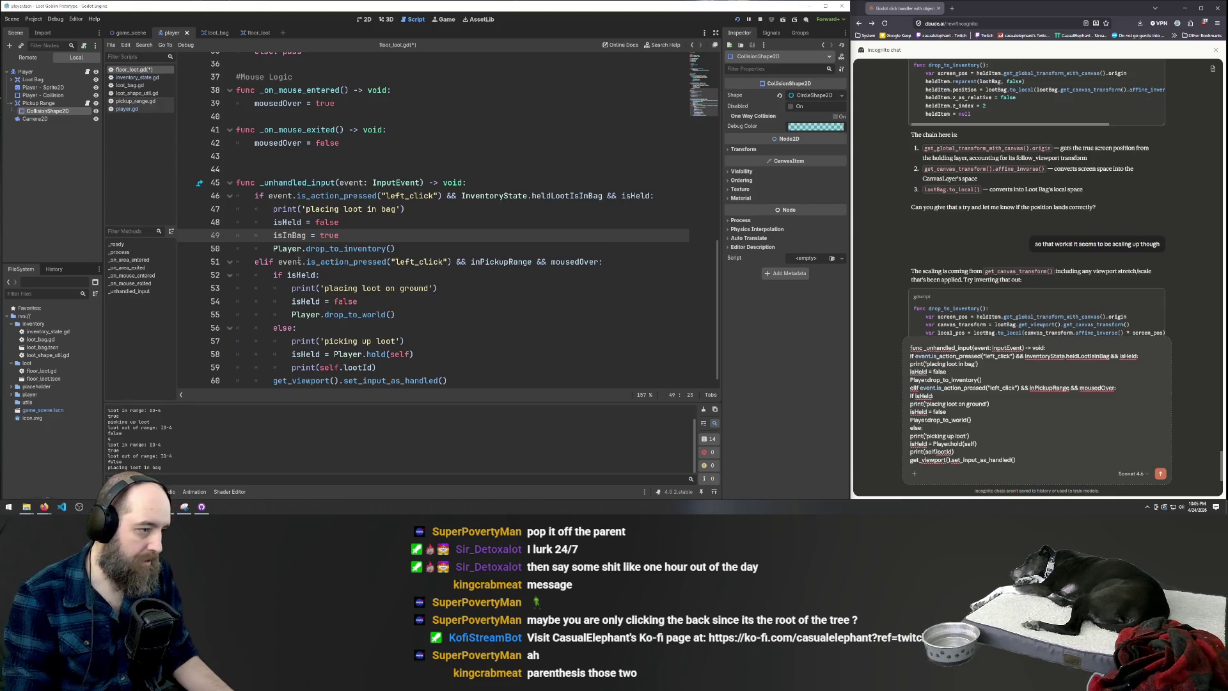
{"action": "left_click", "coordinate": [340, 289]}
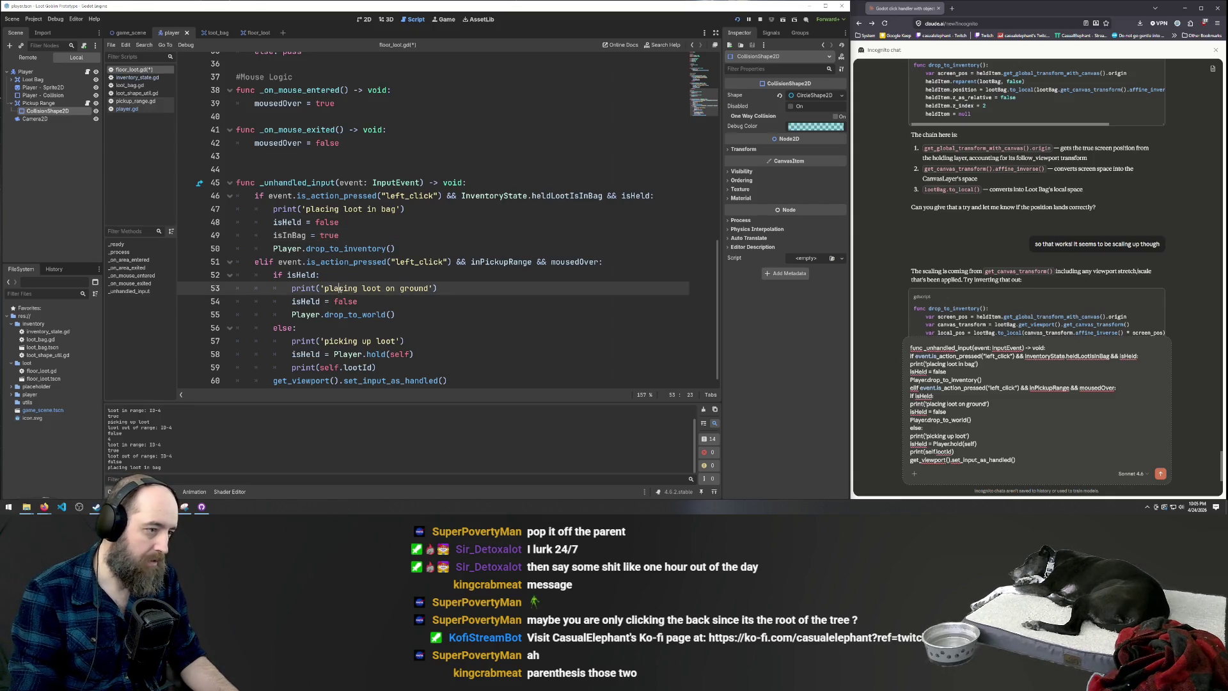
Review the isInBag declaration and its use in the bag branch of floor_loot.gd
{"action": "left_click", "coordinate": [137, 77]}
{"action": "left_click", "coordinate": [134, 69]}
{"action": "left_click", "coordinate": [289, 245]}
{"action": "double_click", "coordinate": [289, 246]}
{"action": "scroll", "coordinate": [366, 283], "scroll_direction": "up", "scroll_amount": 10}
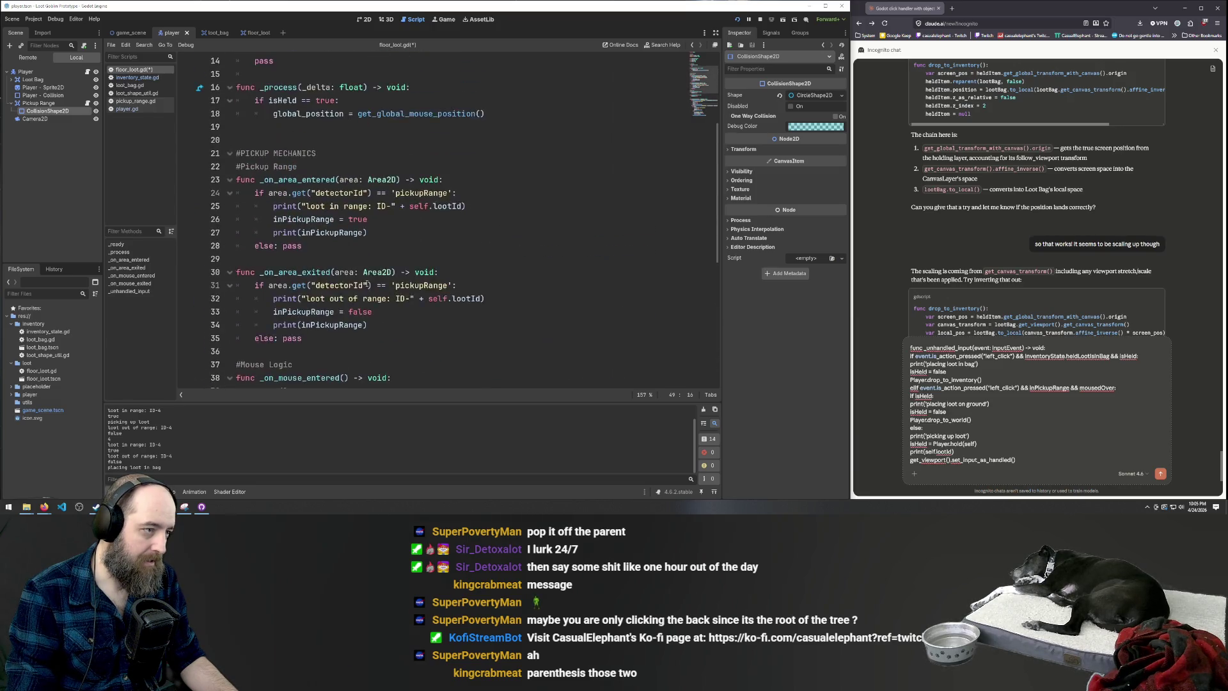
{"action": "left_click", "coordinate": [406, 184]}
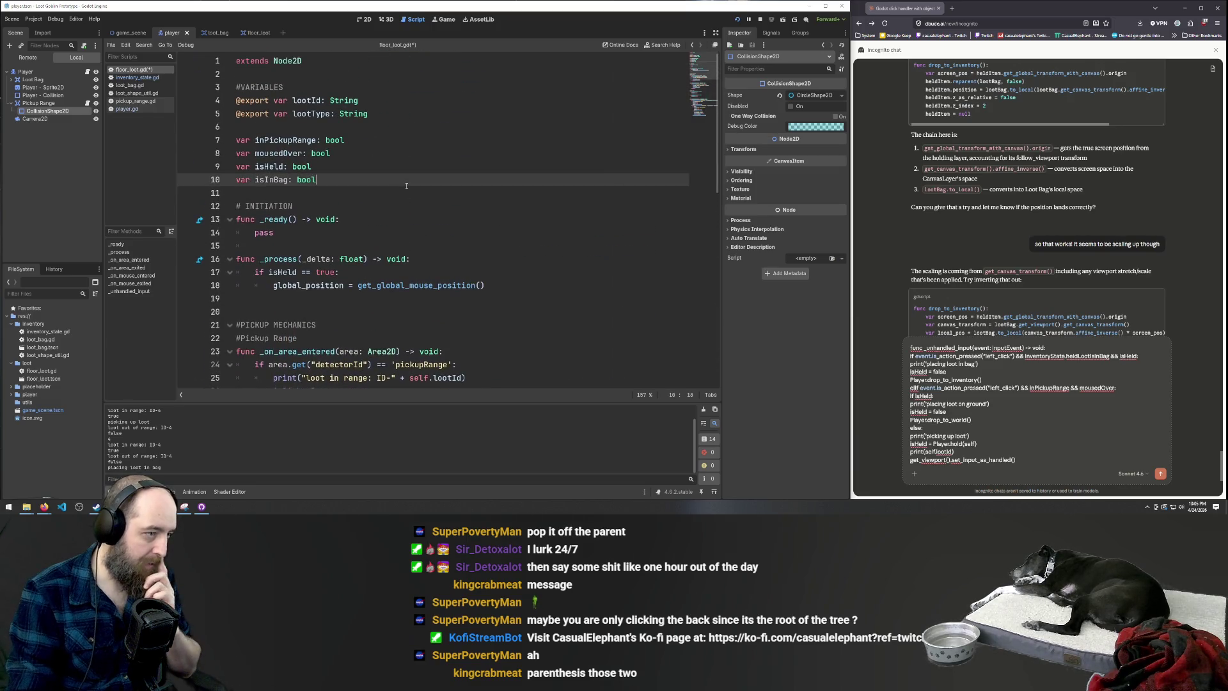
{"action": "left_click", "coordinate": [341, 223]}
{"action": "scroll", "coordinate": [456, 189], "scroll_direction": "down", "scroll_amount": 1}
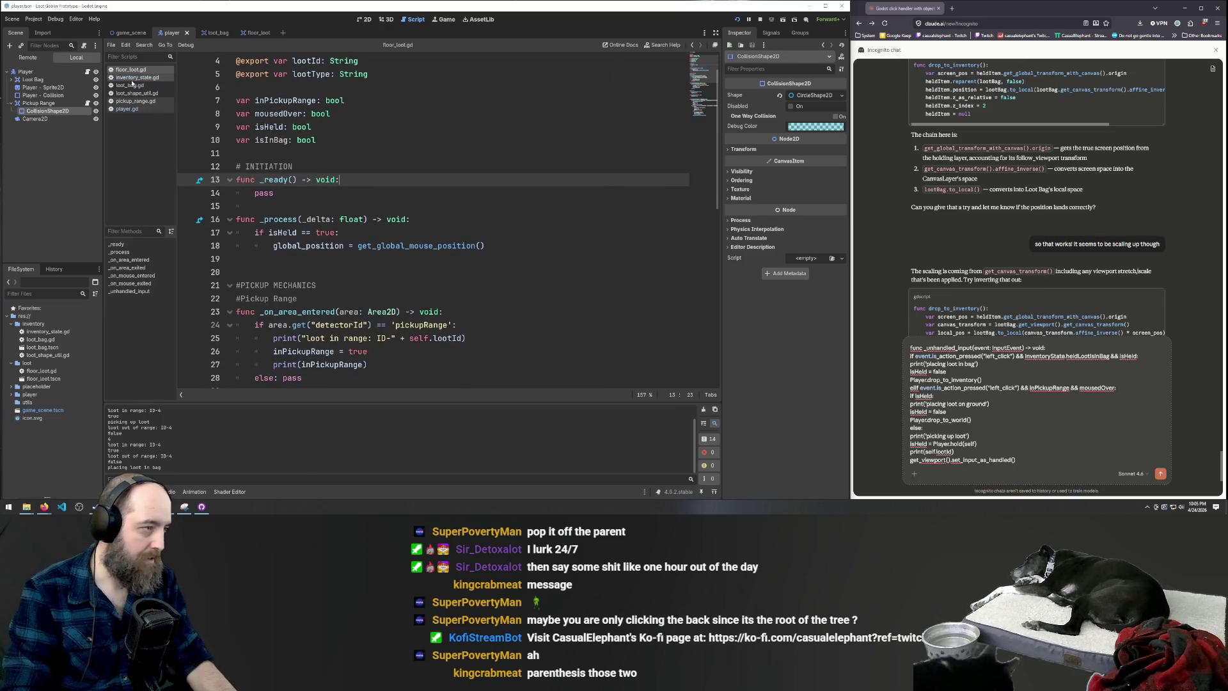
{"action": "left_click", "coordinate": [137, 78]}
{"action": "left_click", "coordinate": [131, 69]}
{"action": "left_click", "coordinate": [289, 140]}
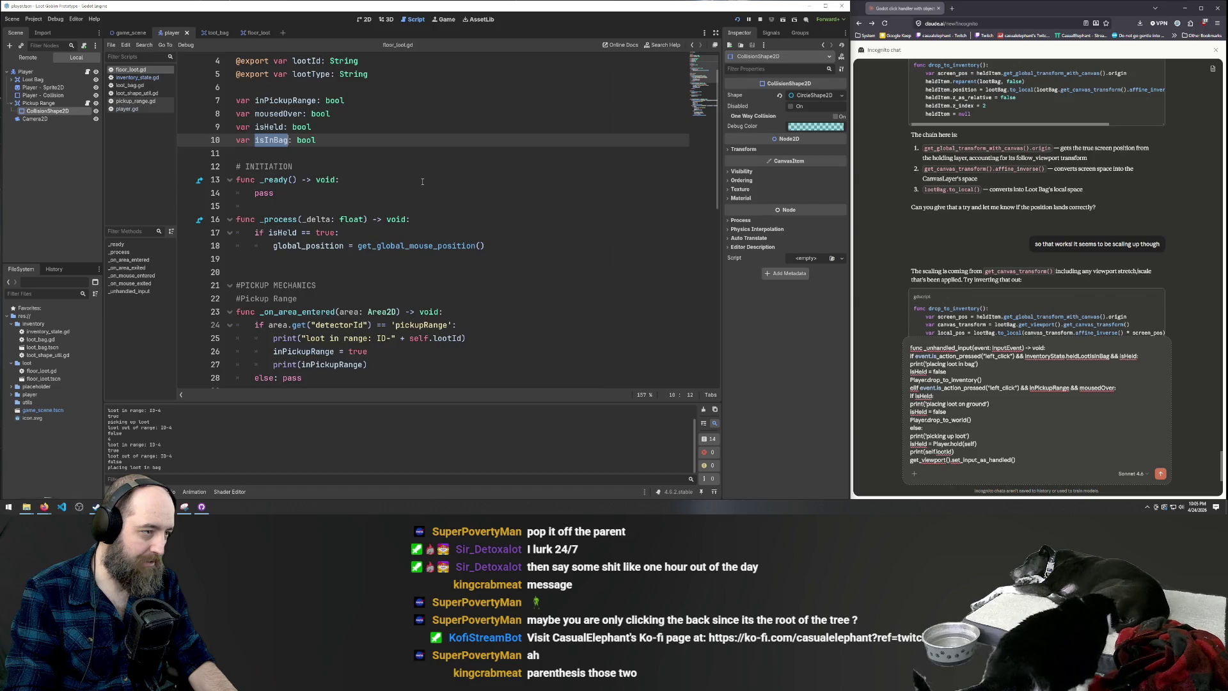
{"action": "scroll", "coordinate": [384, 224], "scroll_direction": "down", "scroll_amount": 5}
Run the game, drop the held loot into the Loot Bag, and stop with F8
{"action": "left_click", "coordinate": [487, 223]}
{"action": "key", "text": "F5"}
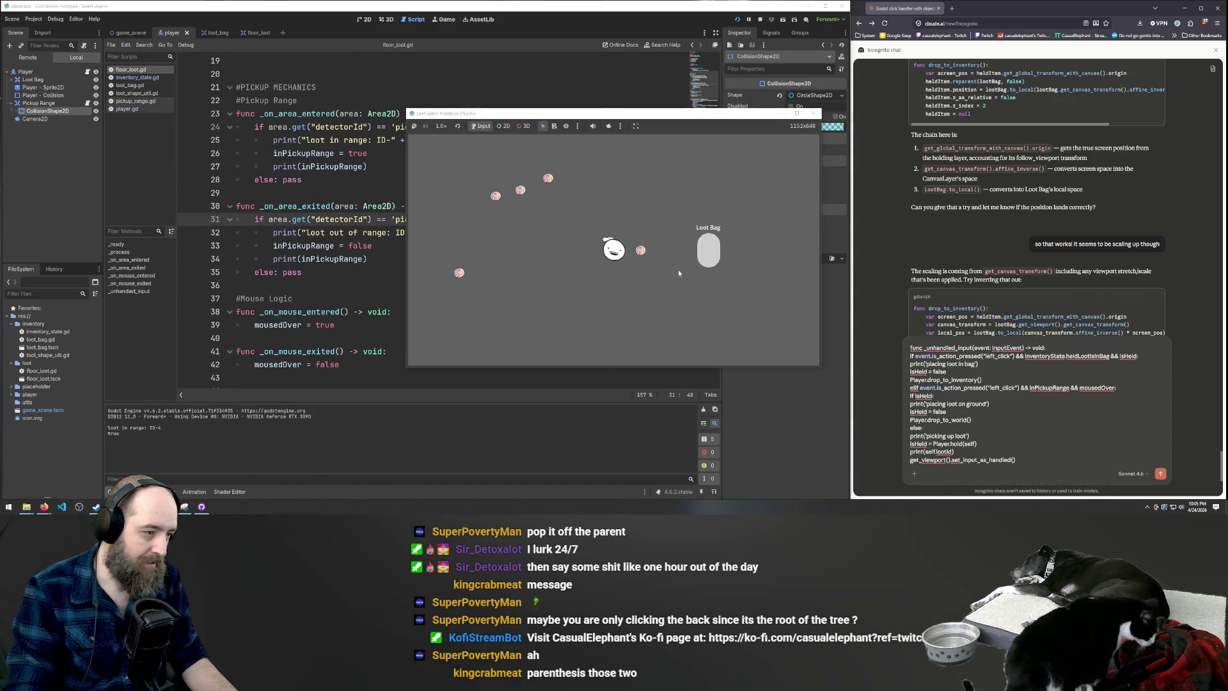
{"action": "left_click", "coordinate": [710, 256]}
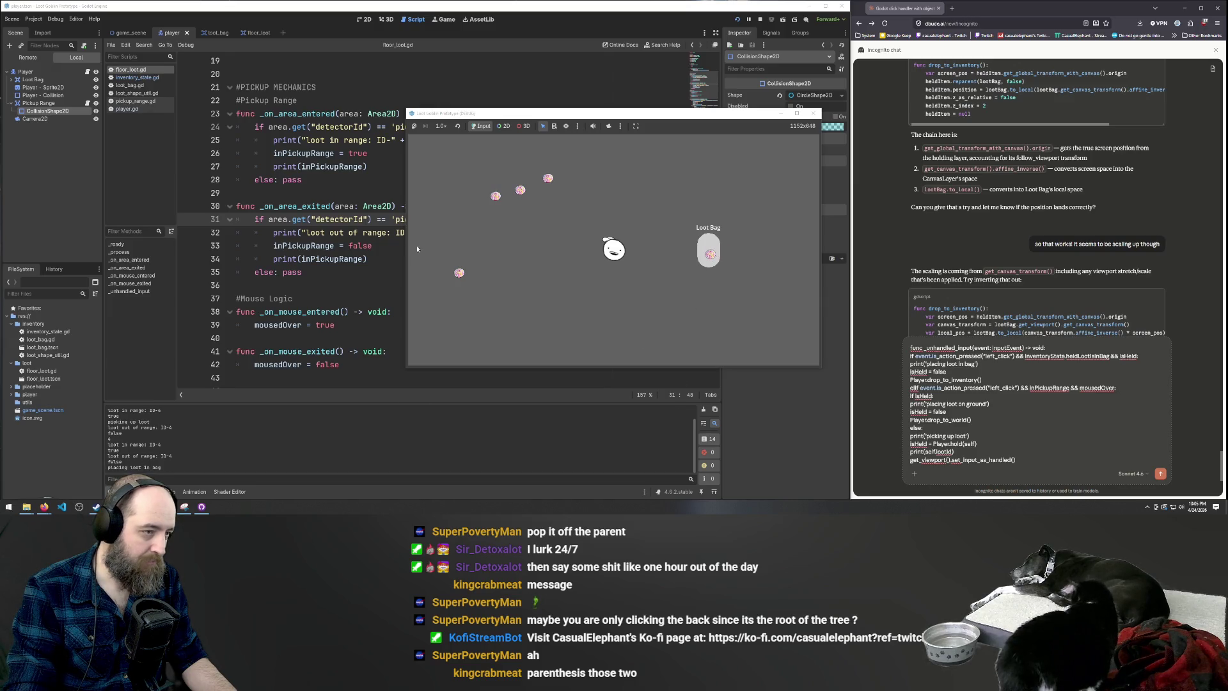
{"action": "key", "text": "F8"}
{"action": "scroll", "coordinate": [509, 239], "scroll_direction": "down", "scroll_amount": 6}
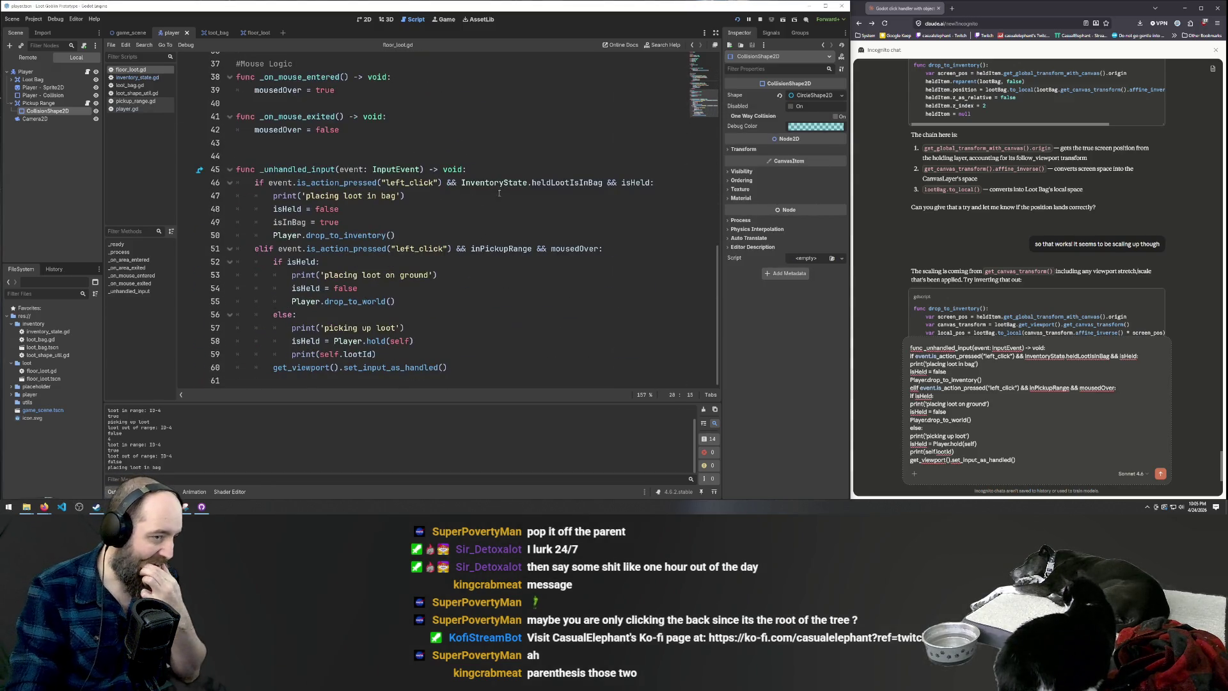
Rewrite the pickup condition as (inPickupRange || isInBag) && mousedOver, save, and run the game
{"action": "left_click", "coordinate": [533, 248]}
{"action": "type", "text": "||  "}
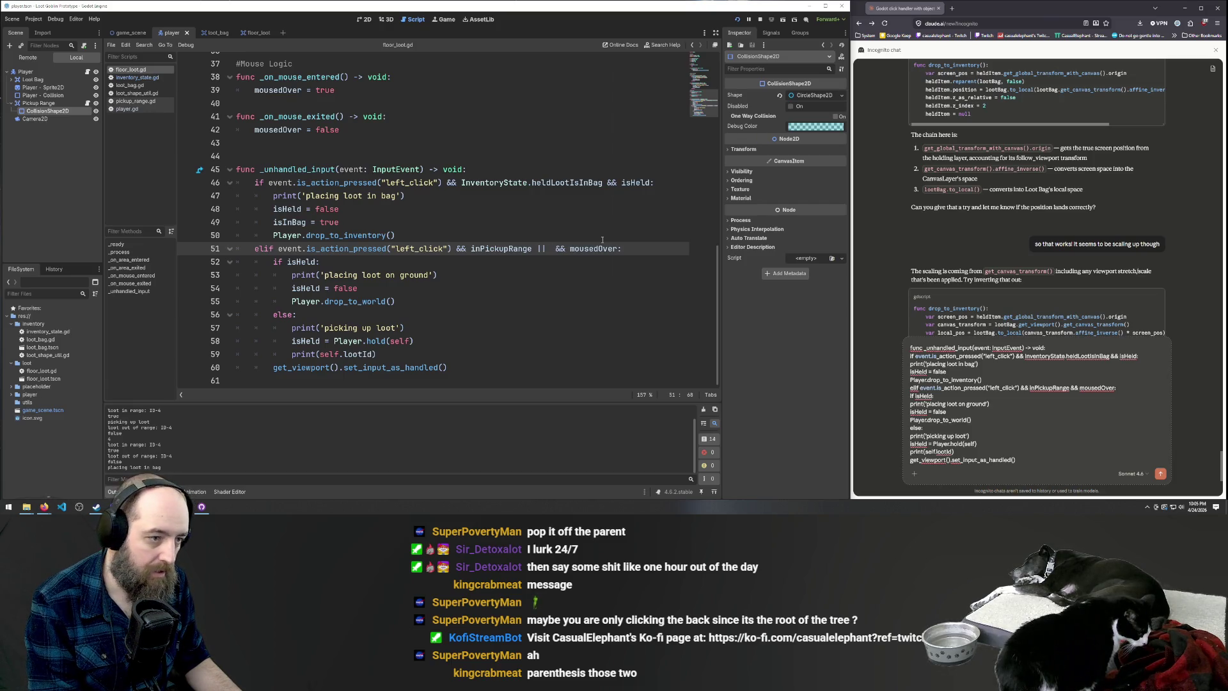
{"action": "type", "text": "isI"}
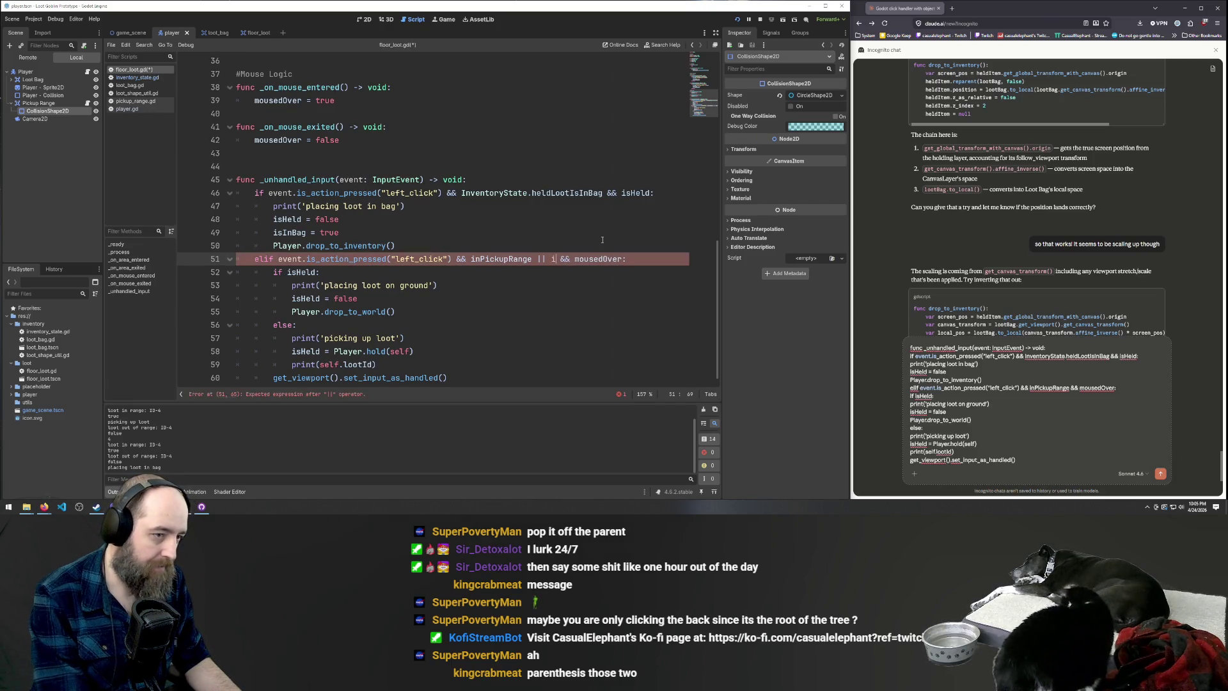
{"action": "type", "text": "nBag"}
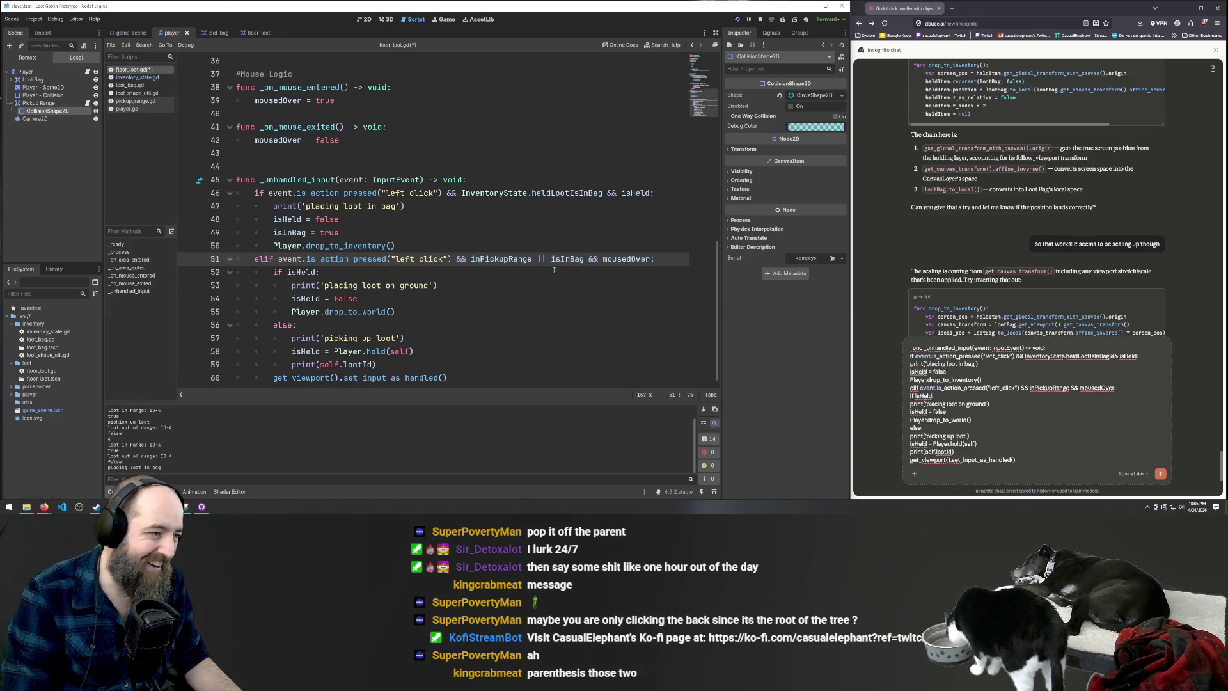
{"action": "scroll", "coordinate": [554, 266], "scroll_direction": "up", "scroll_amount": 8}
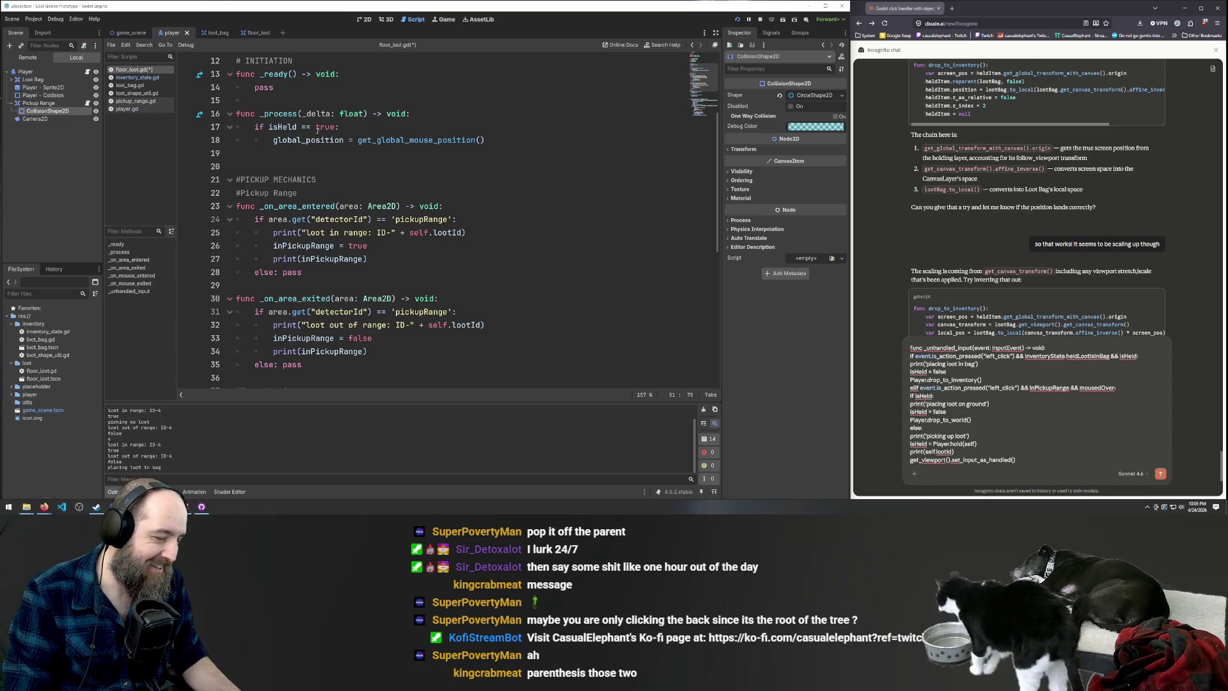
{"action": "scroll", "coordinate": [419, 179], "scroll_direction": "down", "scroll_amount": 7}
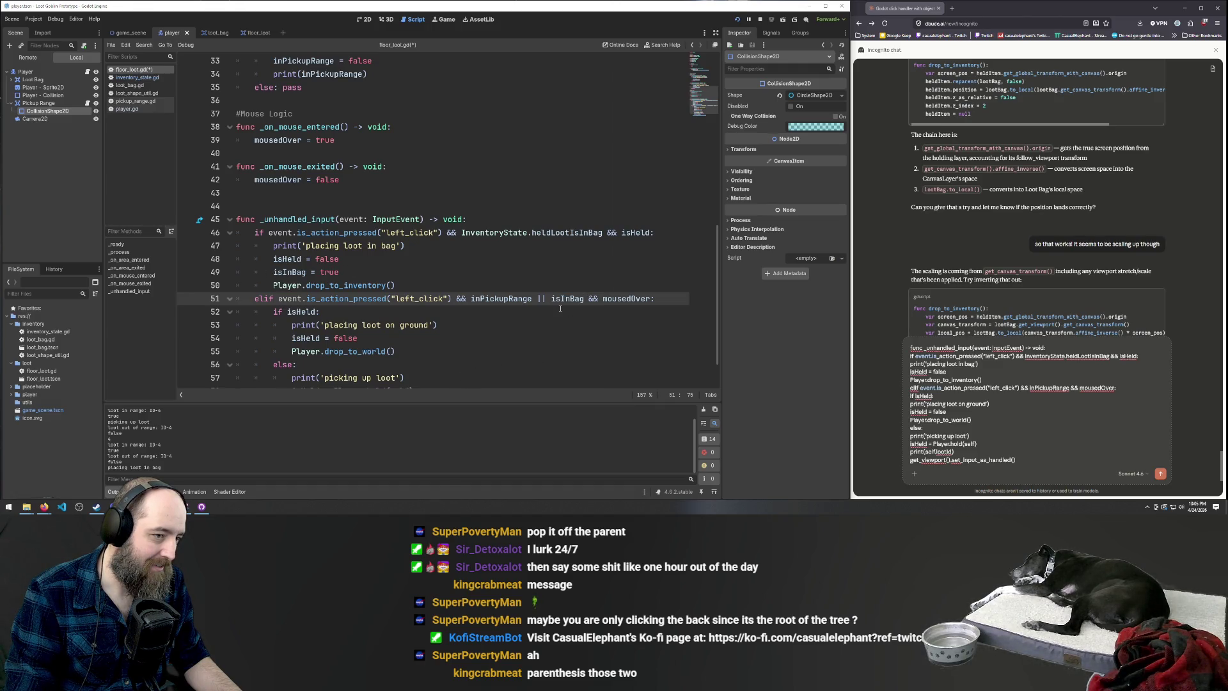
{"action": "type", "text": ")"}
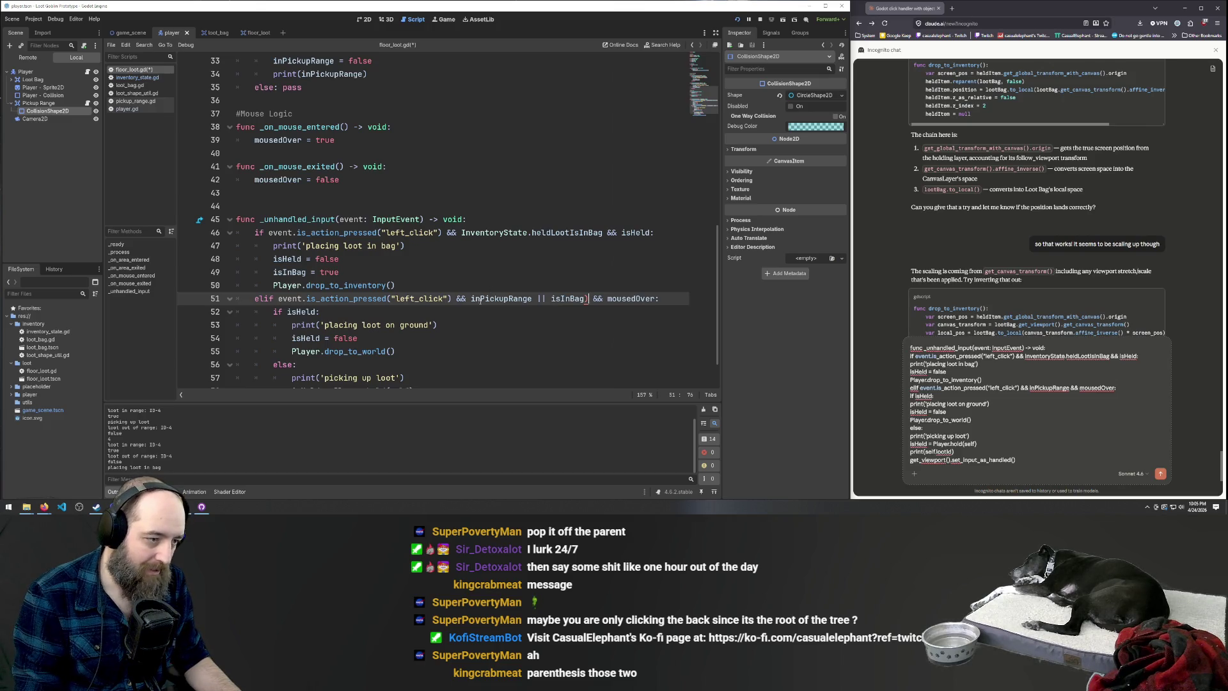
{"action": "left_click", "coordinate": [471, 299]}
{"action": "type", "text": "("}
{"action": "key", "text": "ctrl+s"}
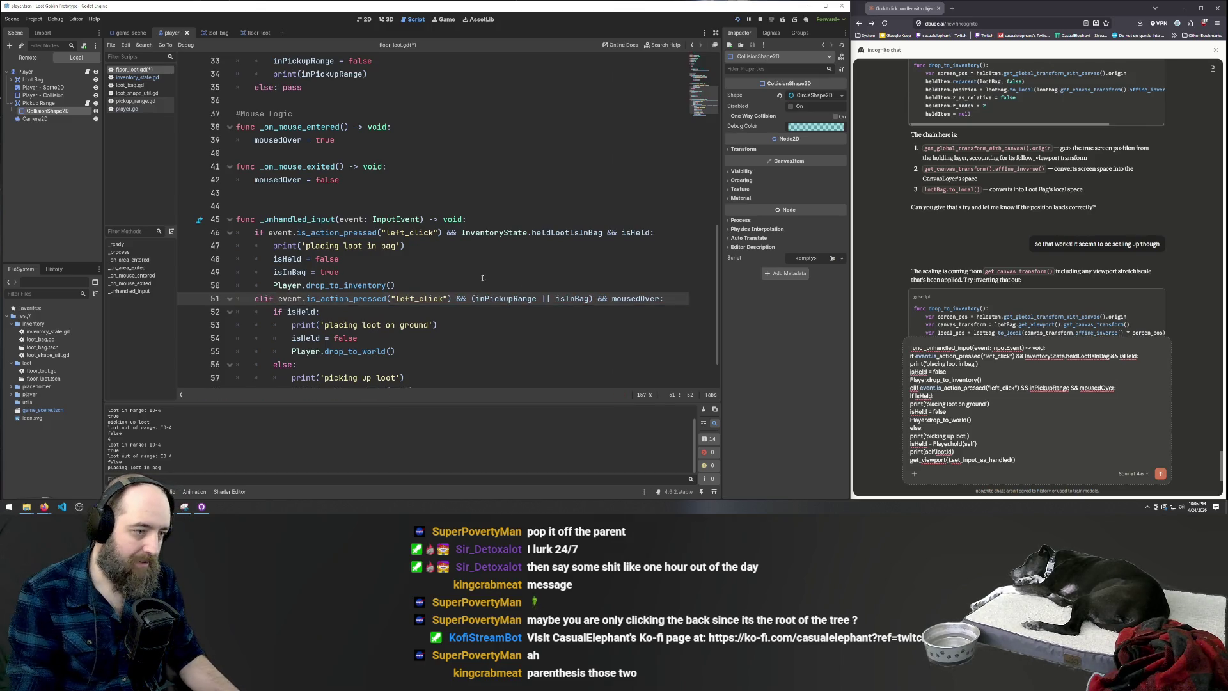
{"action": "left_click", "coordinate": [539, 275]}
{"action": "key", "text": "F5"}
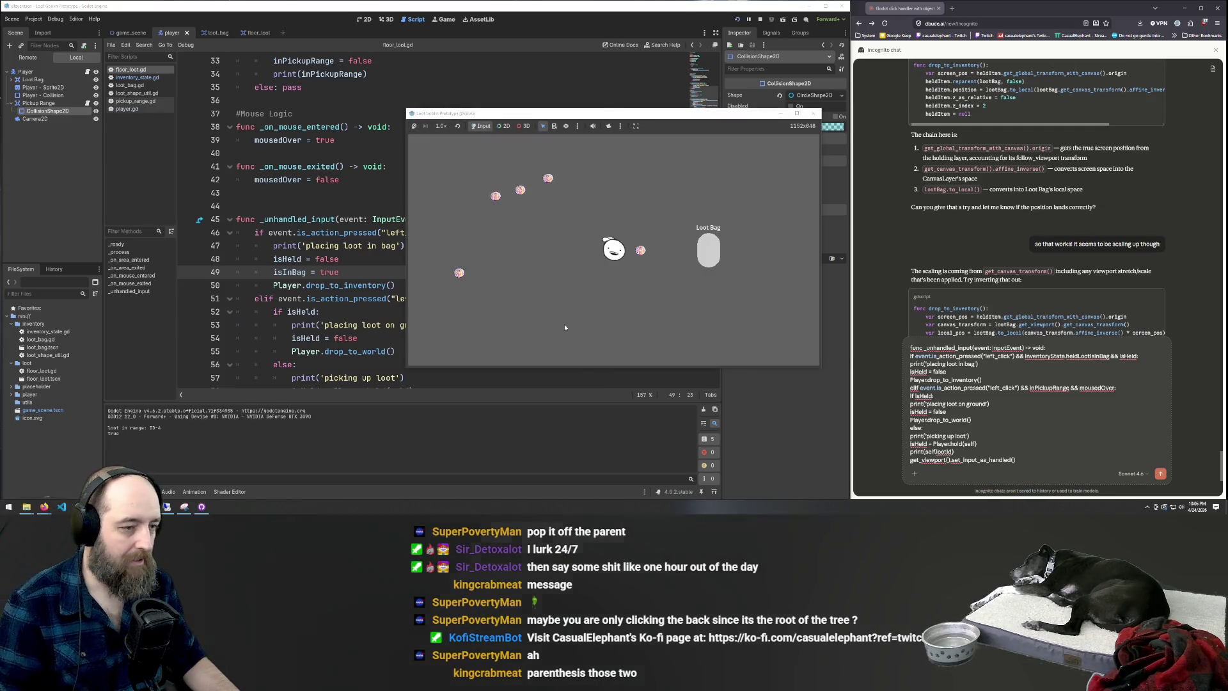
Drop the loot into the Loot Bag and pick it back out, several times
{"action": "left_click", "coordinate": [707, 269]}
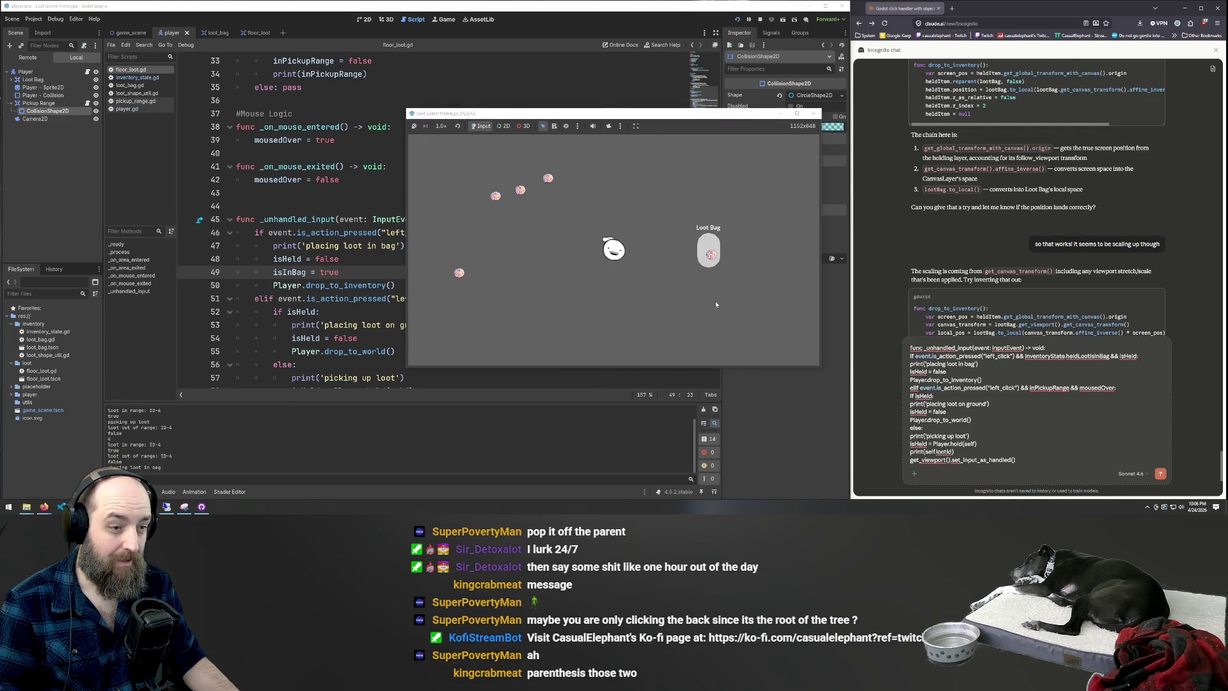
{"action": "left_click", "coordinate": [712, 259]}
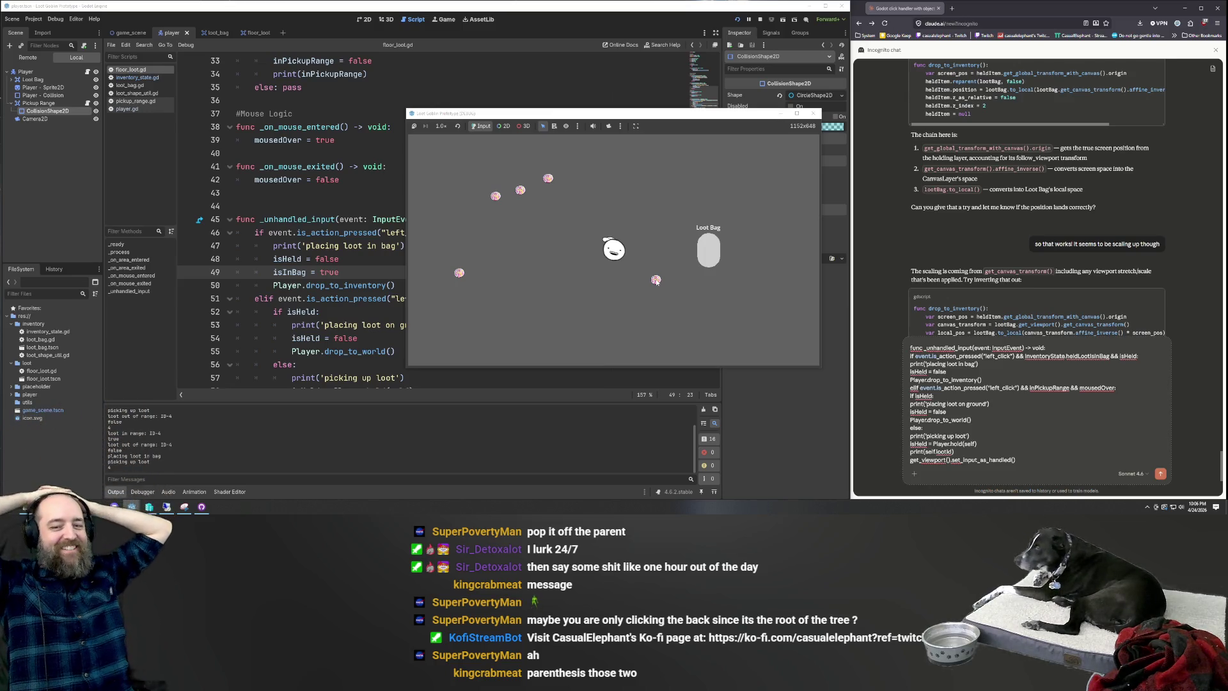
{"action": "left_click", "coordinate": [626, 265]}
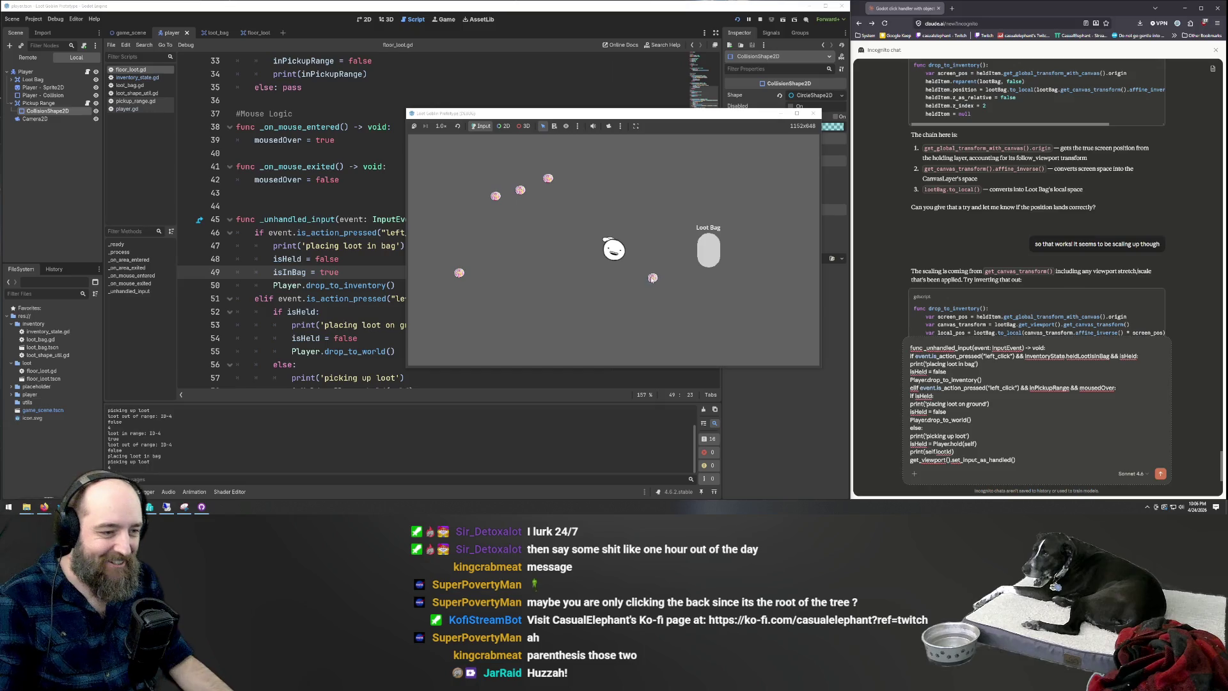
{"action": "left_click", "coordinate": [632, 259]}
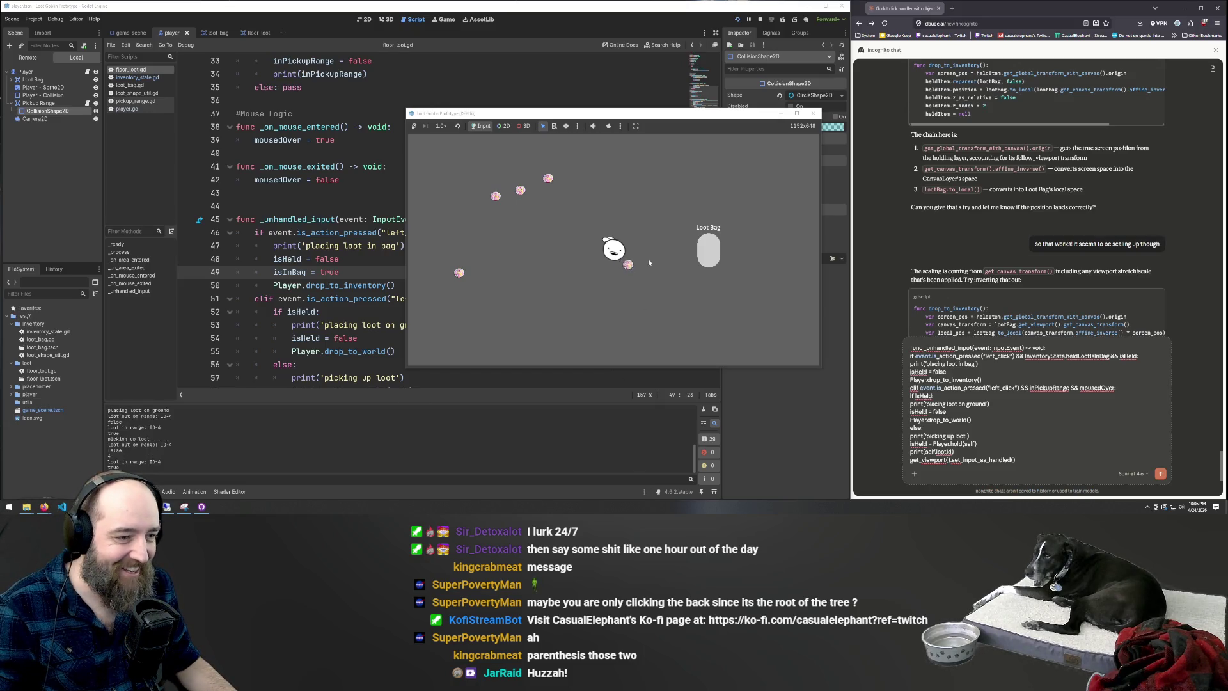
{"action": "left_click", "coordinate": [683, 262]}
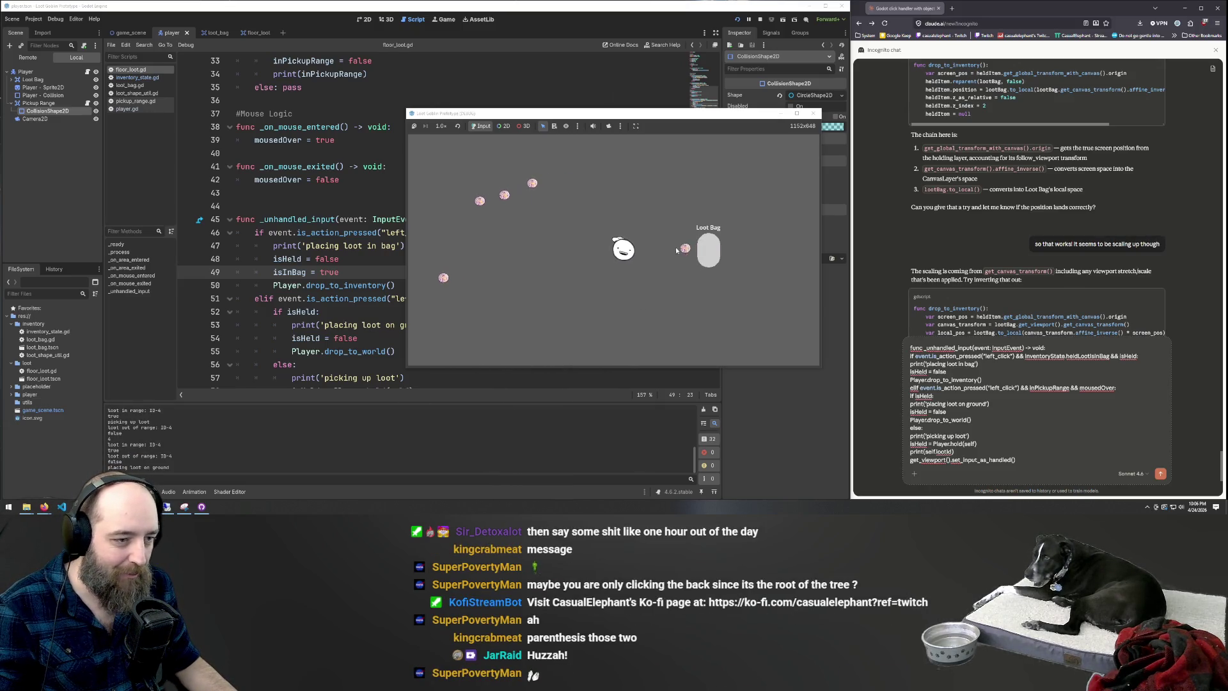
{"action": "left_click", "coordinate": [679, 253]}
{"action": "left_click", "coordinate": [710, 257]}
{"action": "left_click", "coordinate": [710, 243]}
Drop and re-pick the loot beside the Loot Bag and at its right edge
{"action": "left_click", "coordinate": [696, 249]}
{"action": "left_click", "coordinate": [693, 251]}
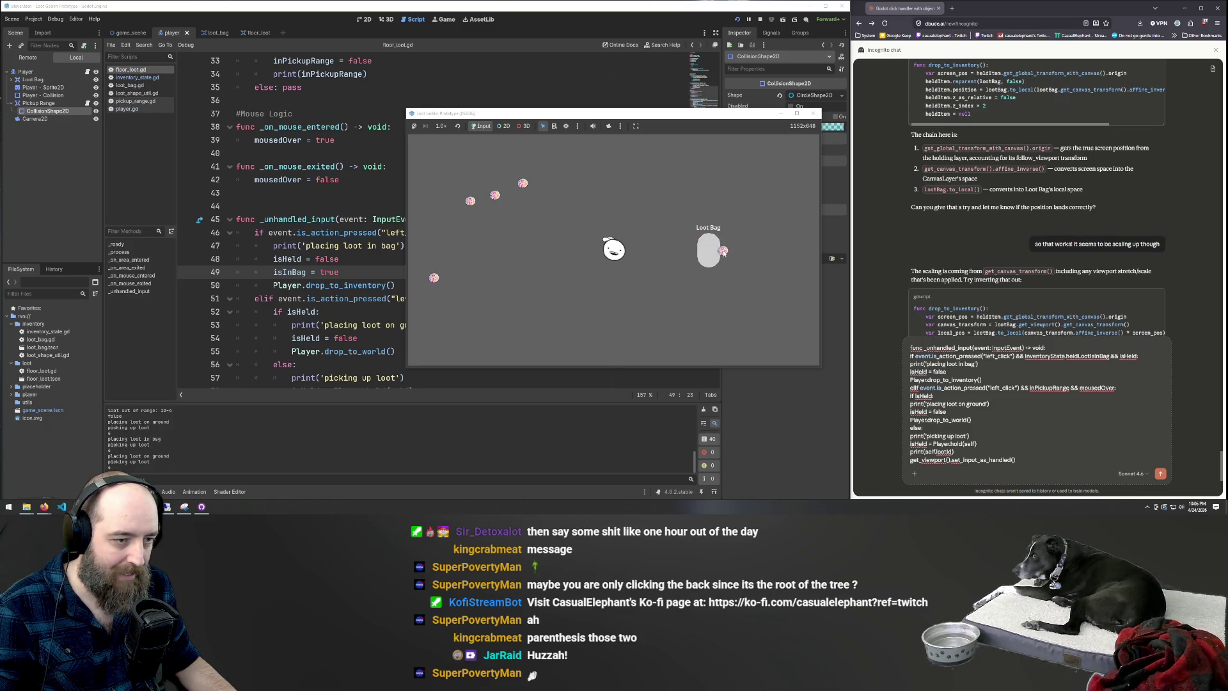
{"action": "left_click", "coordinate": [723, 252]}
{"action": "left_click", "coordinate": [725, 252]}
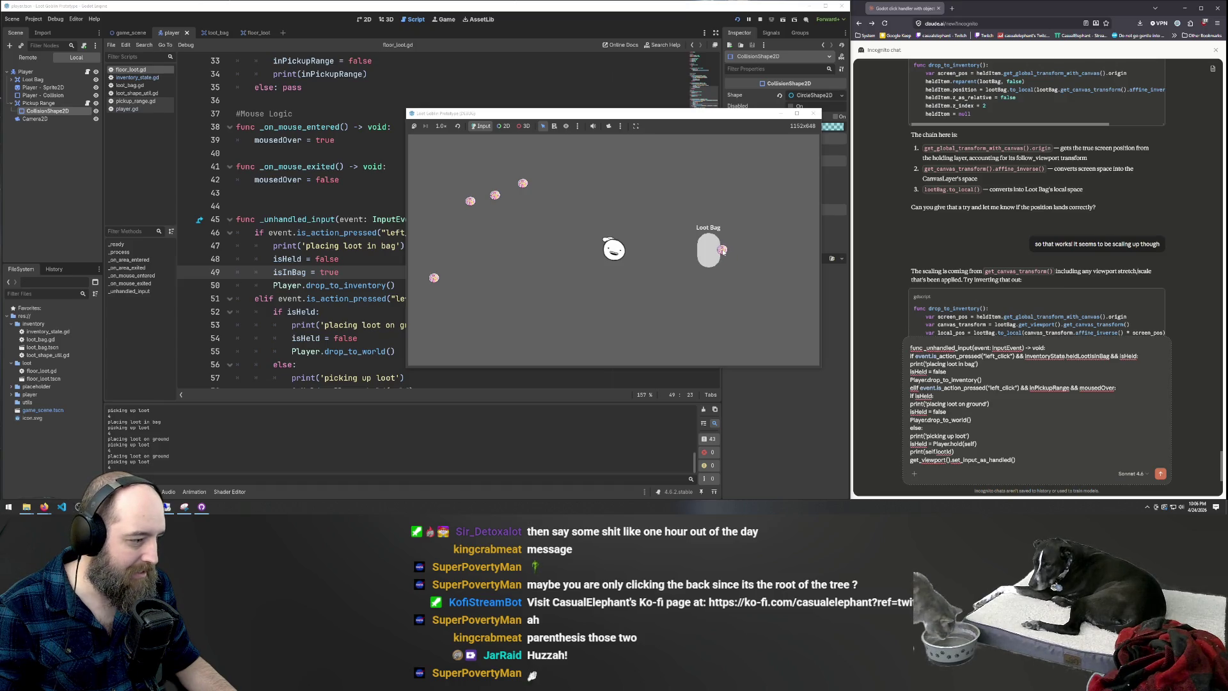
{"action": "left_click", "coordinate": [724, 250]}
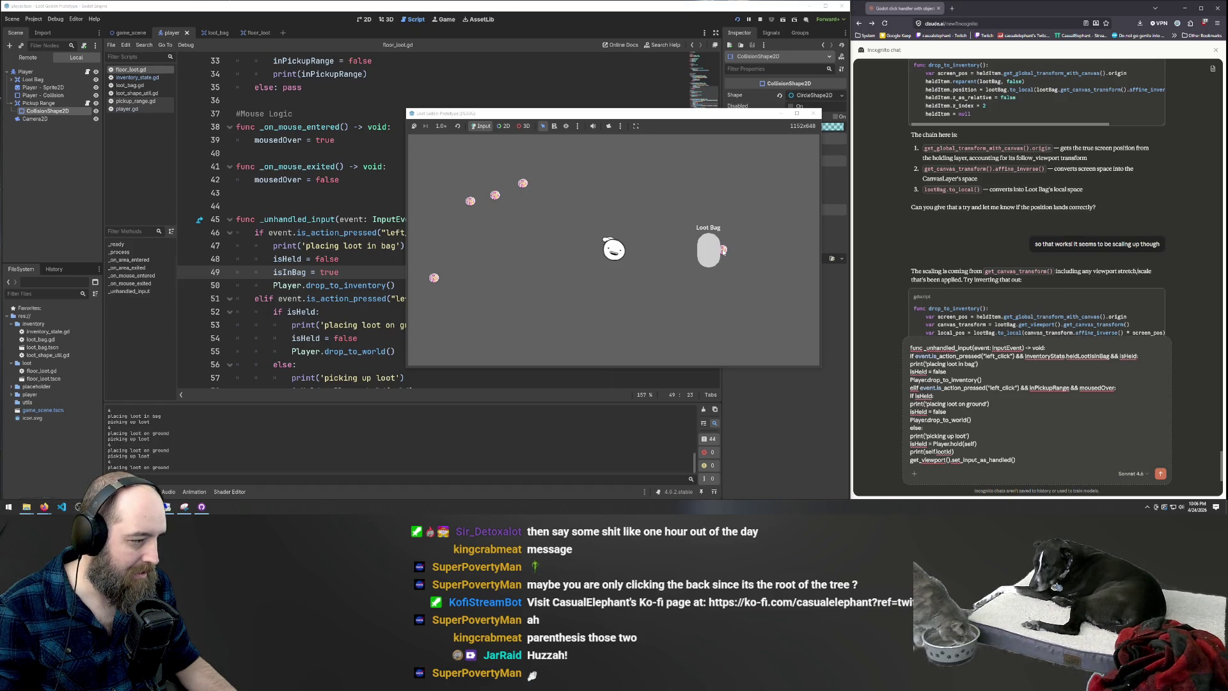
{"action": "left_click", "coordinate": [723, 251]}
Drop and pick up the loot at several ground spots, leaving it on the left
{"action": "left_click", "coordinate": [740, 176]}
{"action": "left_click", "coordinate": [741, 176]}
{"action": "left_click", "coordinate": [672, 167]}
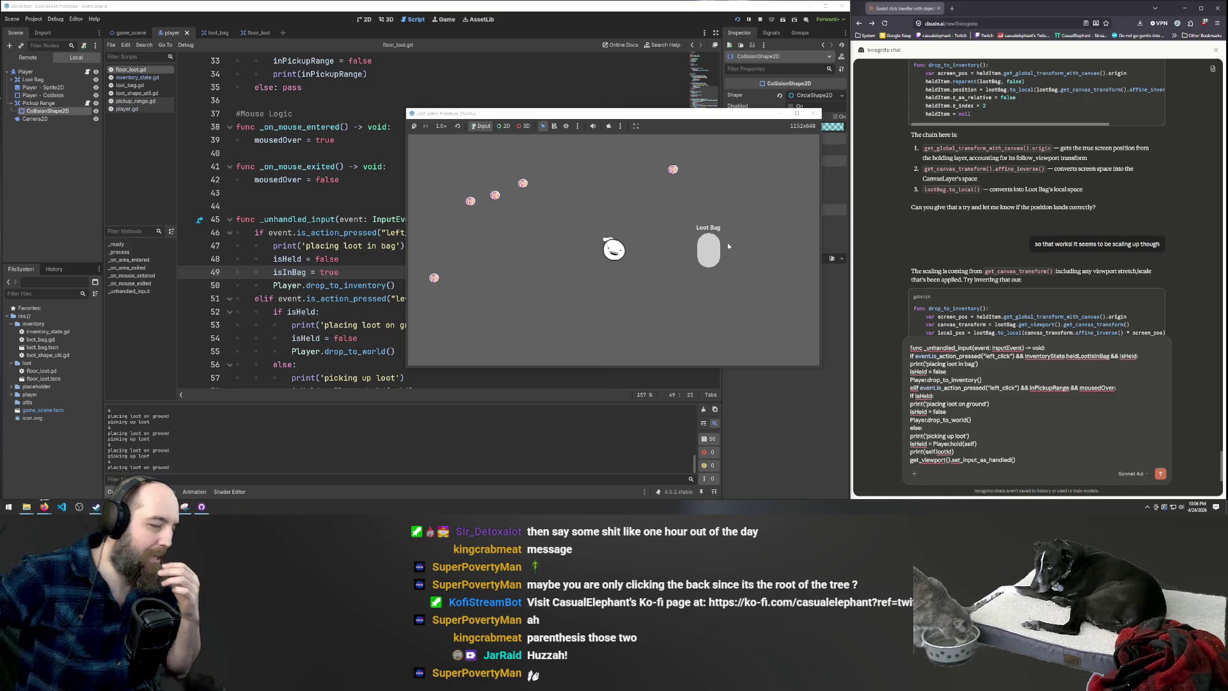
{"action": "left_click", "coordinate": [672, 169]}
{"action": "left_click", "coordinate": [667, 157]}
{"action": "left_click", "coordinate": [676, 160]}
{"action": "left_click", "coordinate": [747, 152]}
{"action": "left_click", "coordinate": [746, 153]}
{"action": "left_click", "coordinate": [561, 177]}
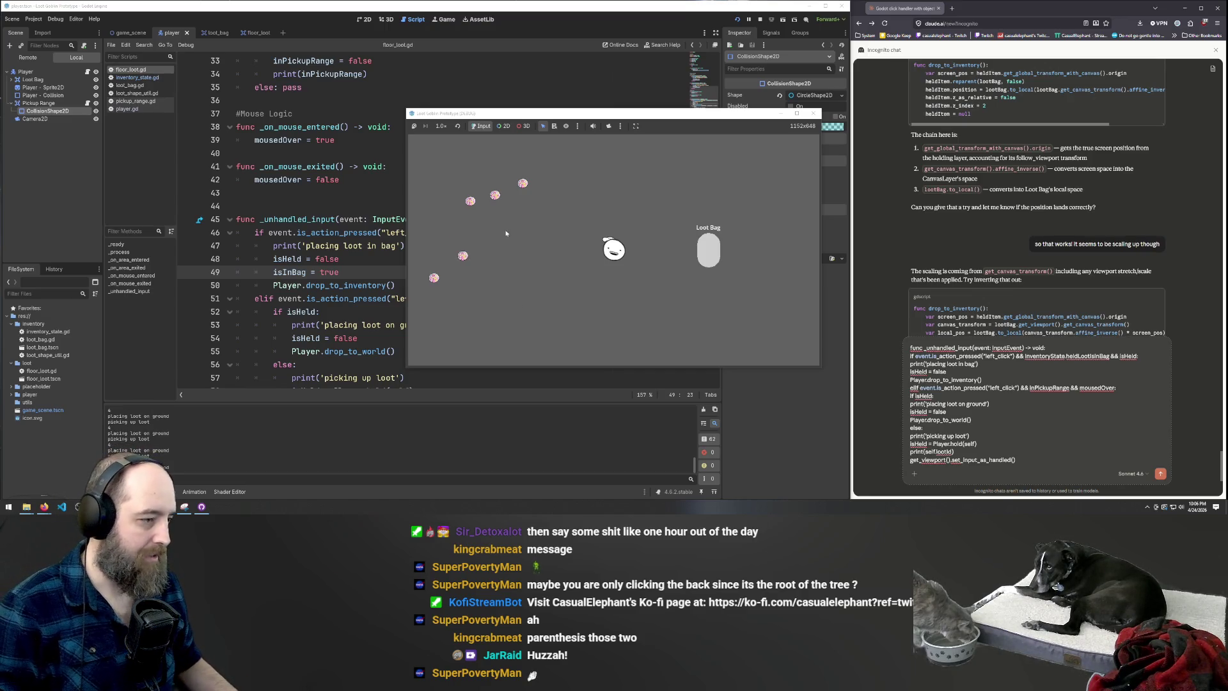
{"action": "key", "text": "a"}
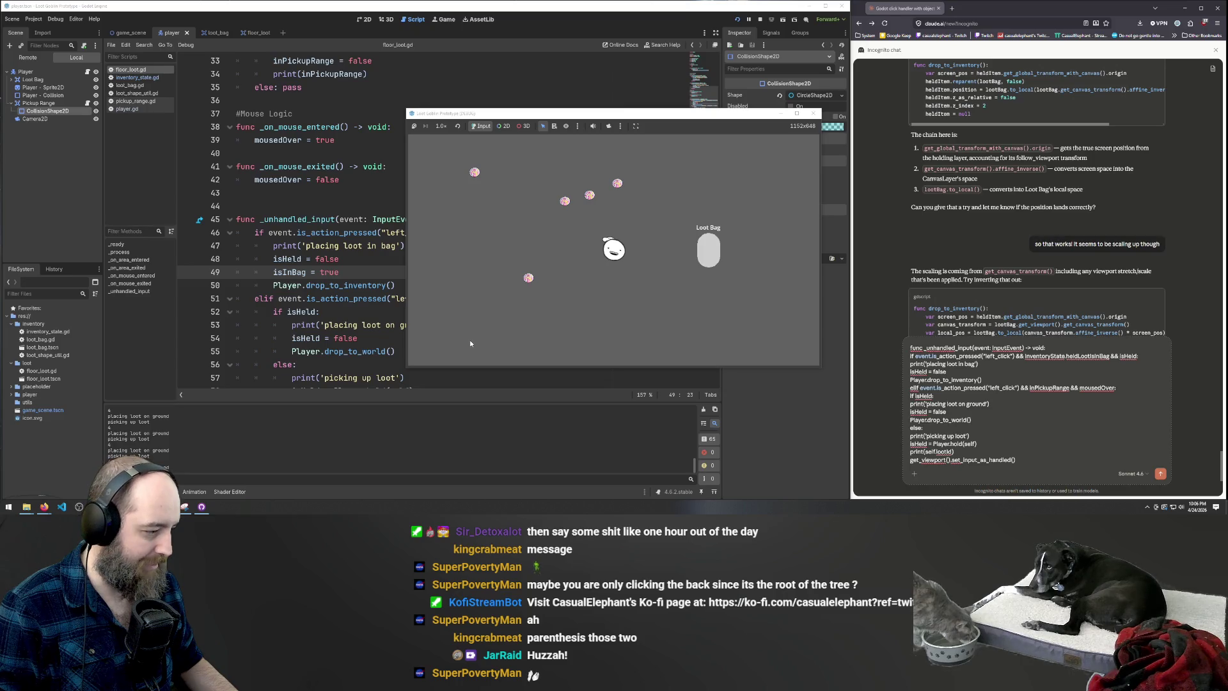
{"action": "left_click", "coordinate": [340, 232]}
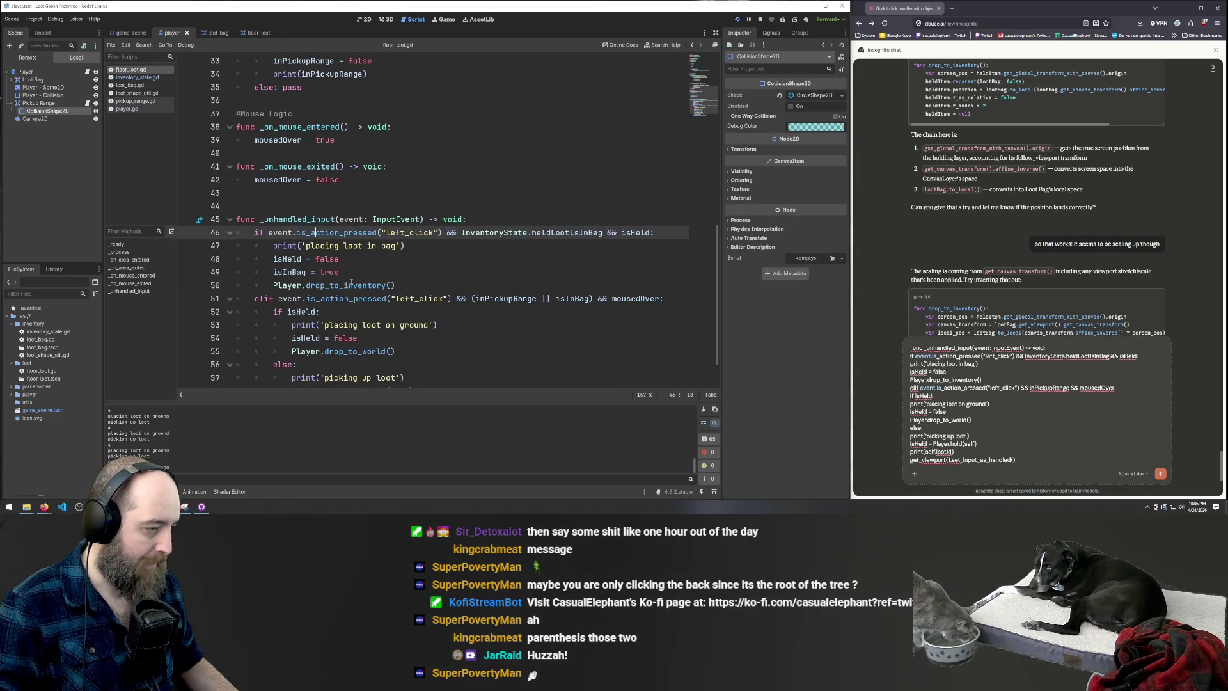
Add an isInBag = true line after the hold call in floor_loot.gd and save
{"action": "left_click_drag", "start_coordinate": [351, 274], "coordinate": [273, 274]}
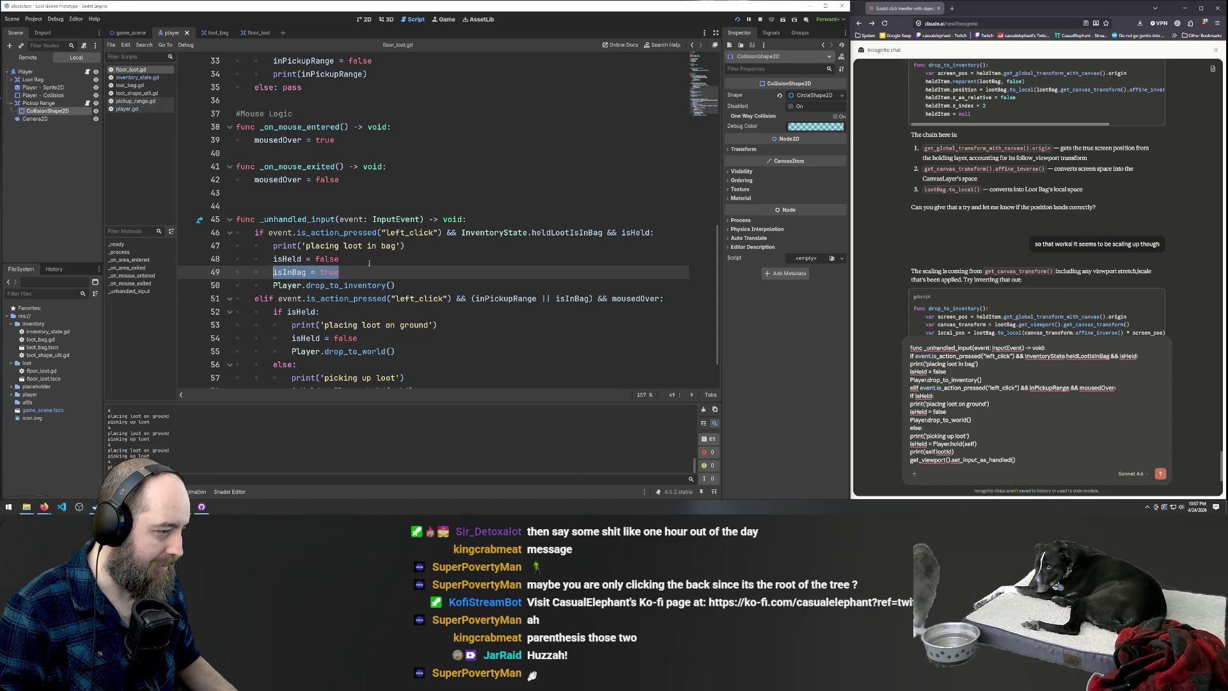
{"action": "scroll", "coordinate": [335, 275], "scroll_direction": "down", "scroll_amount": 1}
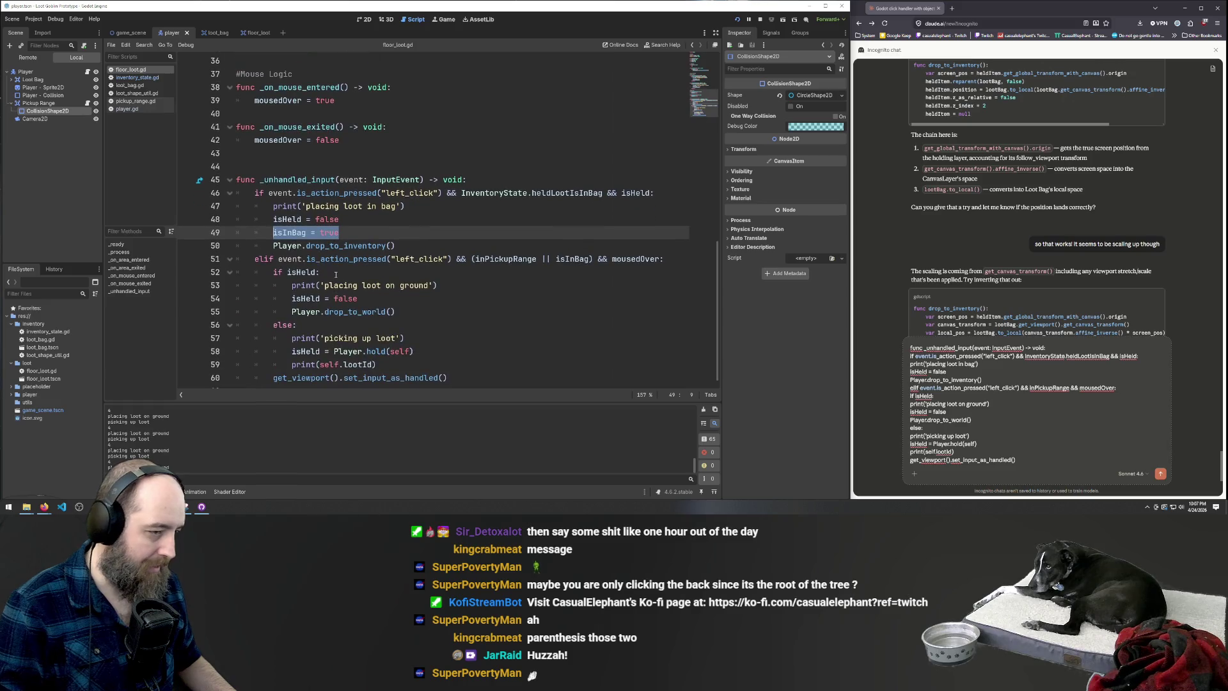
{"action": "scroll", "coordinate": [323, 286], "scroll_direction": "down", "scroll_amount": 1}
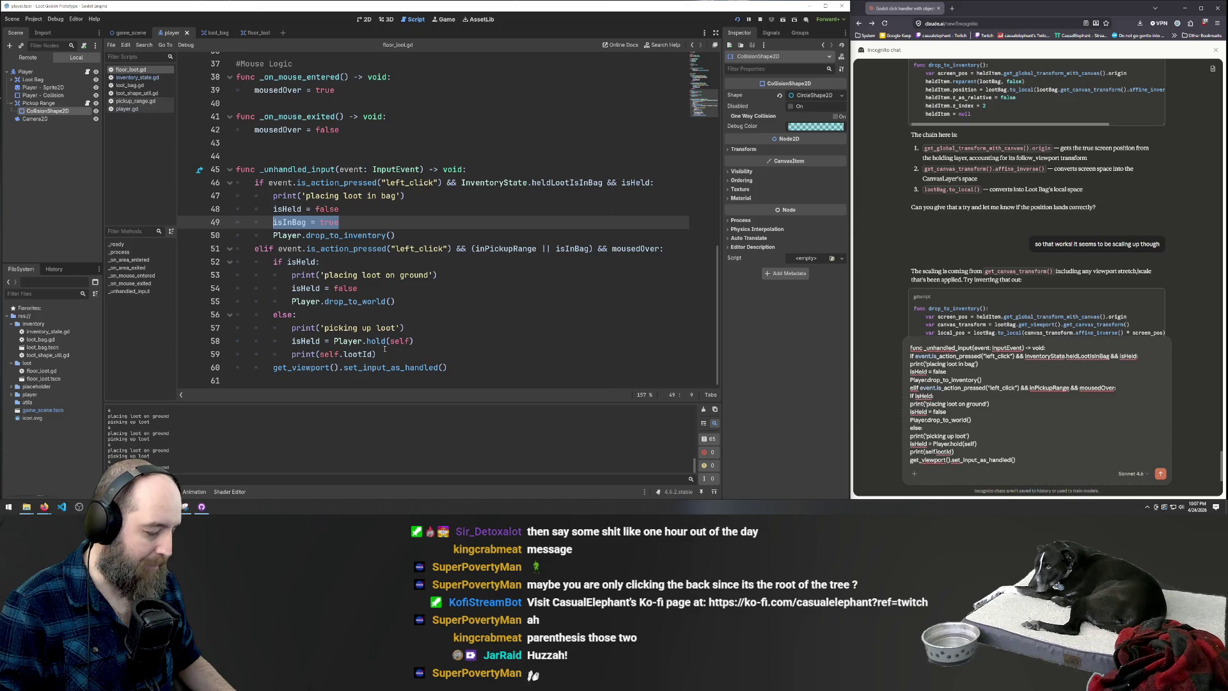
{"action": "left_click", "coordinate": [435, 339]}
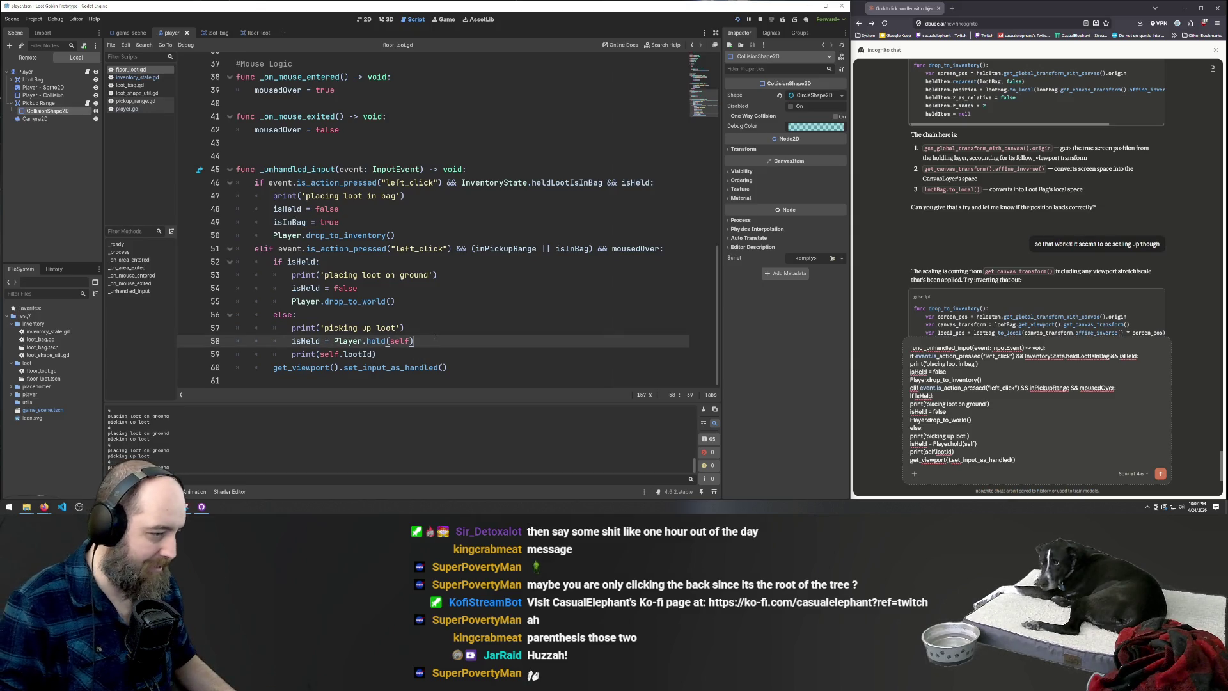
{"action": "key", "text": "Return"}
{"action": "type", "text": "isInBag = true"}
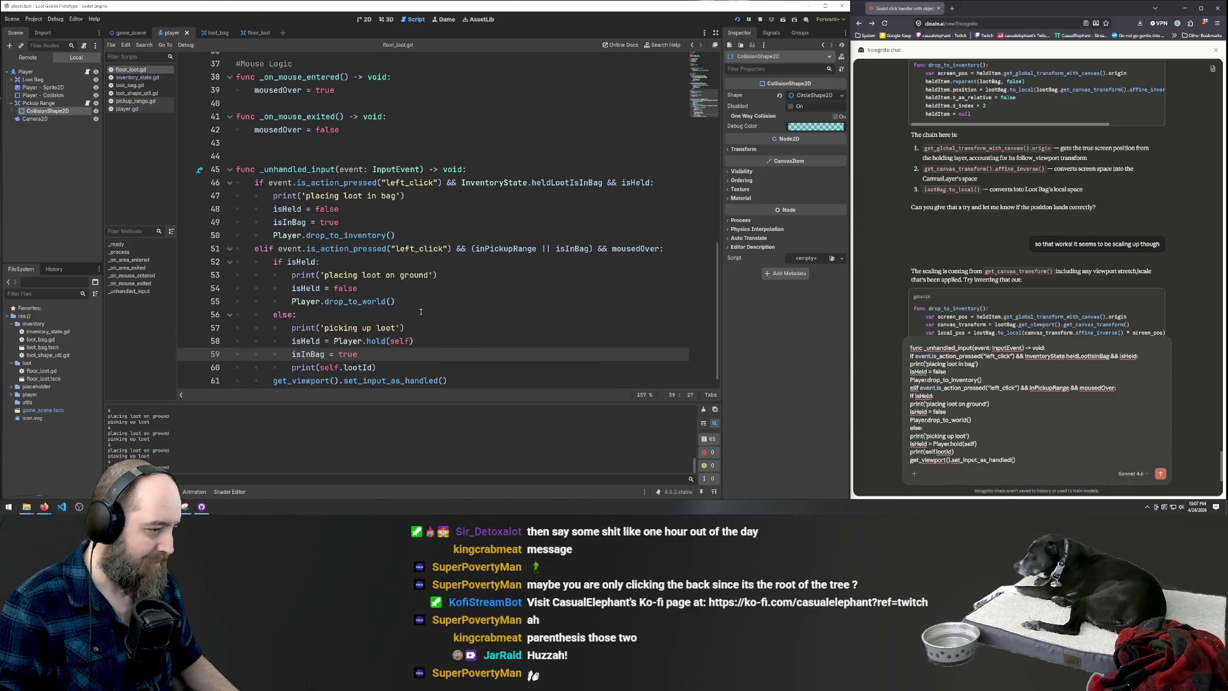
{"action": "key", "text": "ctrl+s"}
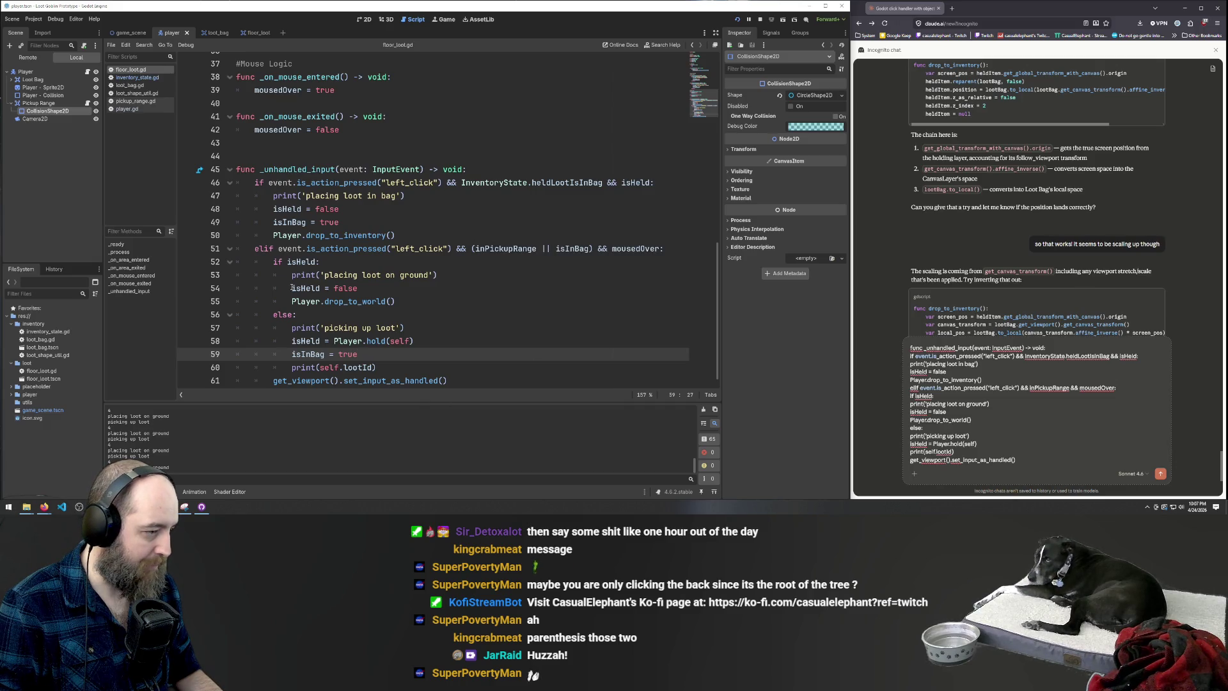
Add isInBag below isHeld = false, change both new assignments to false, and run the game
{"action": "left_click", "coordinate": [393, 288]}
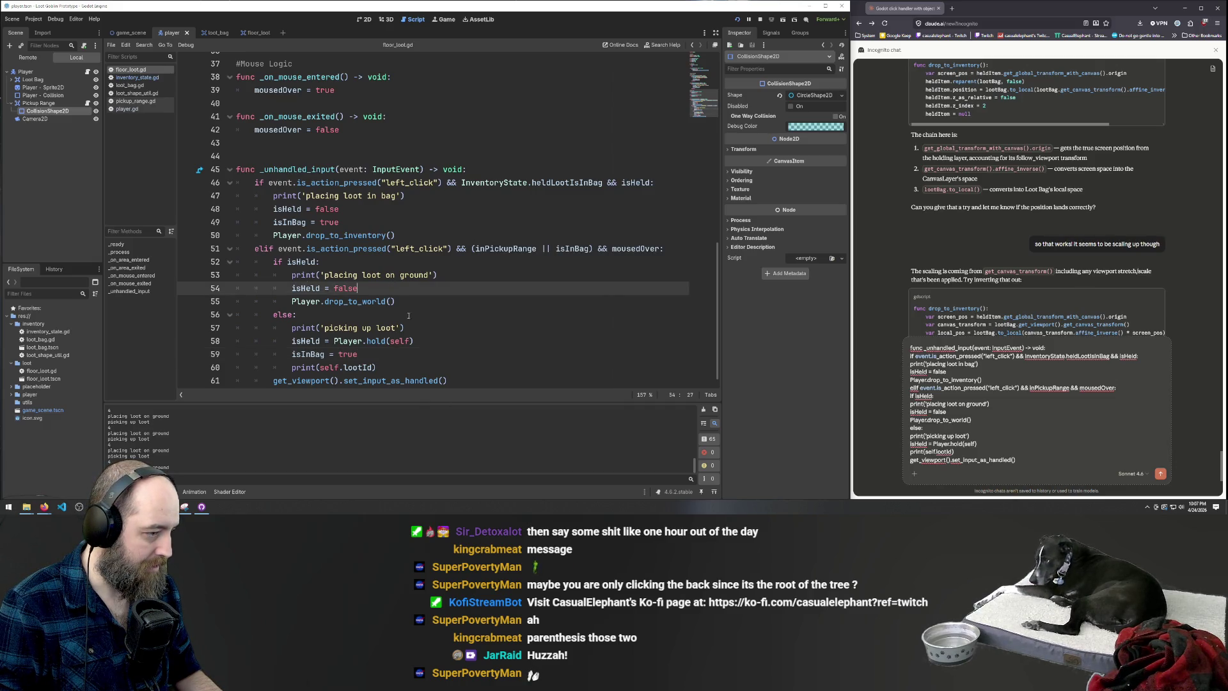
{"action": "key", "text": "Return"}
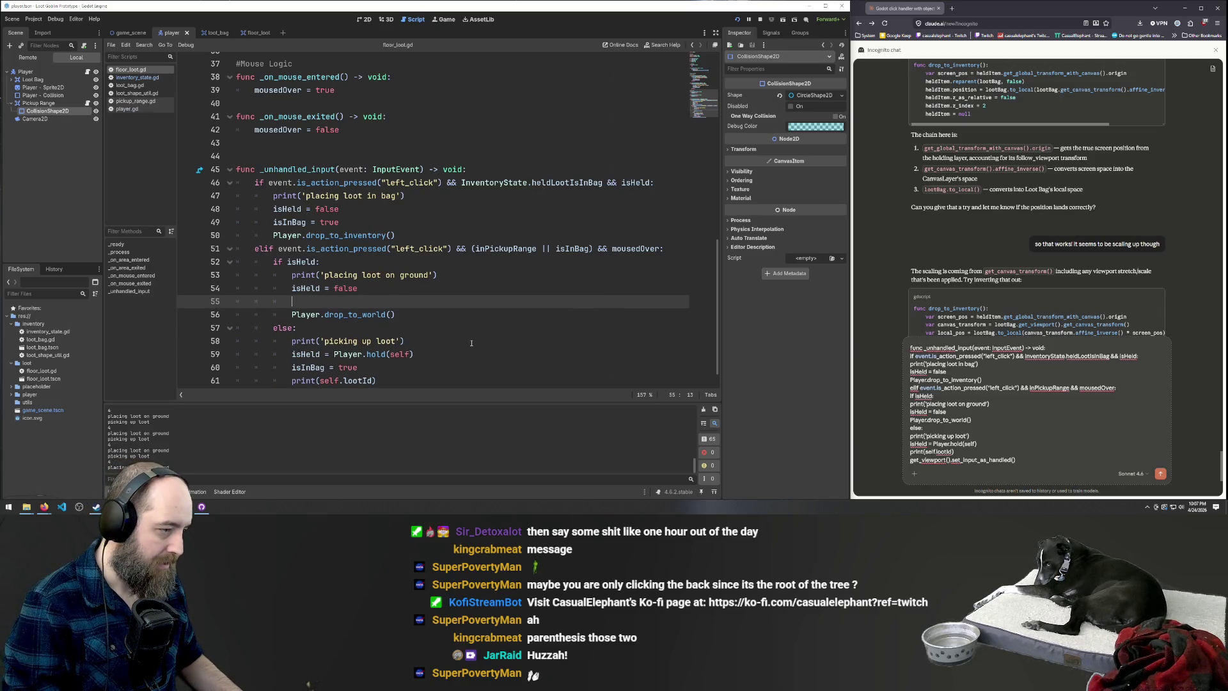
{"action": "scroll", "coordinate": [471, 318], "scroll_direction": "down", "scroll_amount": 1}
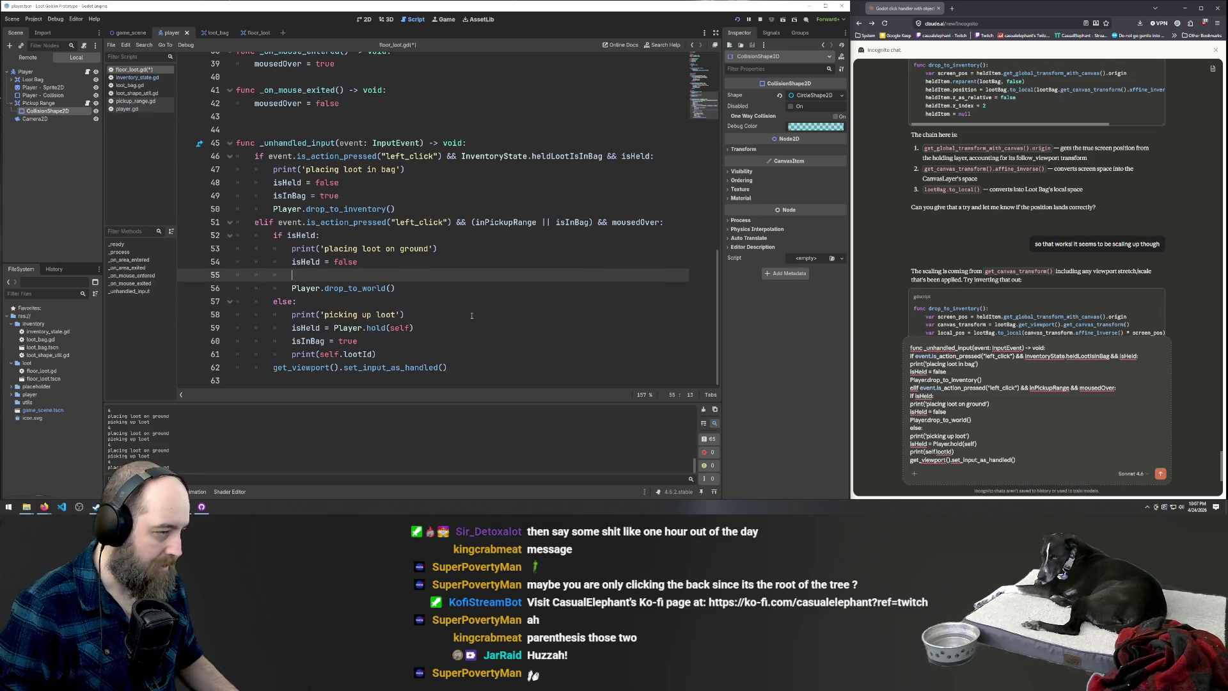
{"action": "type", "text": "isInBag = true"}
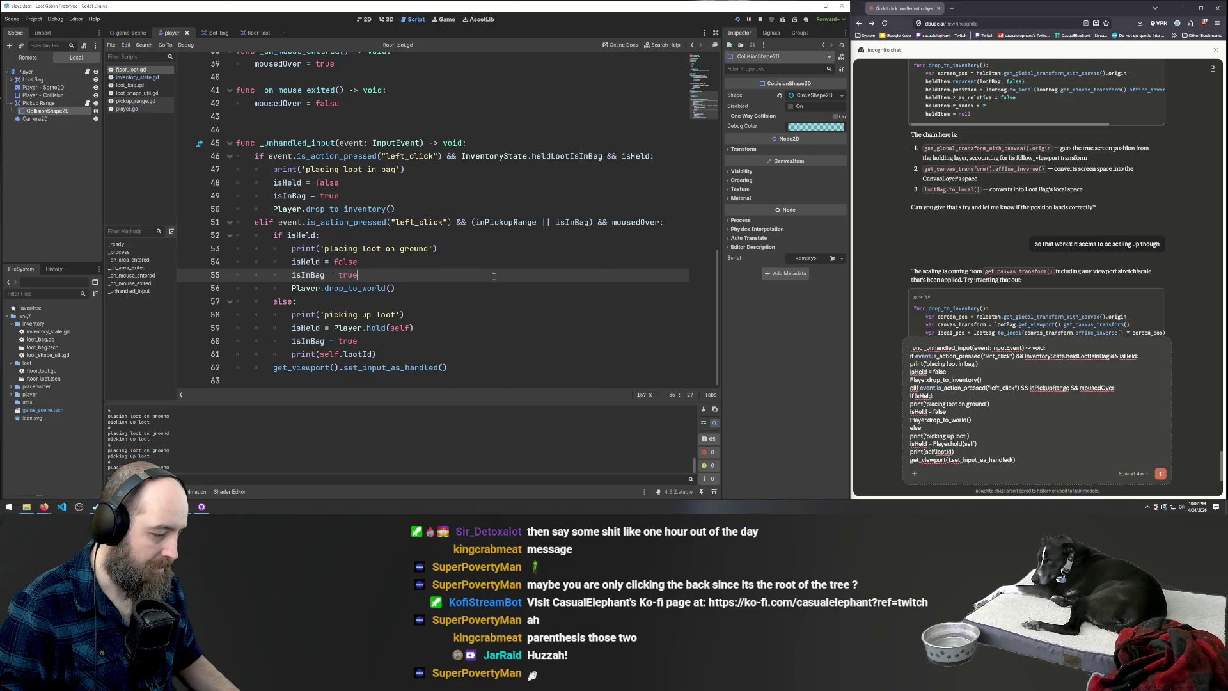
{"action": "key", "text": "Up"}
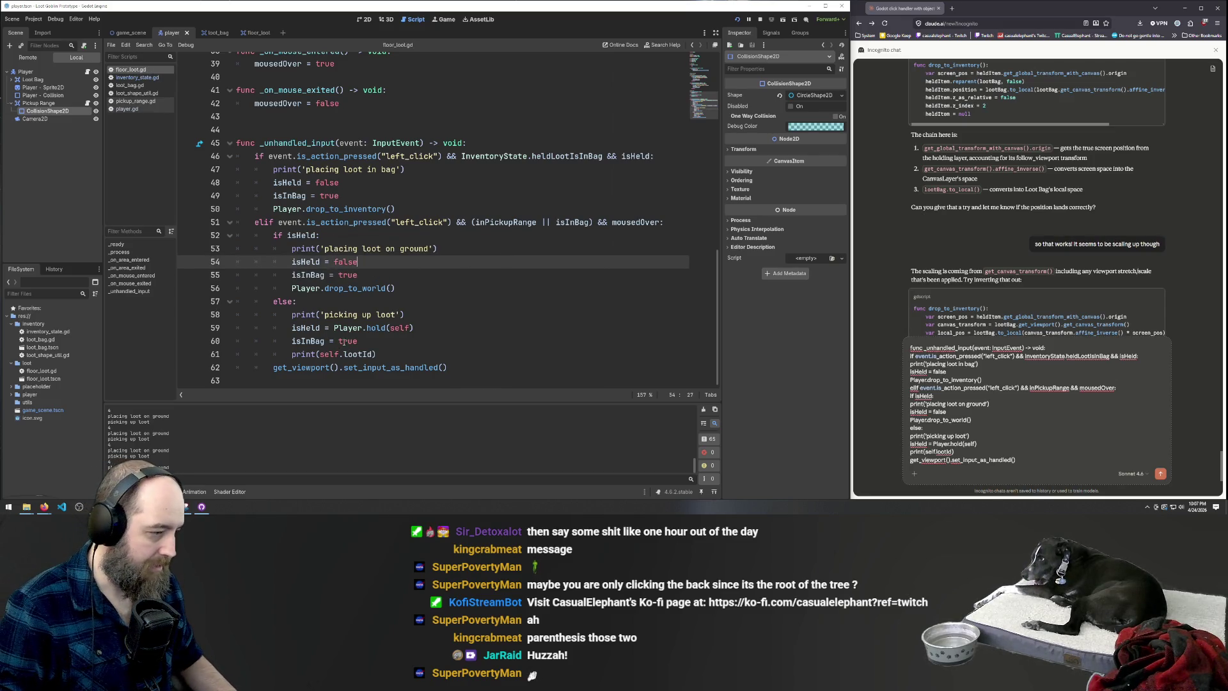
{"action": "double_click", "coordinate": [344, 341]}
{"action": "type", "text": "fals"}
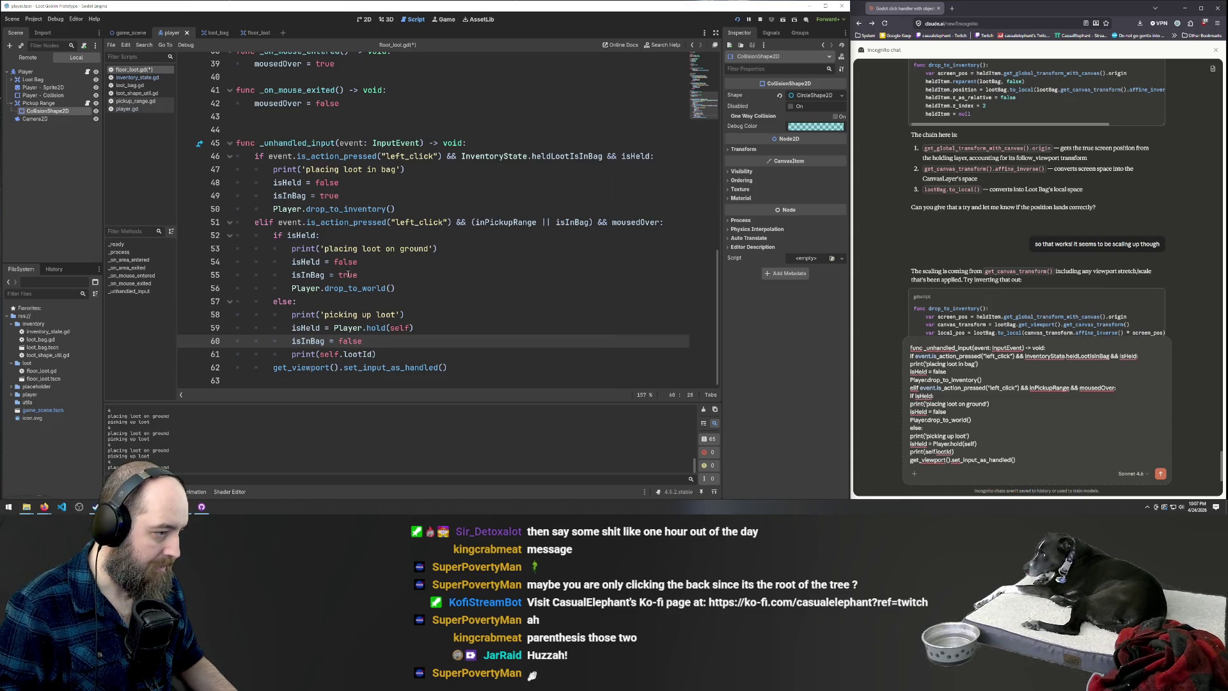
{"action": "double_click", "coordinate": [347, 275]}
{"action": "type", "text": "f"}
{"action": "key", "text": "Up"}
{"action": "key", "text": "F5"}
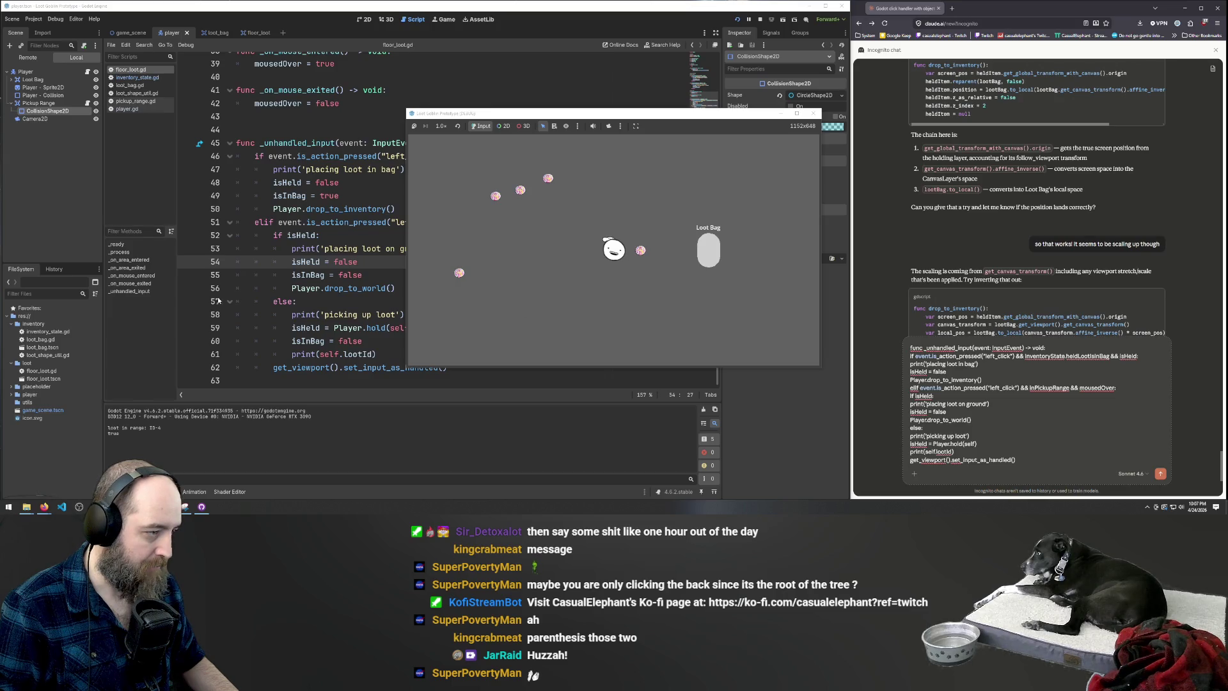
Delete the per-branch isInBag lines so a single isInBag = false follows the if/else
{"action": "left_click", "coordinate": [270, 223]}
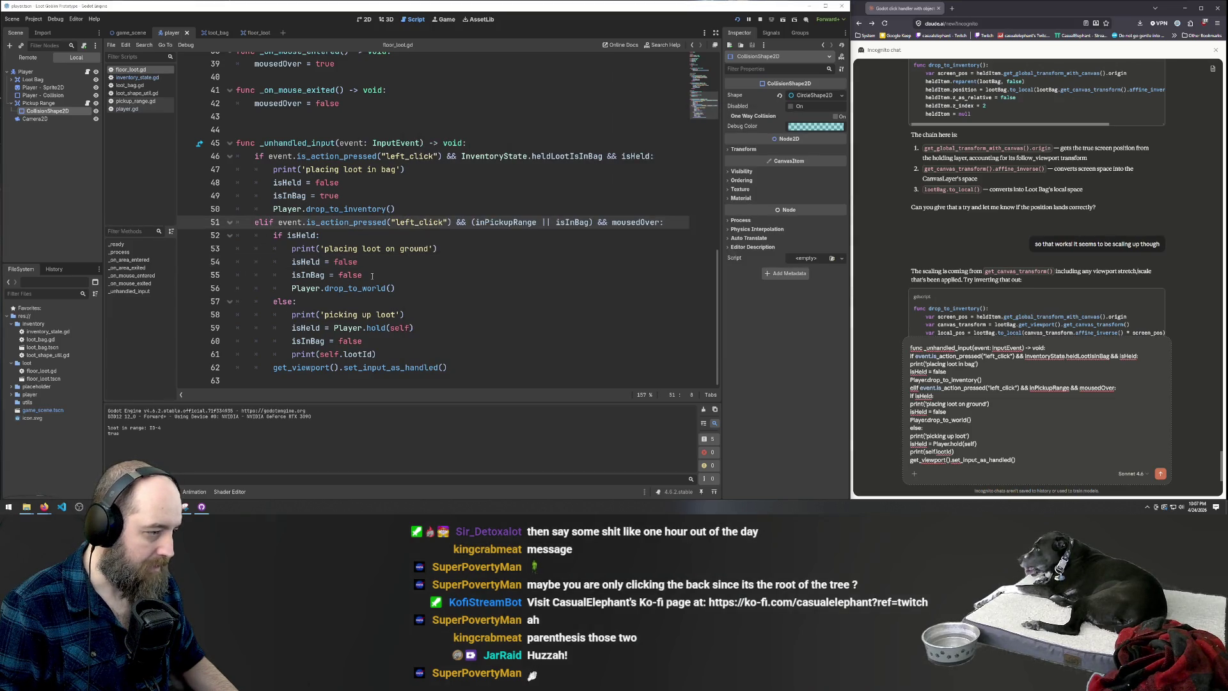
{"action": "left_click_drag", "start_coordinate": [371, 276], "coordinate": [292, 275]}
{"action": "key", "text": "BackSpace"}
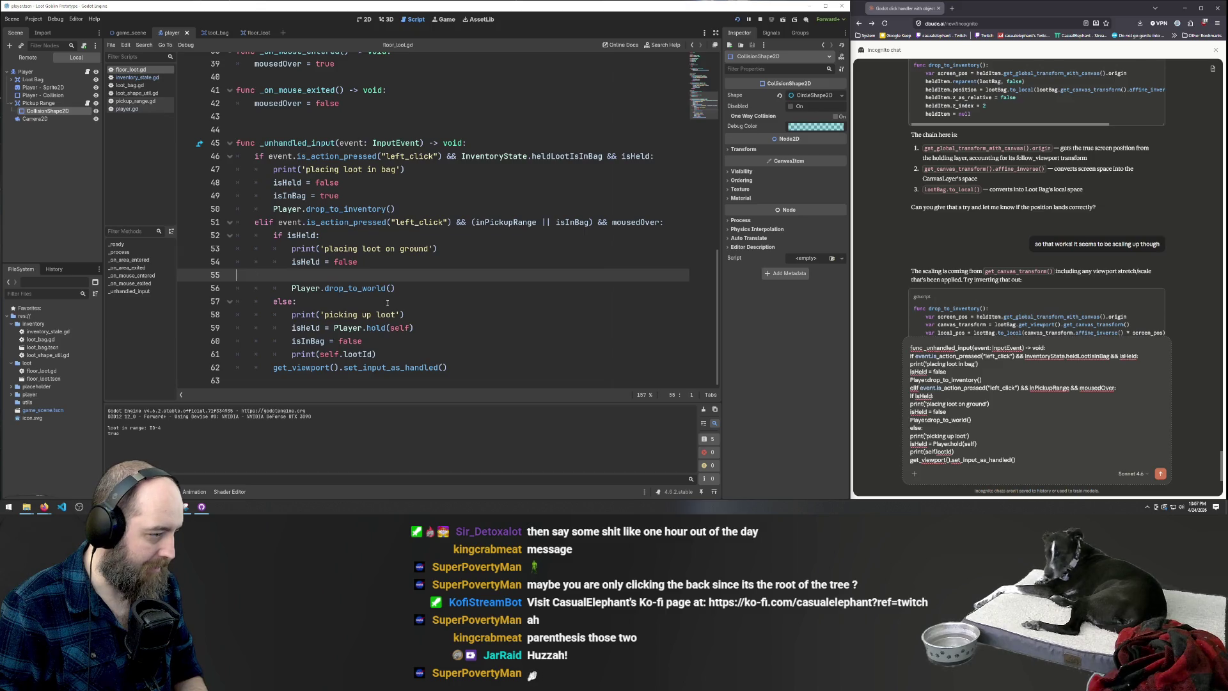
{"action": "key", "text": "BackSpace"}
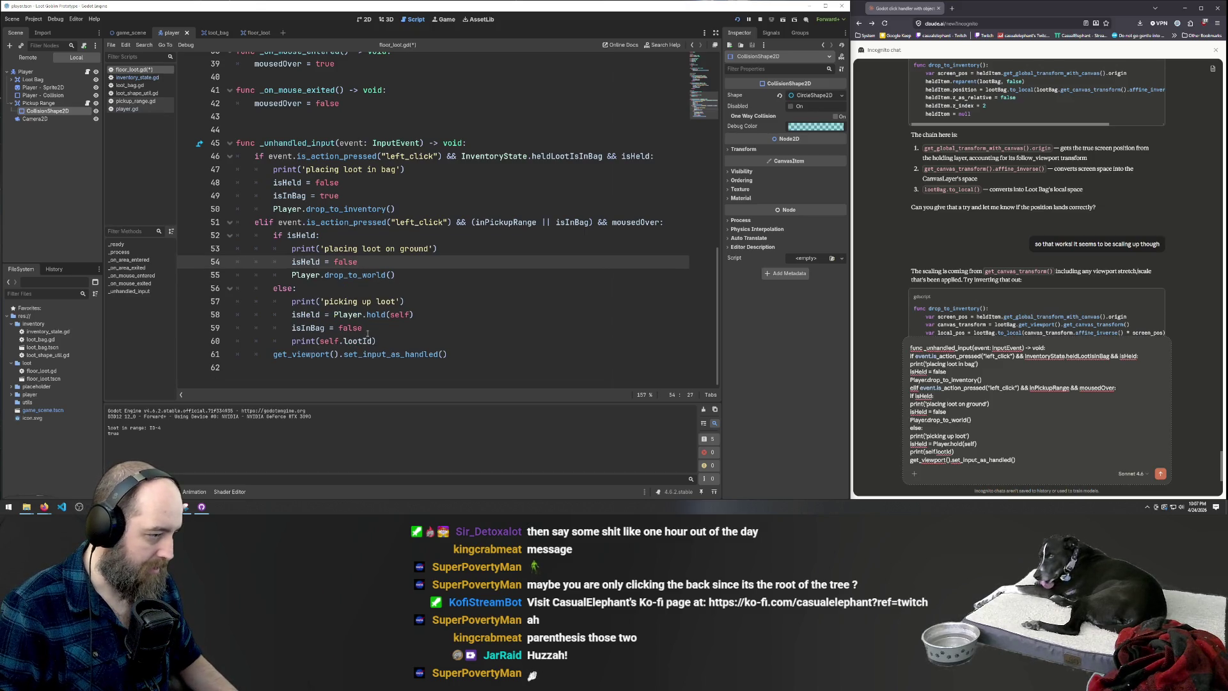
{"action": "left_click", "coordinate": [368, 327]}
{"action": "key", "text": "shift+Home"}
{"action": "key", "text": "BackSpace"}
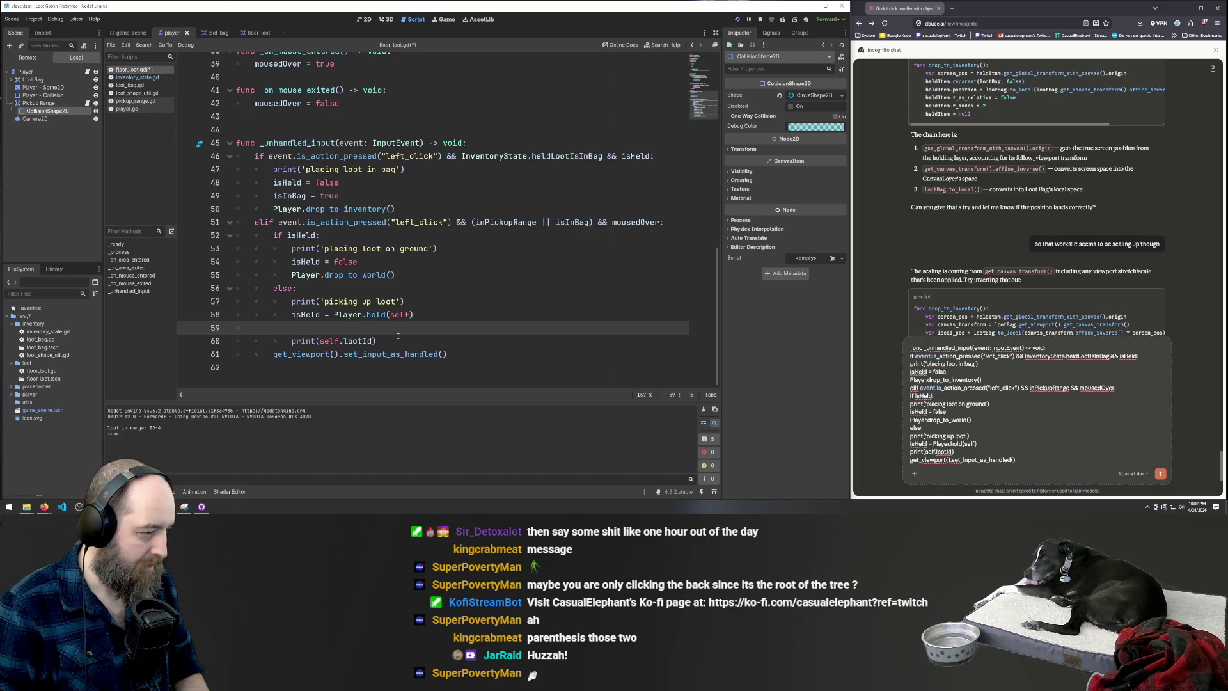
{"action": "key", "text": "BackSpace"}
{"action": "left_click", "coordinate": [401, 328]}
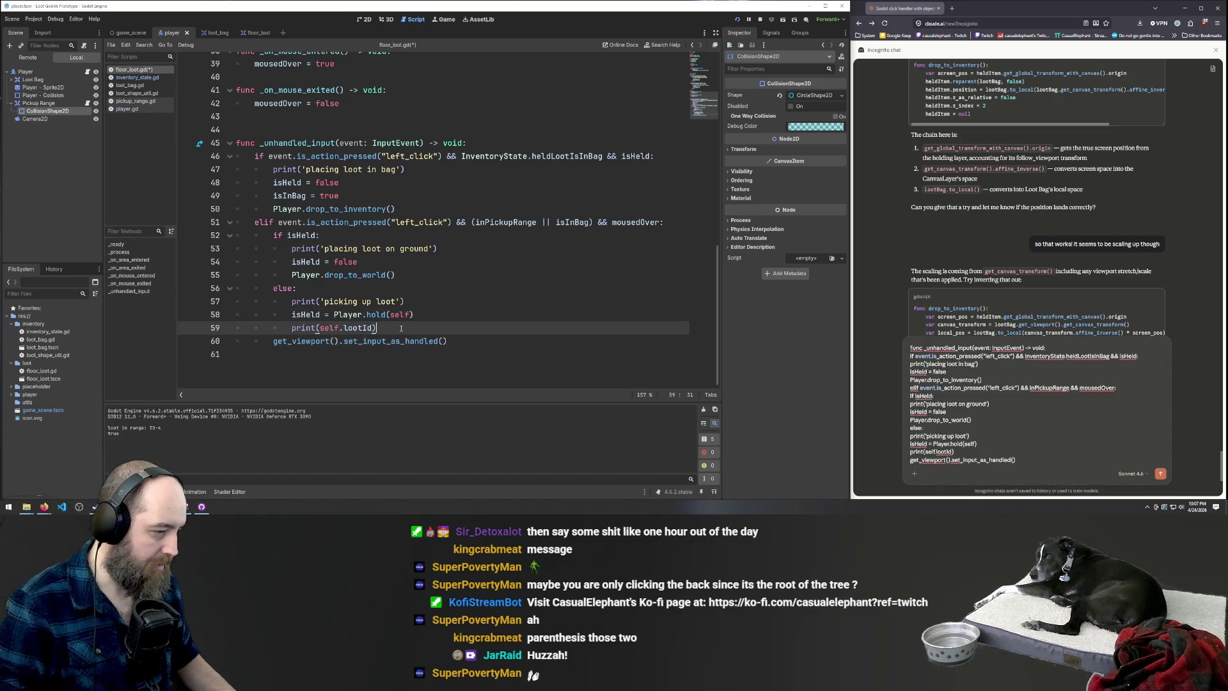
{"action": "key", "text": "ctrl+z"}
{"action": "key", "text": "ctrl+z"}
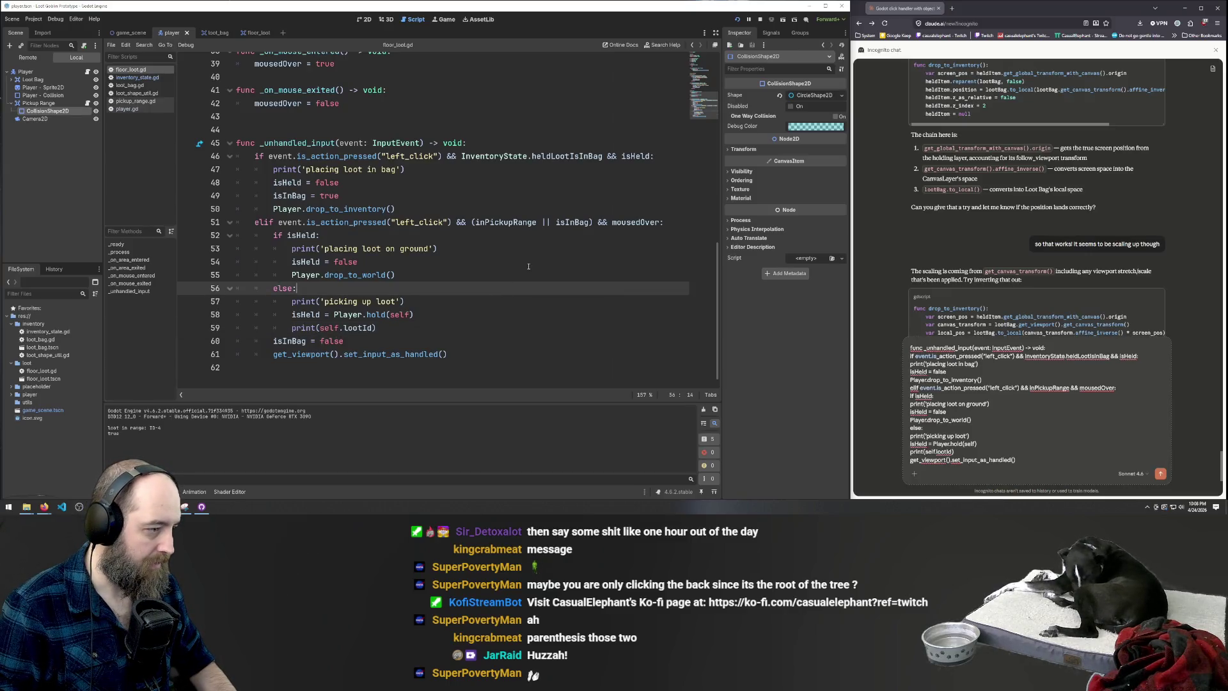
Rerun the game, pick up a loot item and drop it into the Loot Bag
{"action": "left_click", "coordinate": [528, 266]}
{"action": "key", "text": "F5"}
{"action": "left_click", "coordinate": [640, 253]}
{"action": "left_click", "coordinate": [707, 256]}
Walk up-left and move five floor loot items into the Loot Bag one by one
{"action": "key", "text": "w"}
{"action": "key", "text": "a"}
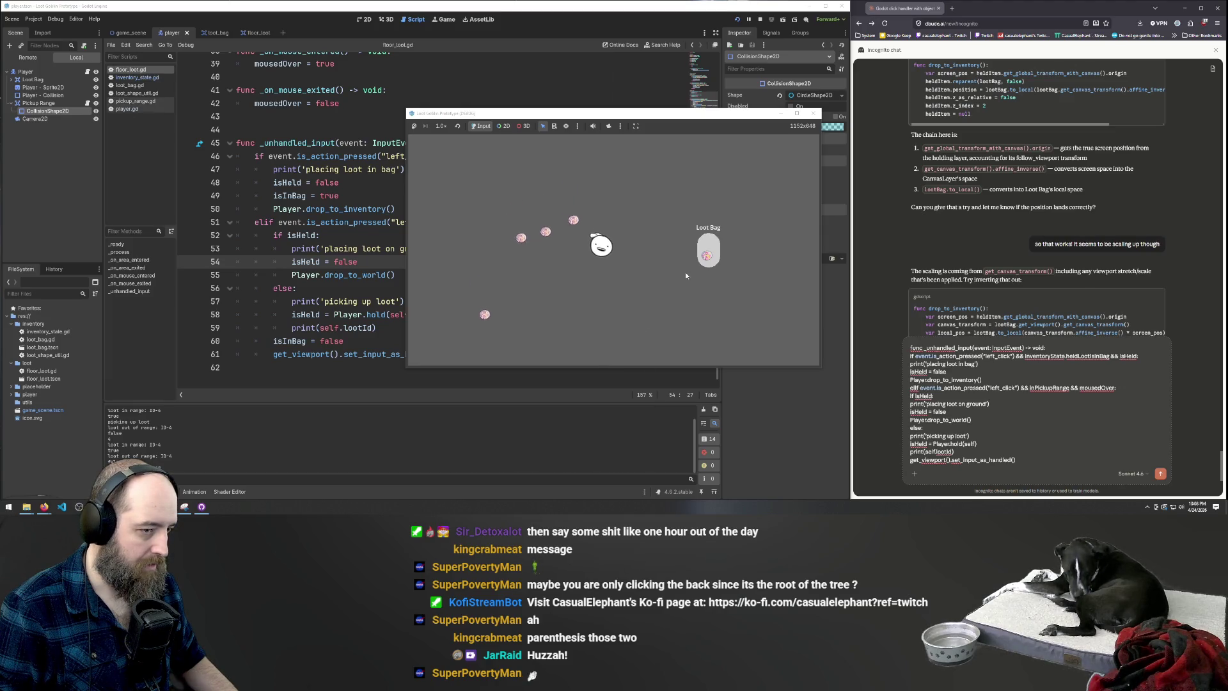
{"action": "left_click", "coordinate": [709, 255]}
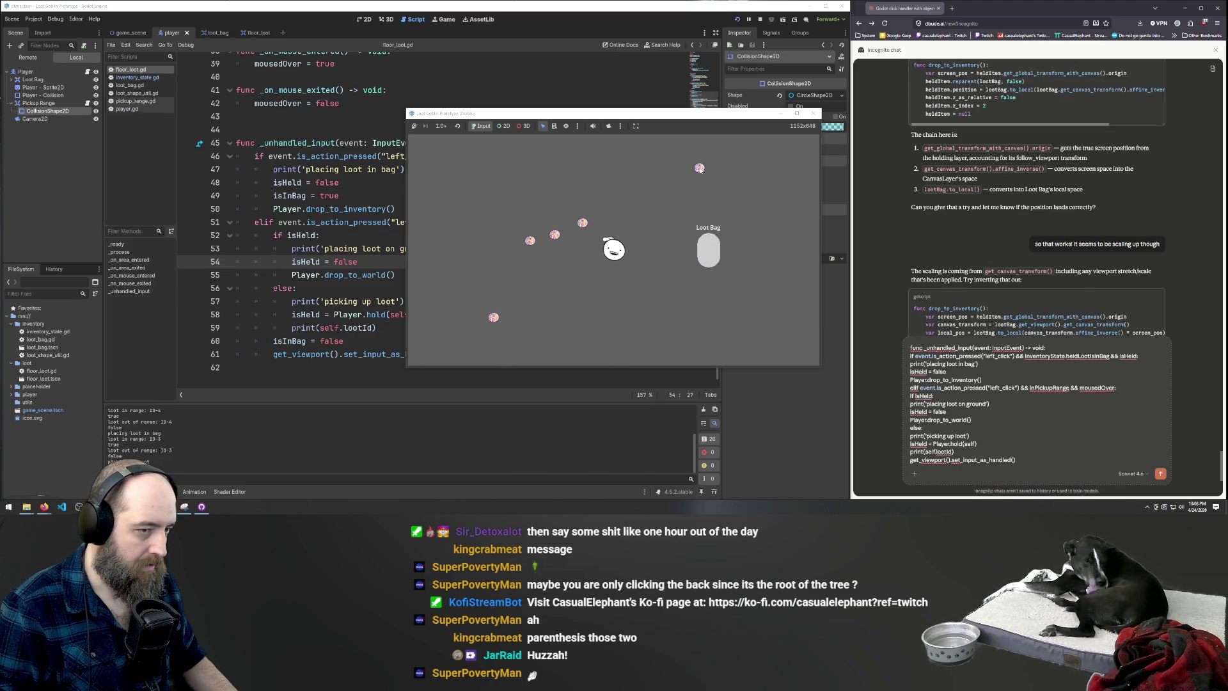
{"action": "left_click", "coordinate": [646, 199]}
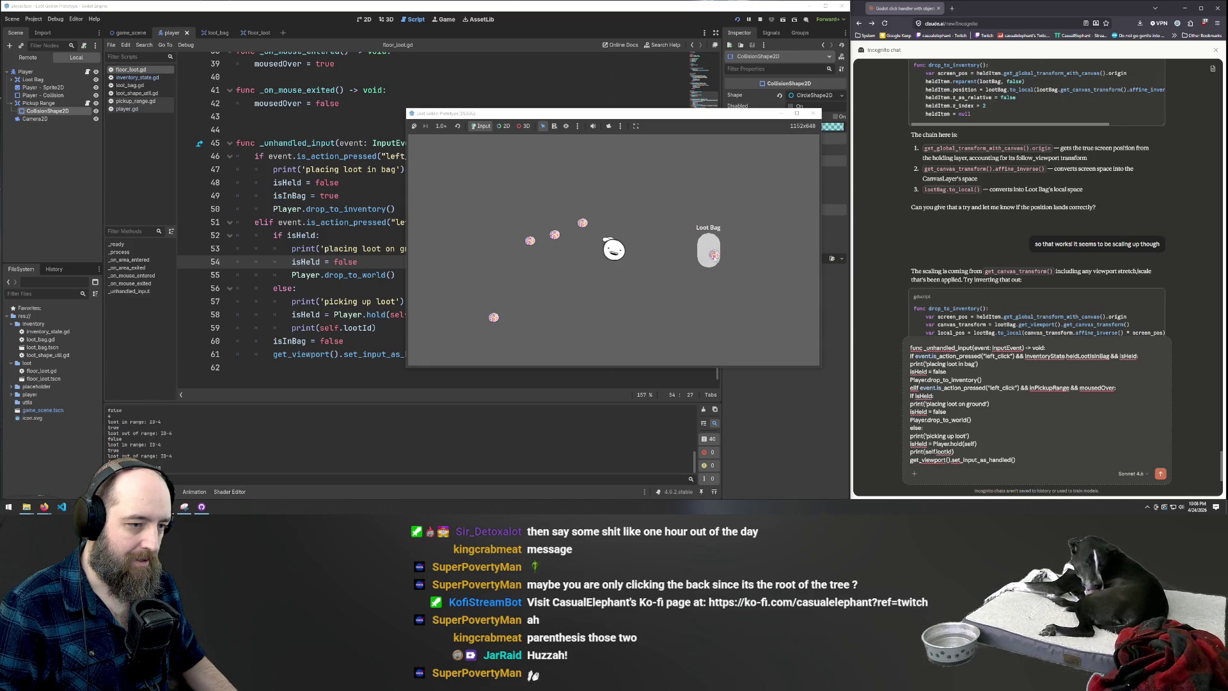
{"action": "left_click", "coordinate": [568, 243]}
{"action": "left_click", "coordinate": [583, 226]}
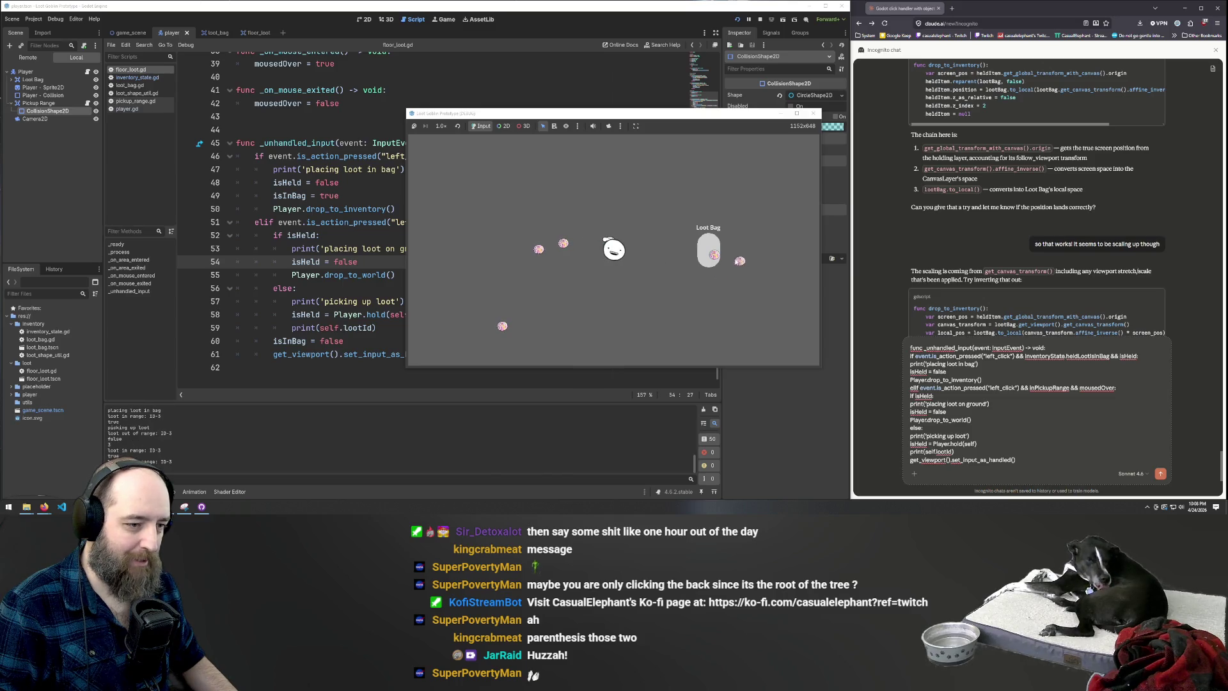
{"action": "left_click", "coordinate": [708, 259]}
{"action": "left_click", "coordinate": [586, 248]}
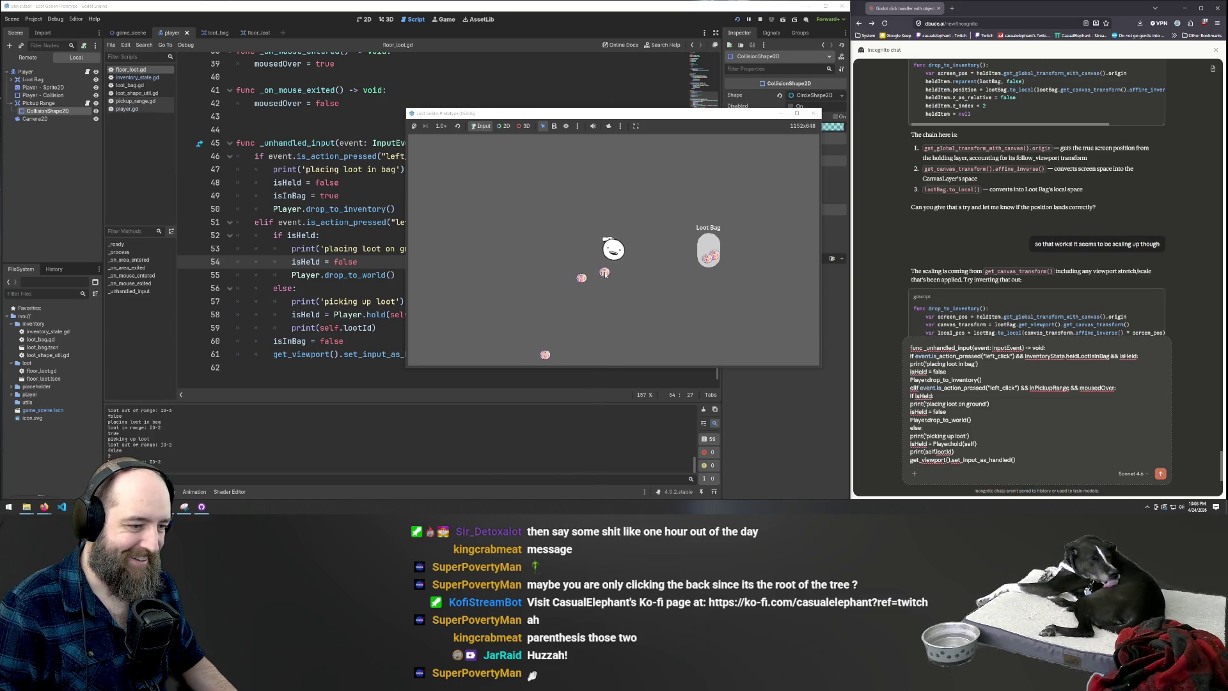
{"action": "left_click", "coordinate": [697, 250]}
{"action": "left_click", "coordinate": [706, 235]}
{"action": "left_click", "coordinate": [708, 250]}
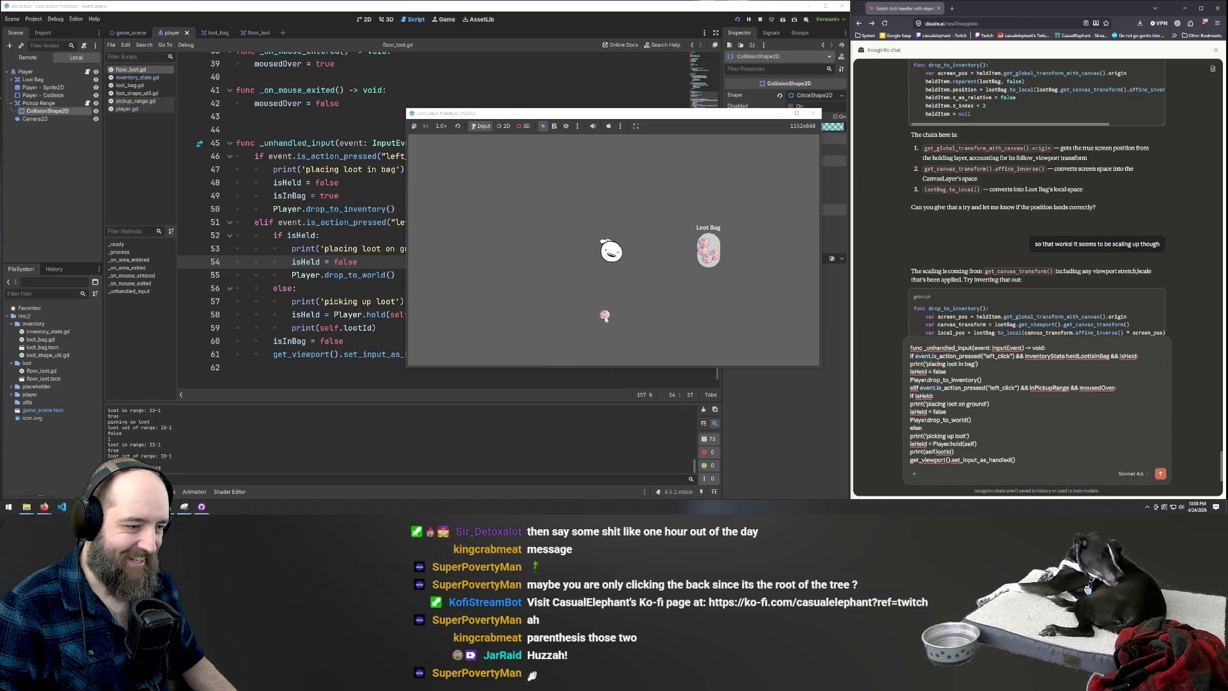
{"action": "left_click", "coordinate": [607, 313]}
{"action": "left_click", "coordinate": [708, 249]}
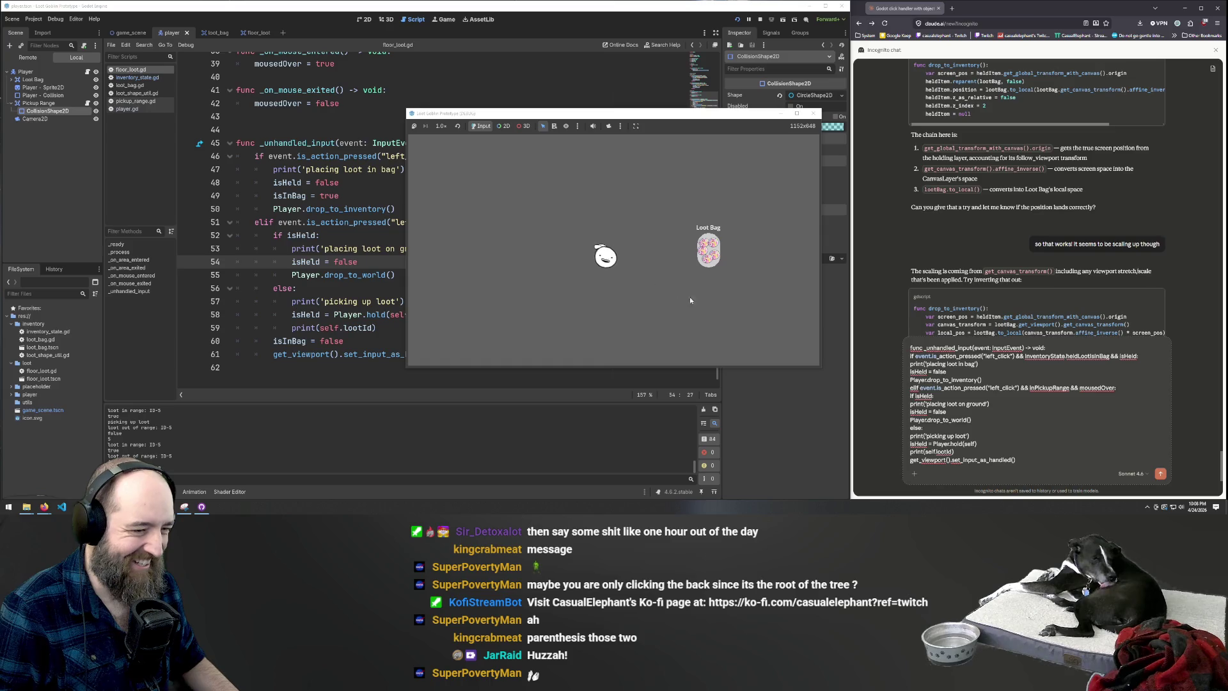
Take one item out of the bag, leave it on the ground, then bag one again
{"action": "left_click", "coordinate": [706, 254]}
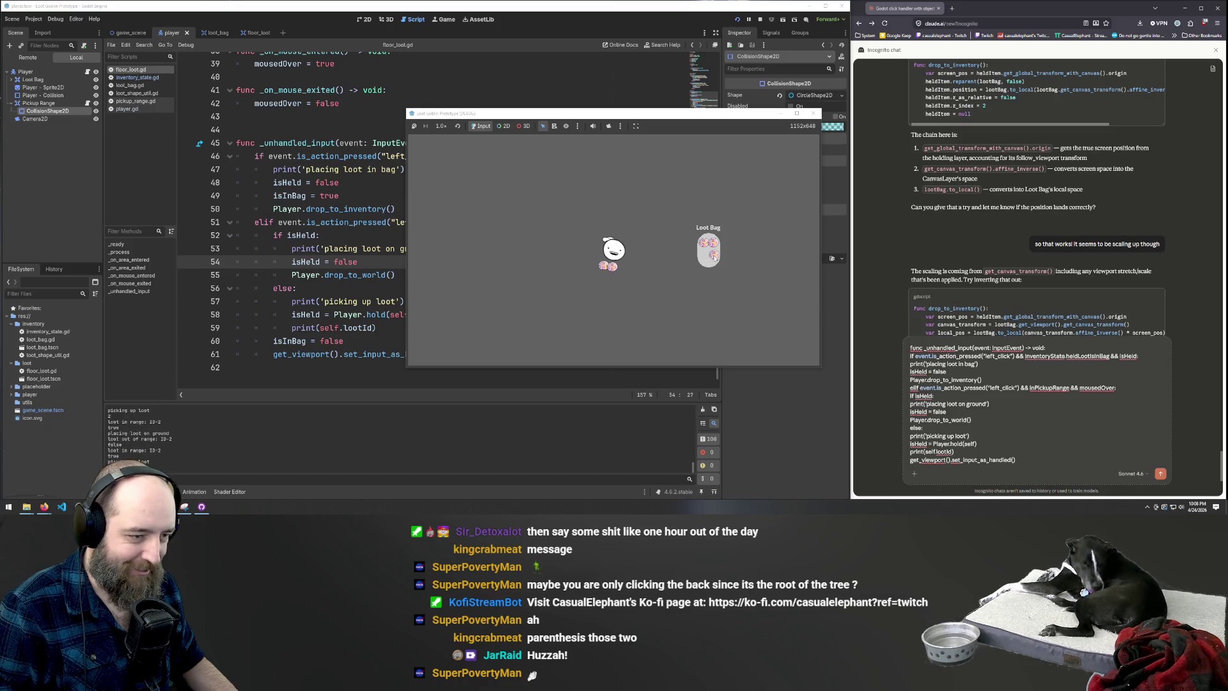
{"action": "left_click", "coordinate": [654, 344]}
{"action": "key", "text": "a"}
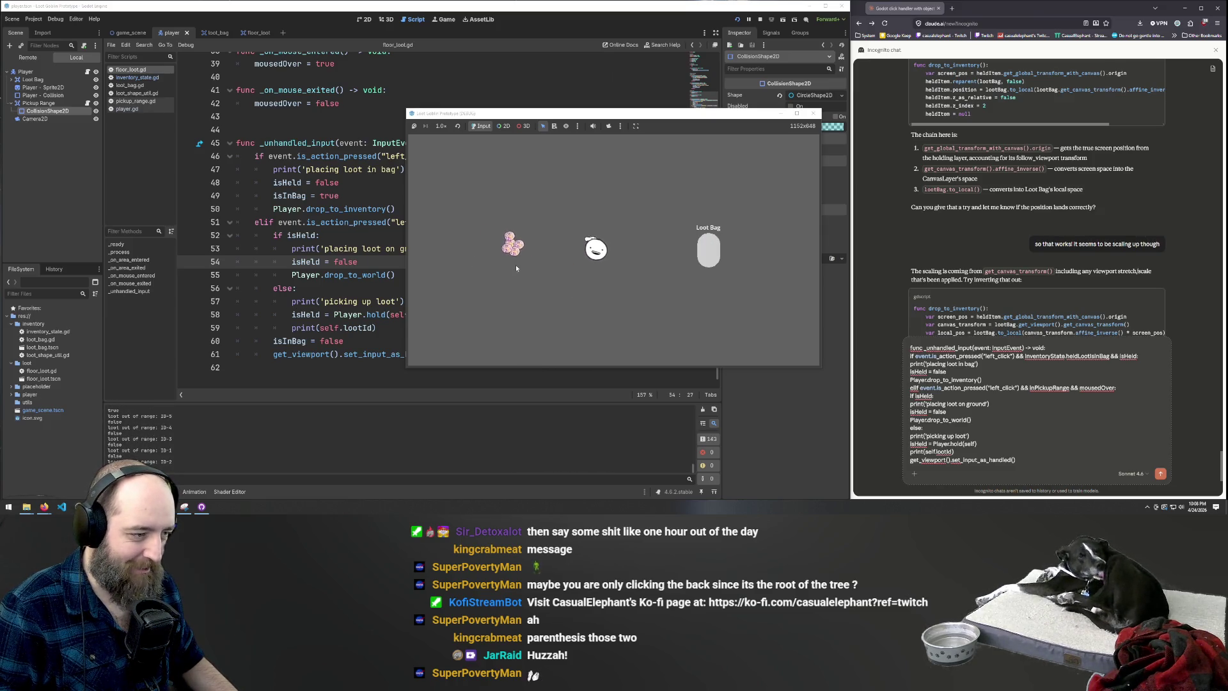
{"action": "left_click", "coordinate": [706, 245]}
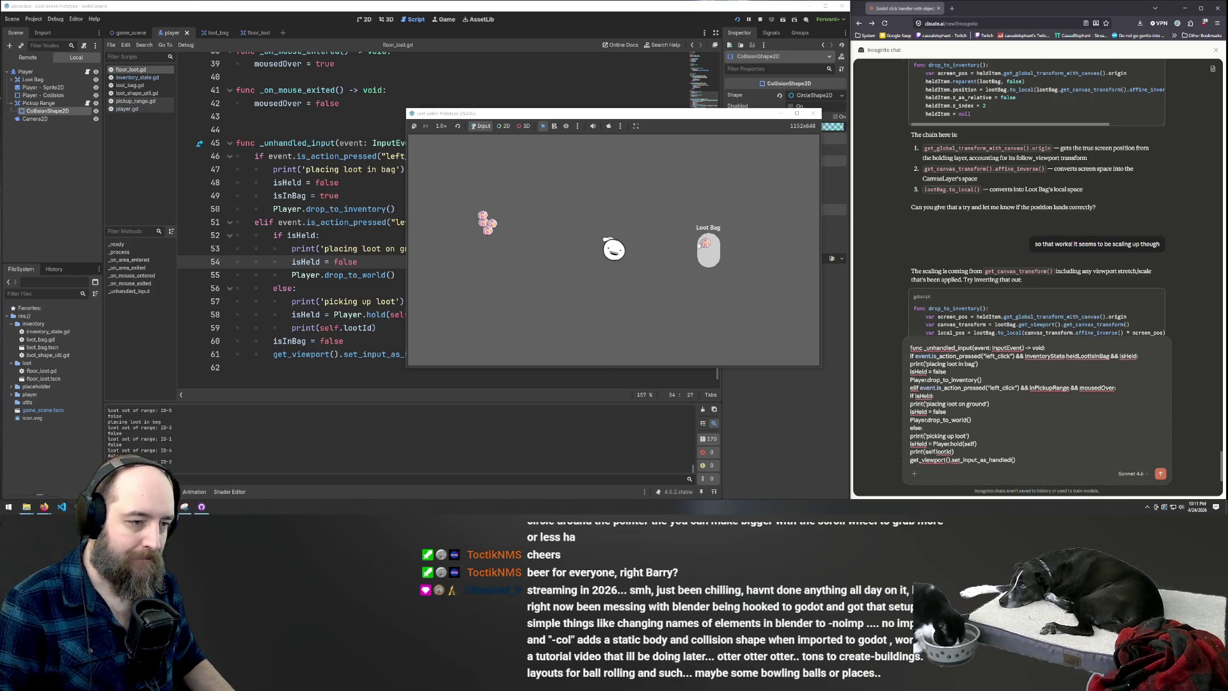
Walk to the loot cluster and put four loot items from it into the Loot Bag
{"action": "key", "text": "a"}
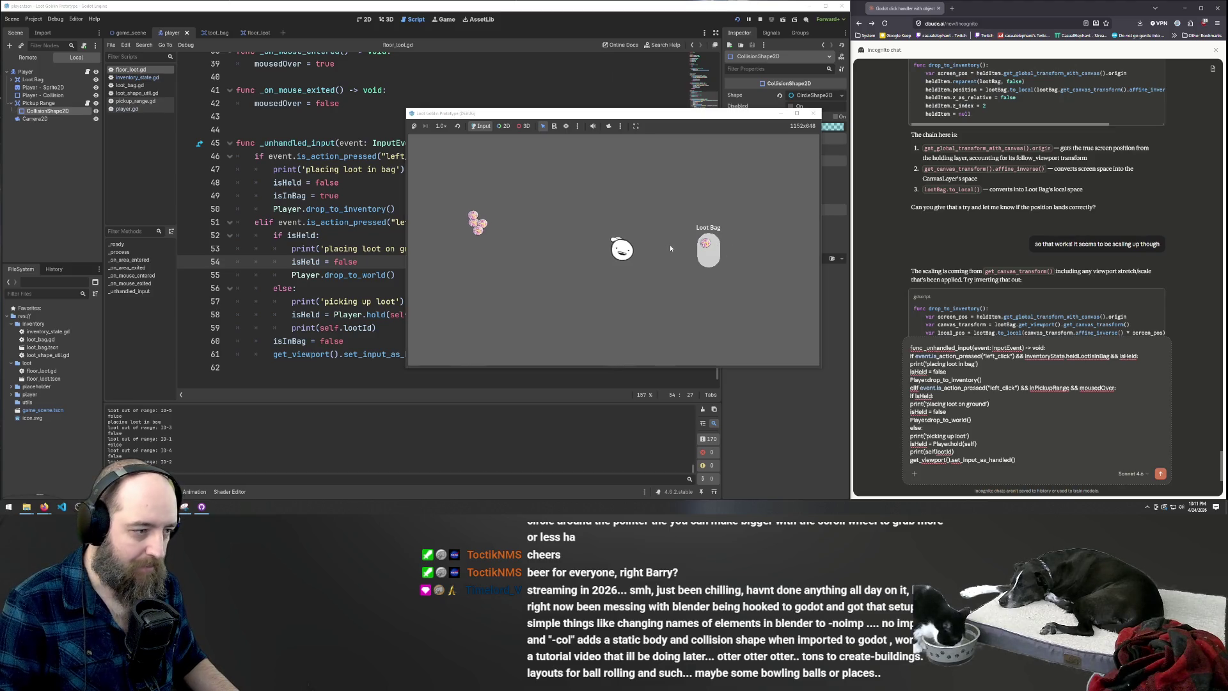
{"action": "key", "text": "d"}
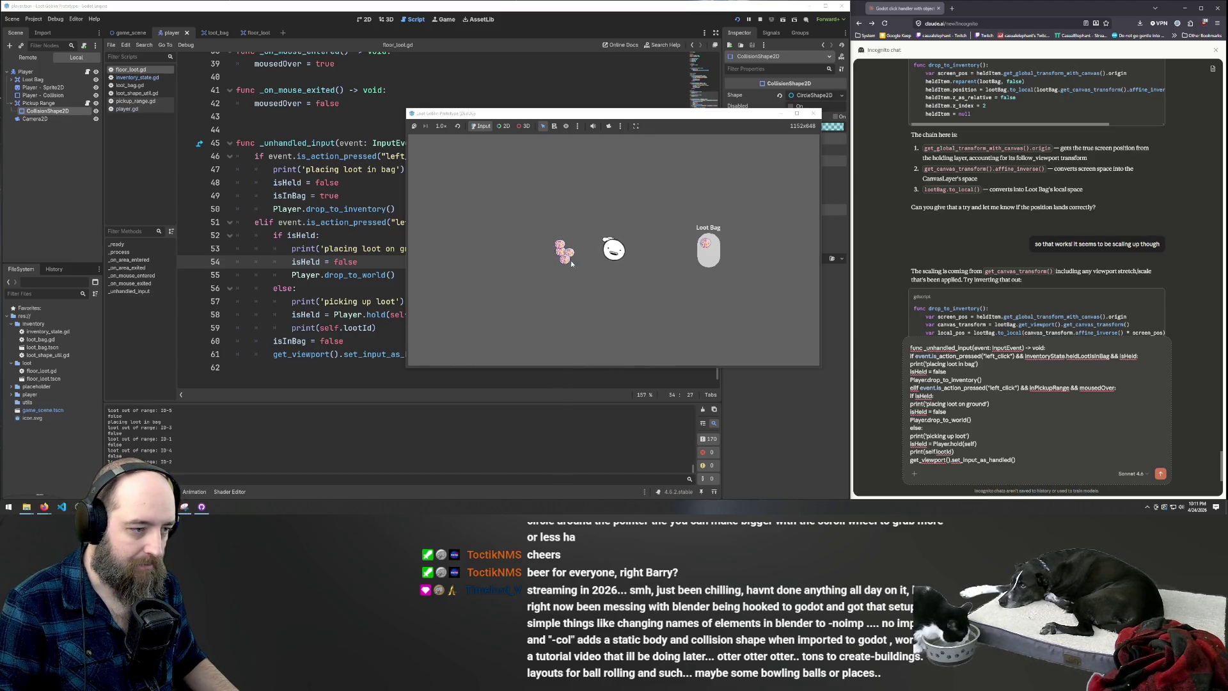
{"action": "left_click", "coordinate": [585, 255]}
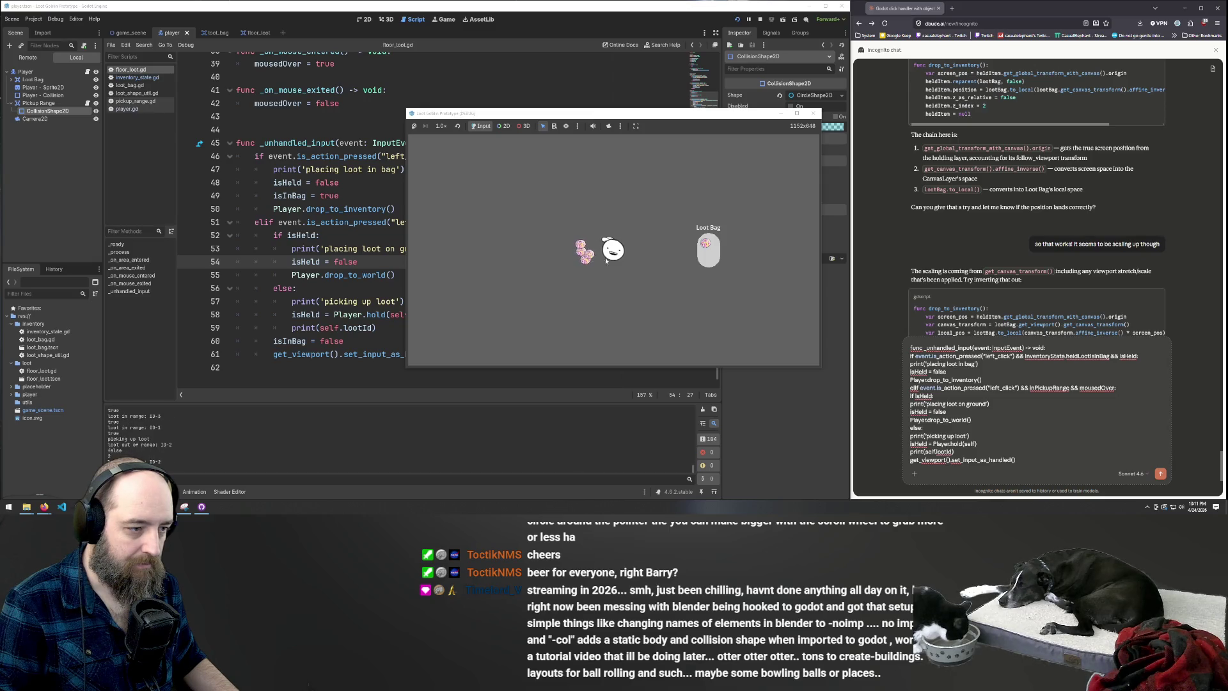
{"action": "left_click", "coordinate": [707, 257]}
{"action": "key", "text": "w"}
{"action": "key", "text": "d"}
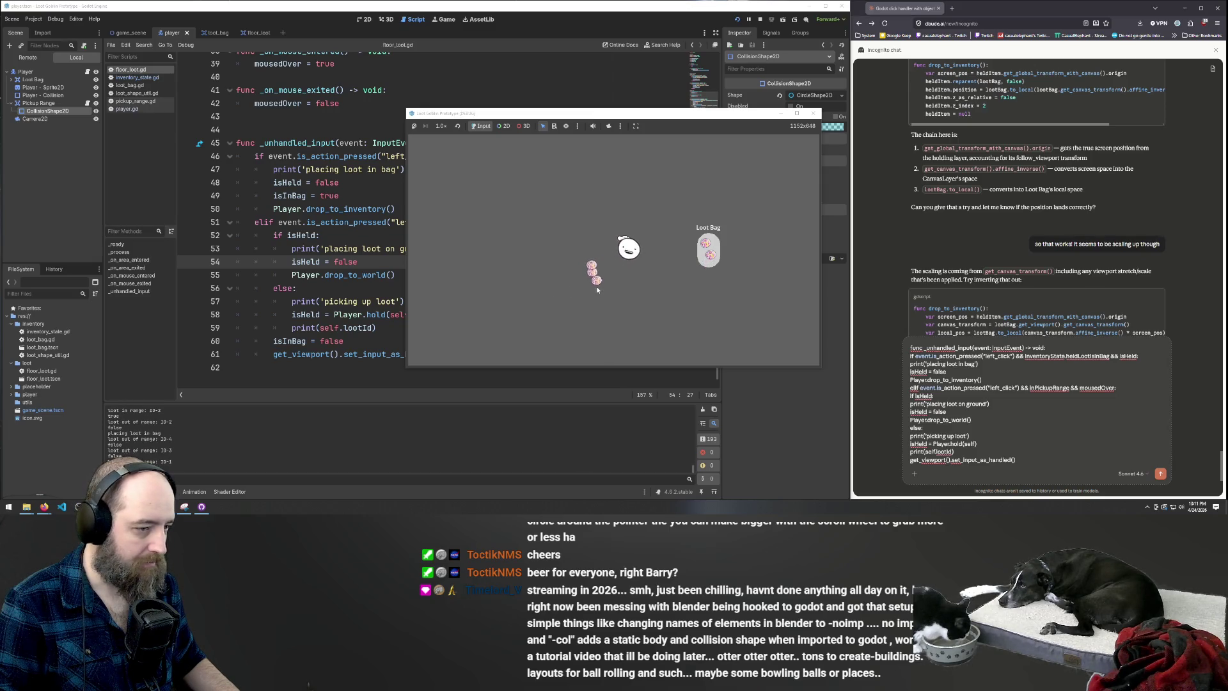
{"action": "left_click", "coordinate": [582, 280]}
{"action": "left_click", "coordinate": [708, 251]}
{"action": "left_click", "coordinate": [593, 264]}
{"action": "left_click", "coordinate": [707, 258]}
{"action": "left_click", "coordinate": [596, 256]}
{"action": "left_click", "coordinate": [708, 254]}
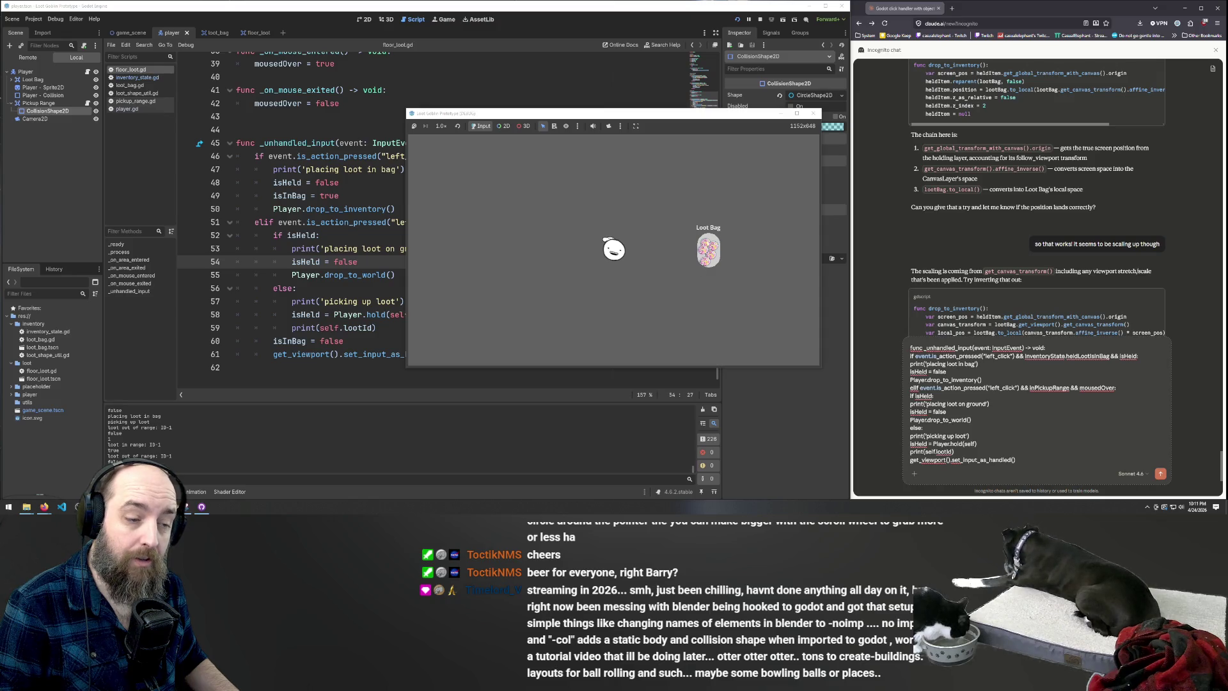
Pick loot out of the bag and drop it back repeatedly, then select the pasted code in Claude
{"action": "left_click", "coordinate": [708, 241]}
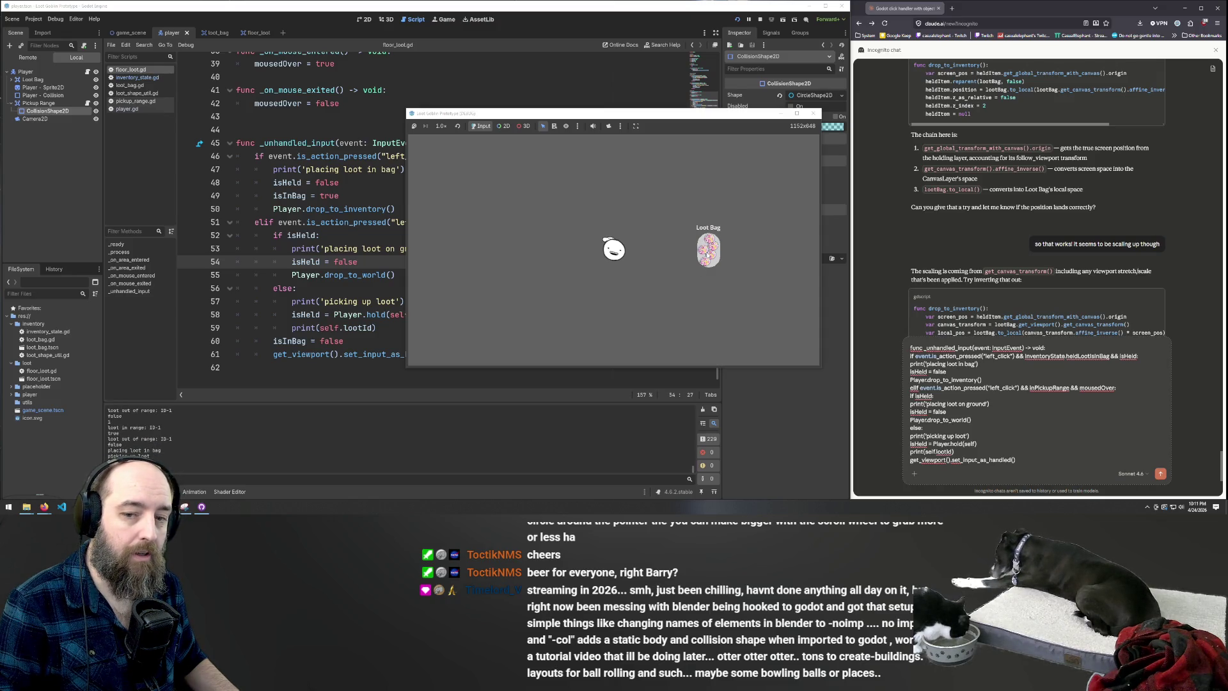
{"action": "left_click", "coordinate": [714, 247]}
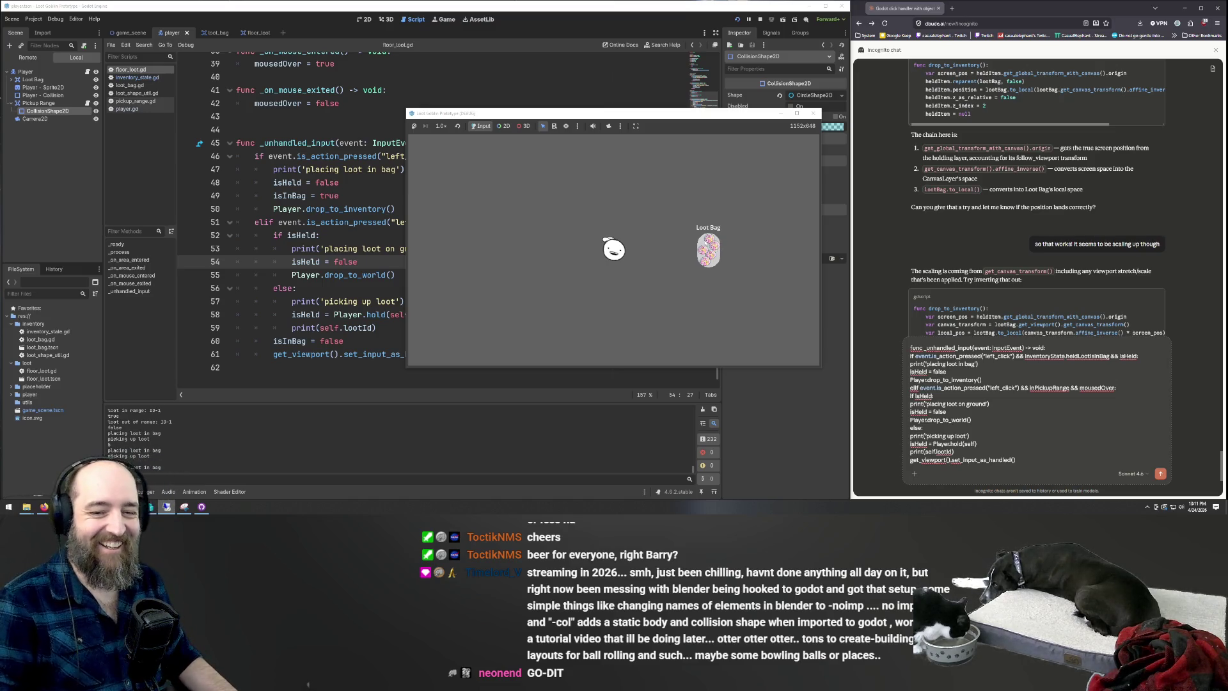
{"action": "left_click", "coordinate": [710, 255]}
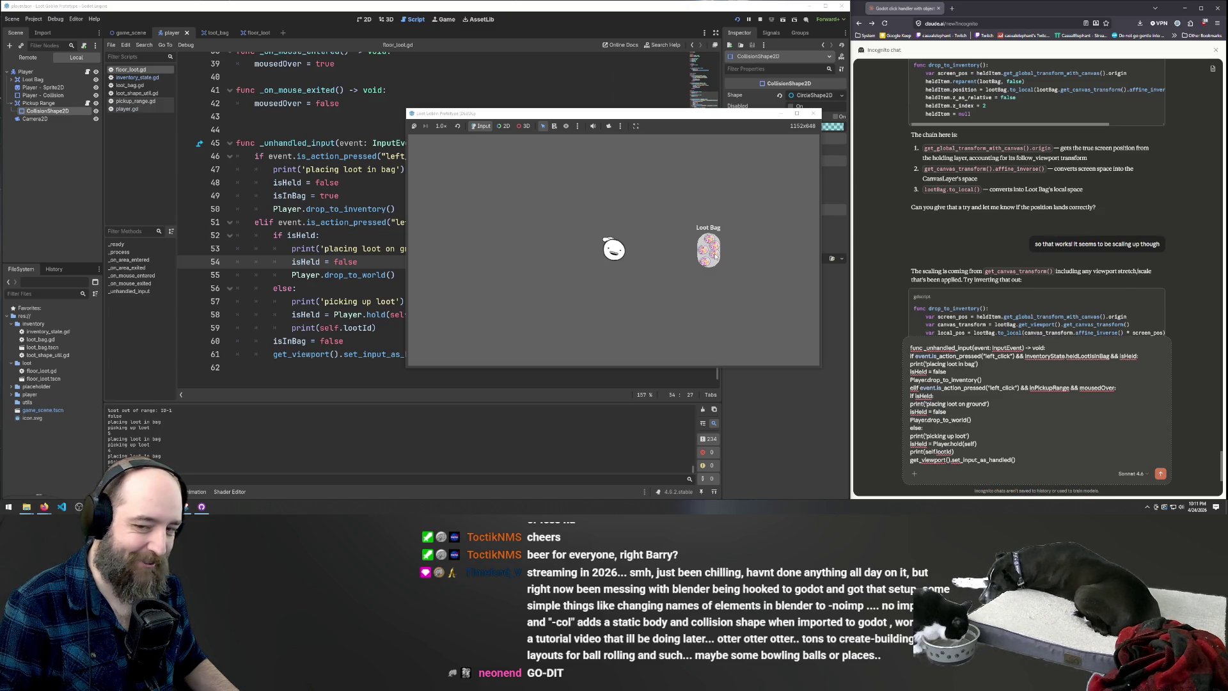
{"action": "left_click", "coordinate": [715, 255]}
{"action": "left_click", "coordinate": [714, 255]}
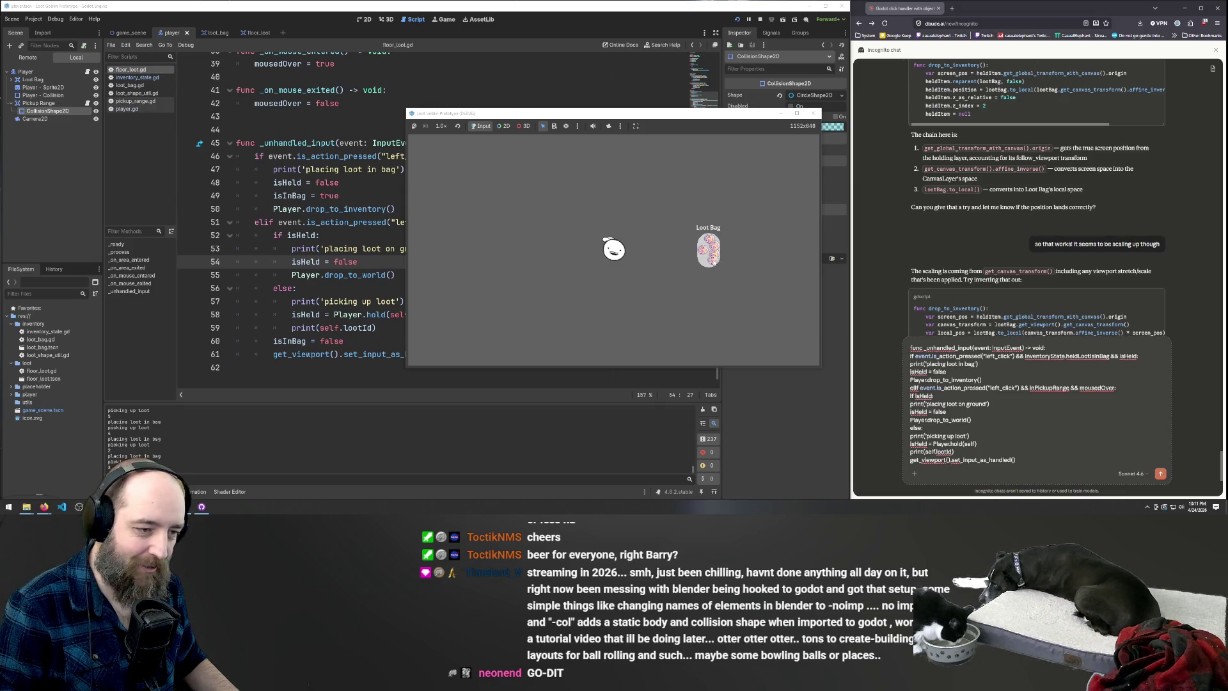
{"action": "left_click", "coordinate": [712, 259]}
{"action": "left_click", "coordinate": [709, 262]}
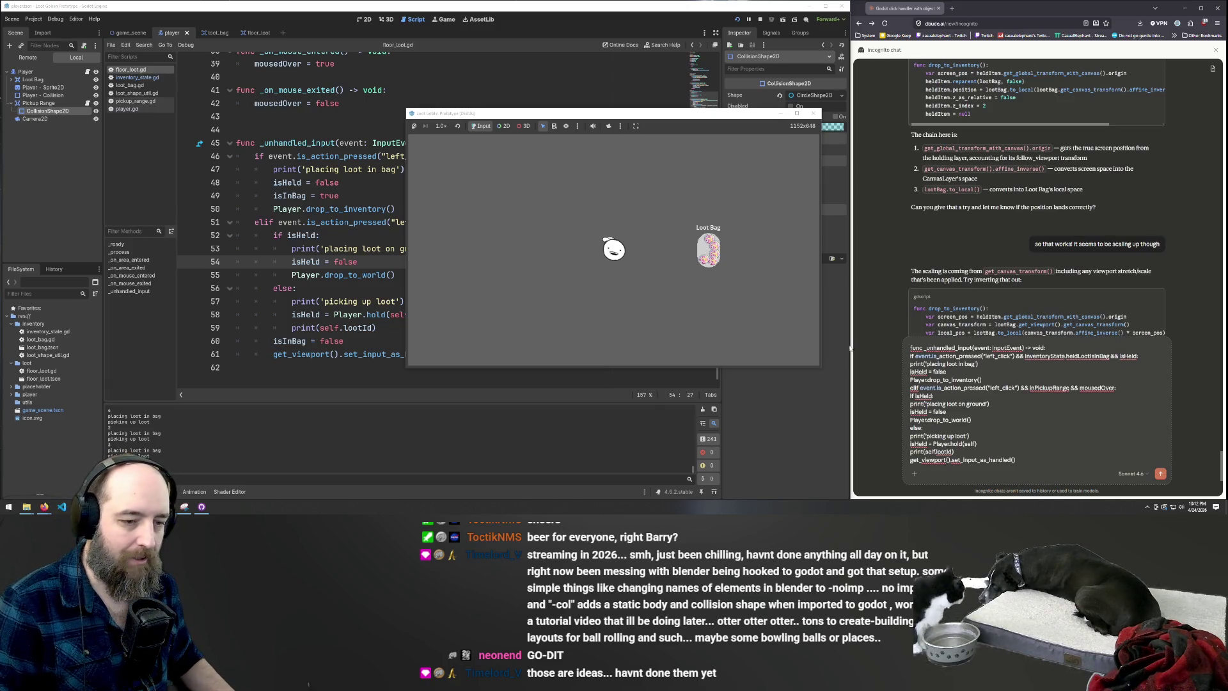
{"action": "left_click", "coordinate": [1049, 426]}
{"action": "key", "text": "ctrl+a"}
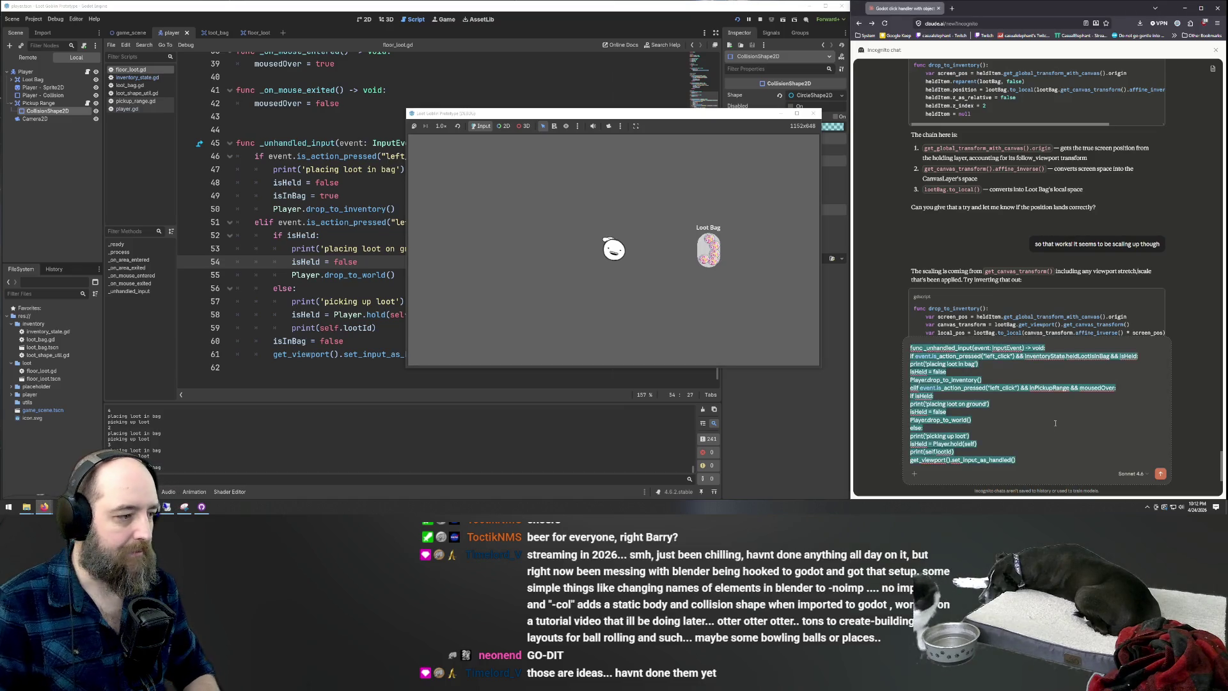
Delete the pasted code from the Claude message box and drop held loot into the Loot Bag
{"action": "key", "text": "BackSpace"}
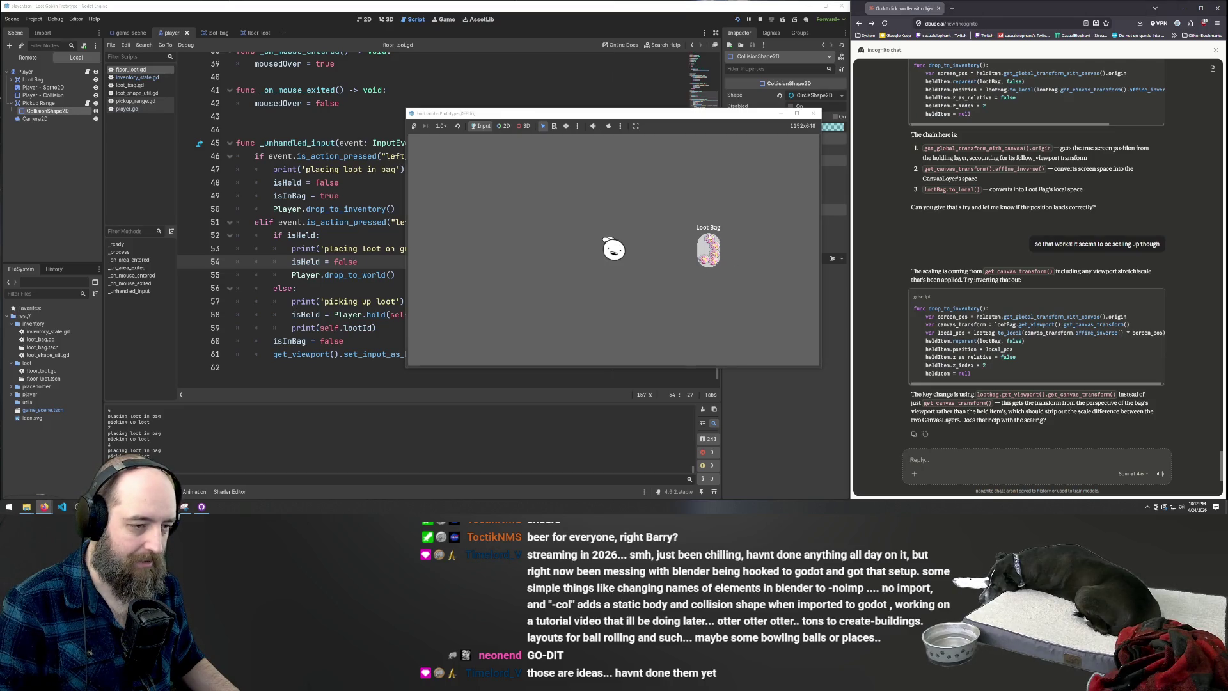
{"action": "left_click", "coordinate": [709, 242]}
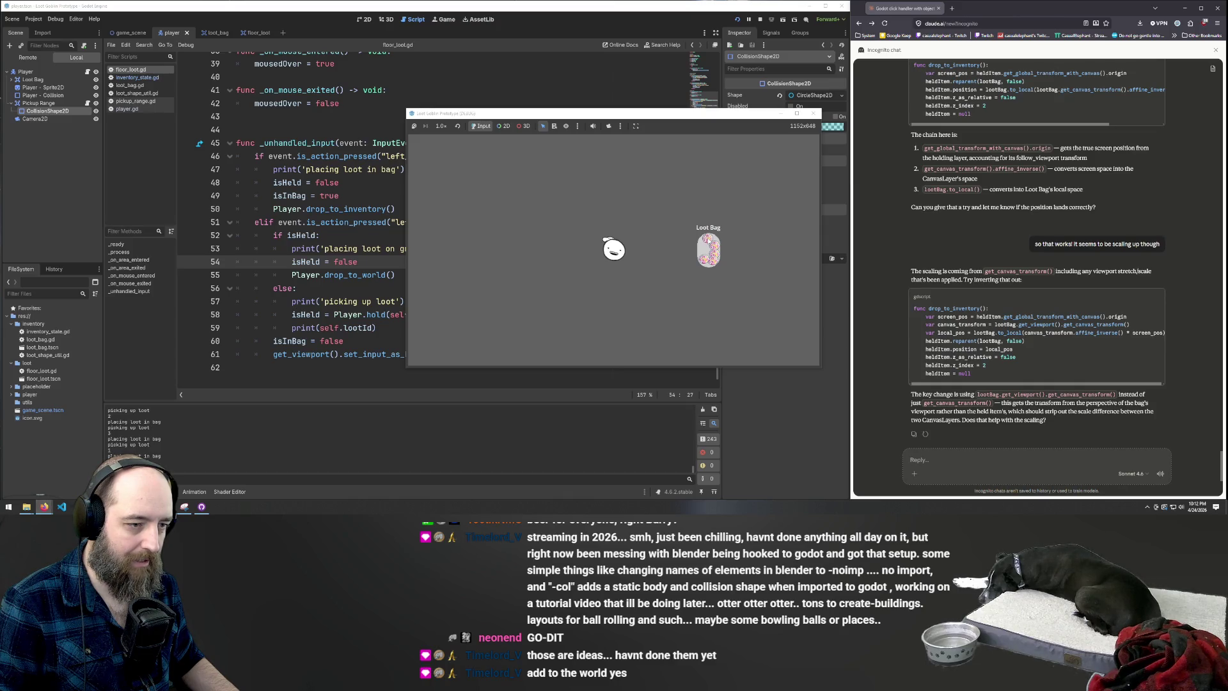
{"action": "left_click", "coordinate": [709, 242]}
{"action": "left_click", "coordinate": [709, 242]}
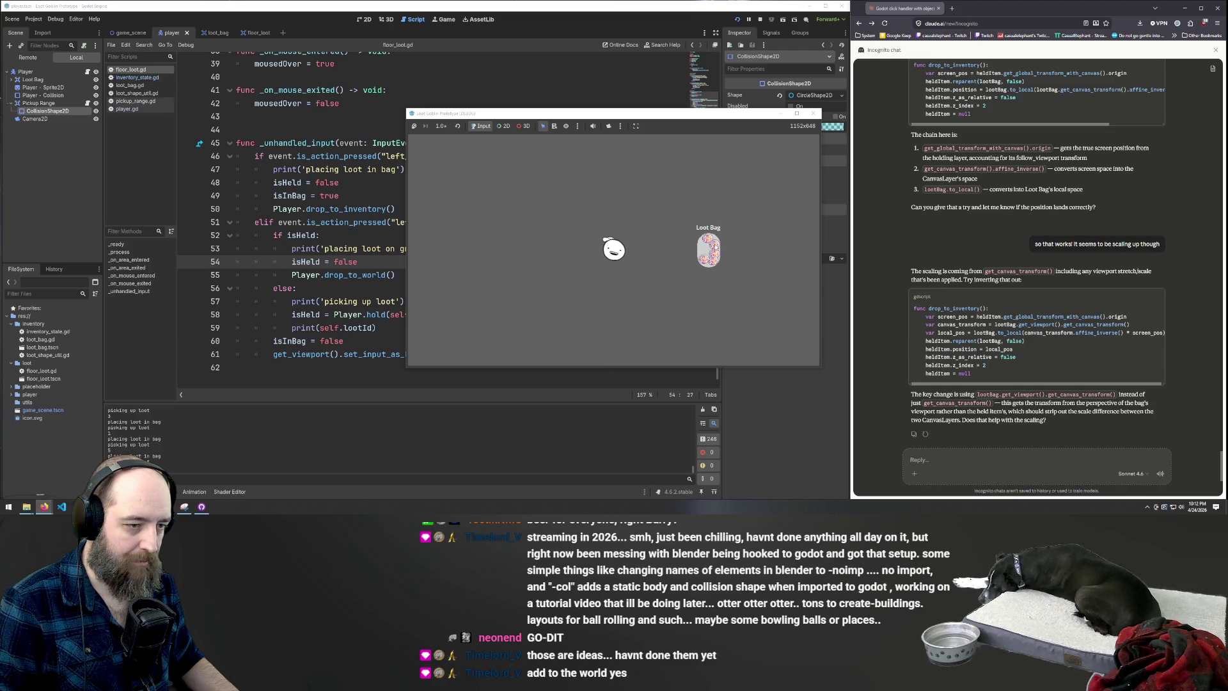
Repeatedly pick loot out of the Loot Bag and place it back to check placement
{"action": "left_click", "coordinate": [708, 247]}
{"action": "left_click", "coordinate": [708, 249]}
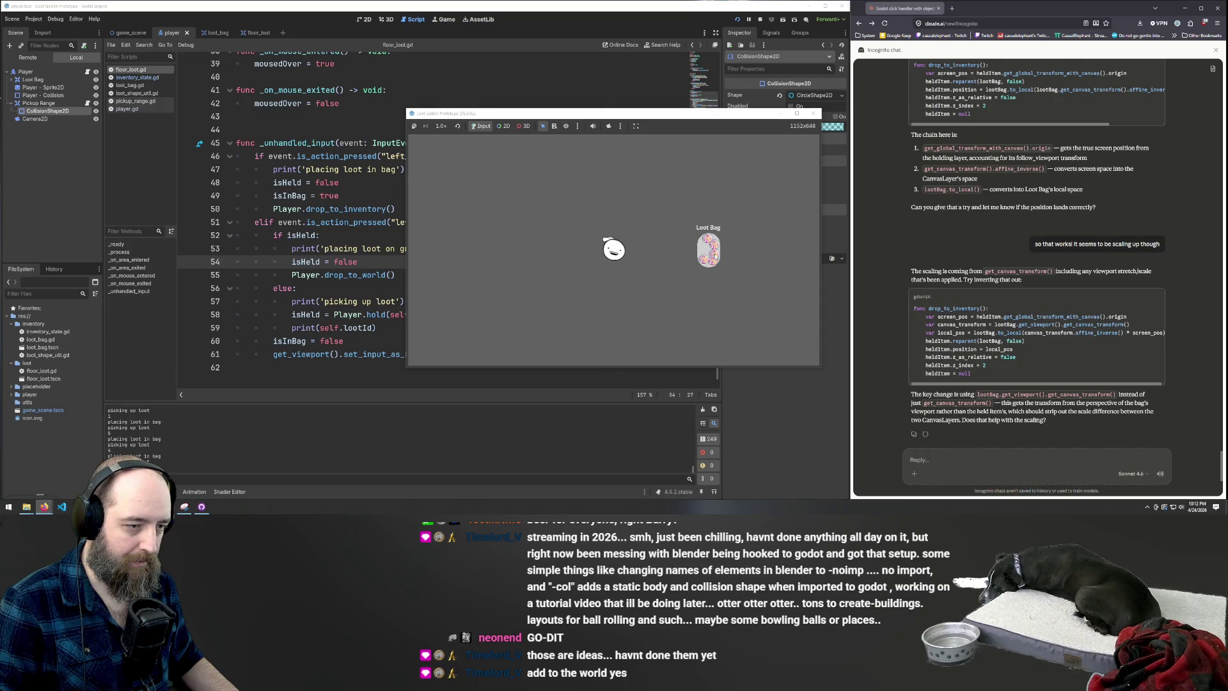
{"action": "left_click", "coordinate": [707, 249]}
{"action": "left_click", "coordinate": [707, 249]}
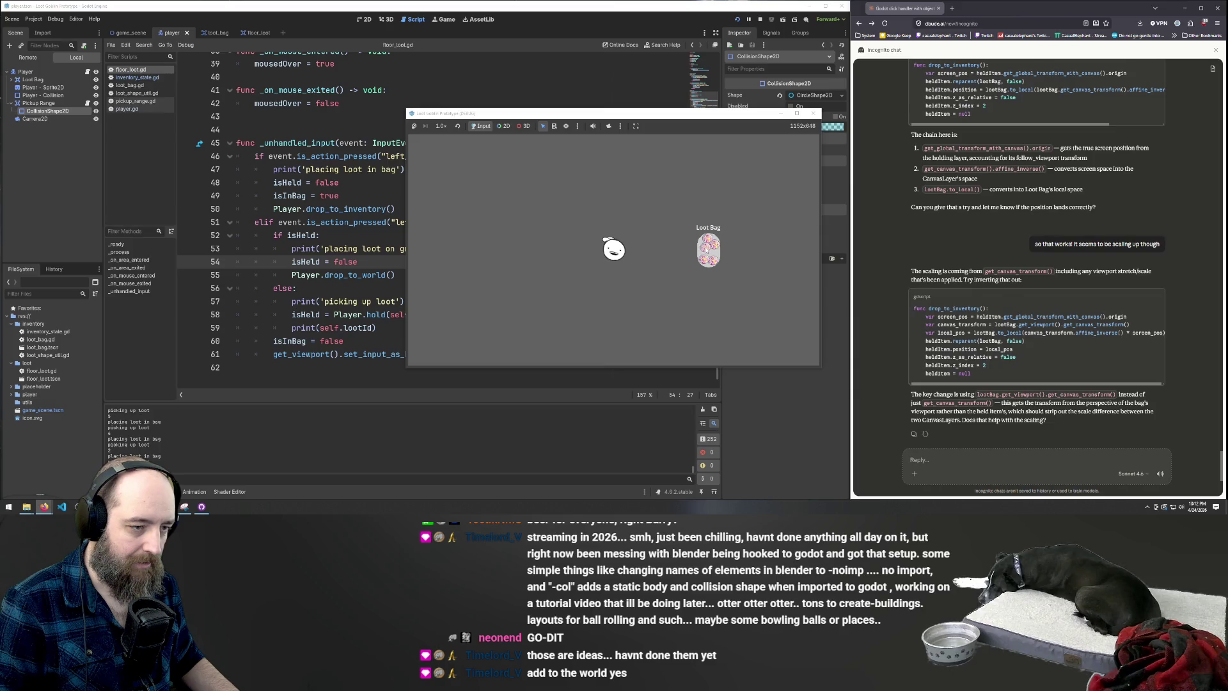
{"action": "left_click", "coordinate": [707, 250]}
{"action": "left_click", "coordinate": [707, 249]}
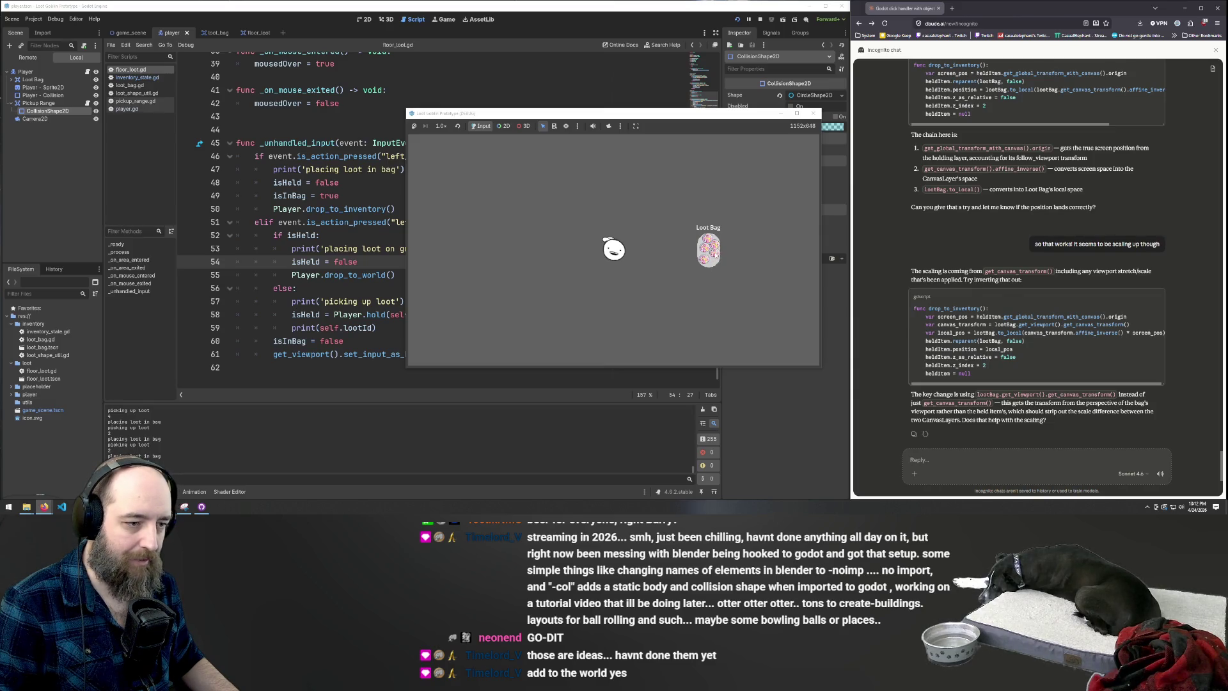
{"action": "left_click", "coordinate": [707, 249]}
{"action": "left_click", "coordinate": [707, 249]}
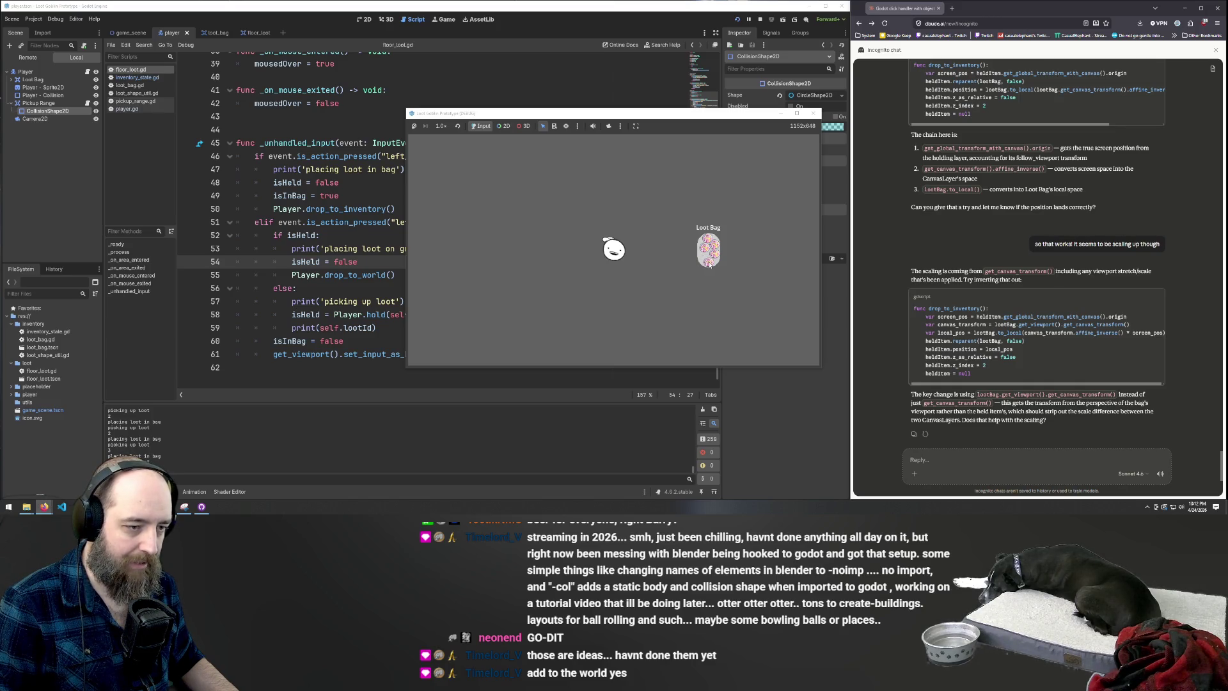
{"action": "left_click", "coordinate": [710, 265]}
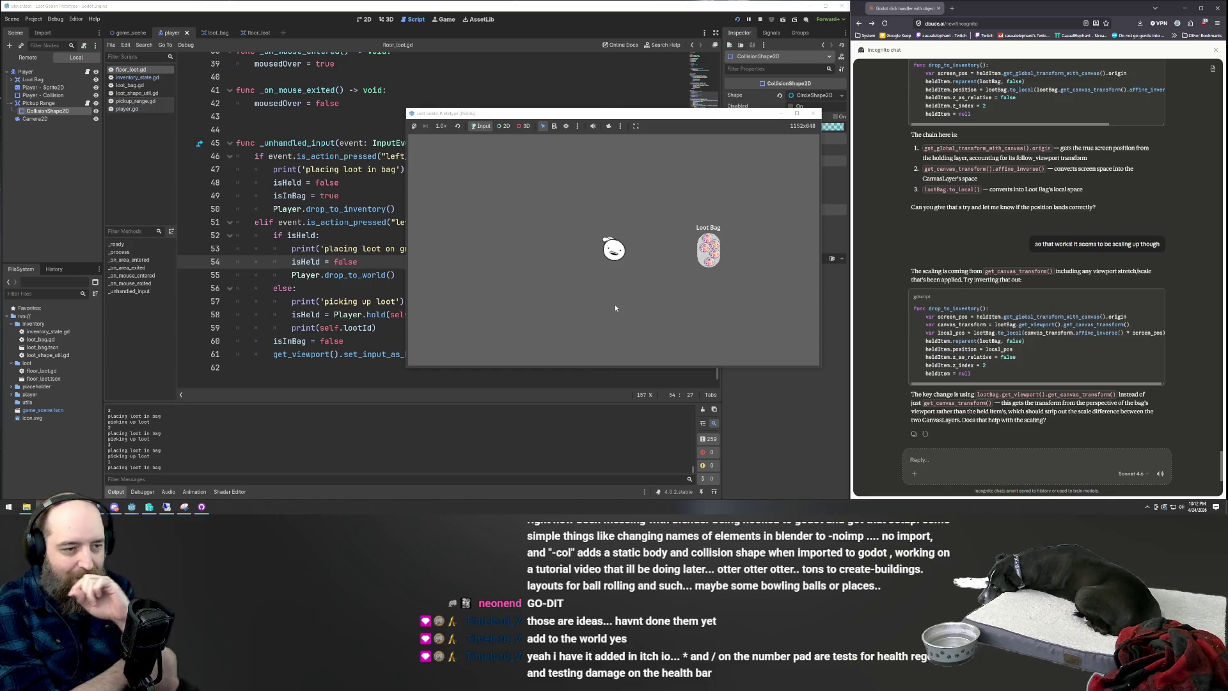
Pick loot from the Loot Bag and place it back six times at the same spot
{"action": "left_click", "coordinate": [708, 249]}
{"action": "left_click", "coordinate": [708, 250]}
{"action": "left_click", "coordinate": [709, 250]}
{"action": "left_click", "coordinate": [708, 249]}
{"action": "left_click", "coordinate": [707, 251]}
{"action": "left_click", "coordinate": [703, 253]}
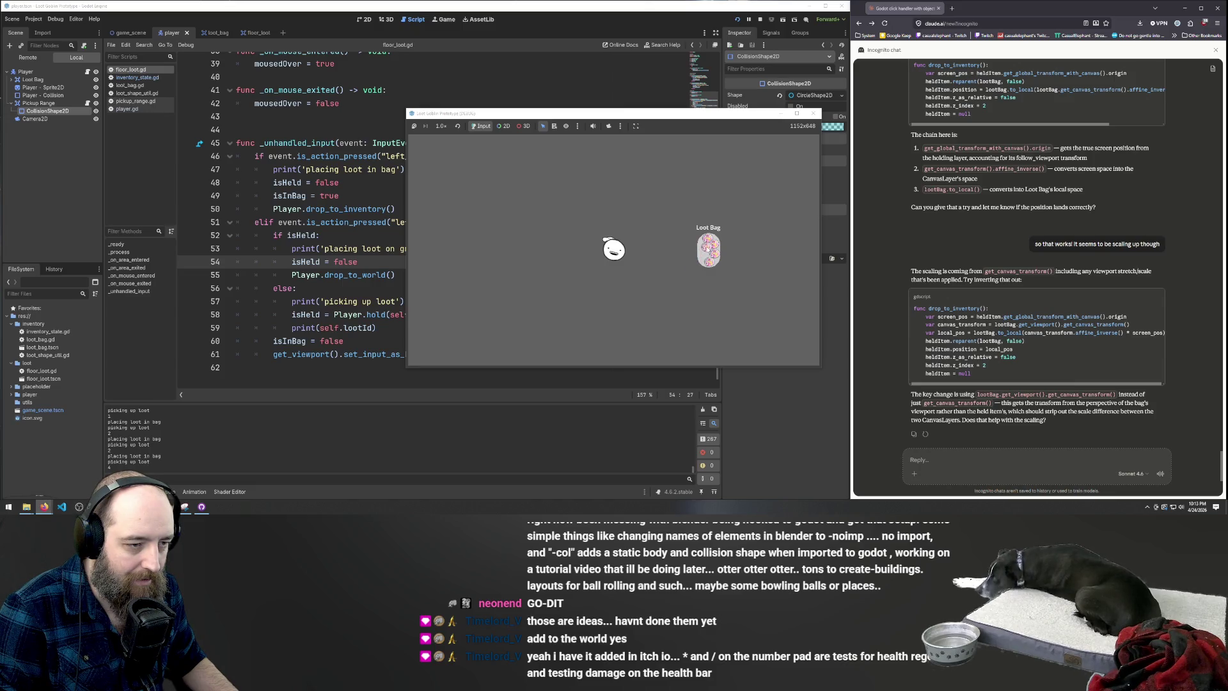
{"action": "left_click", "coordinate": [704, 254]}
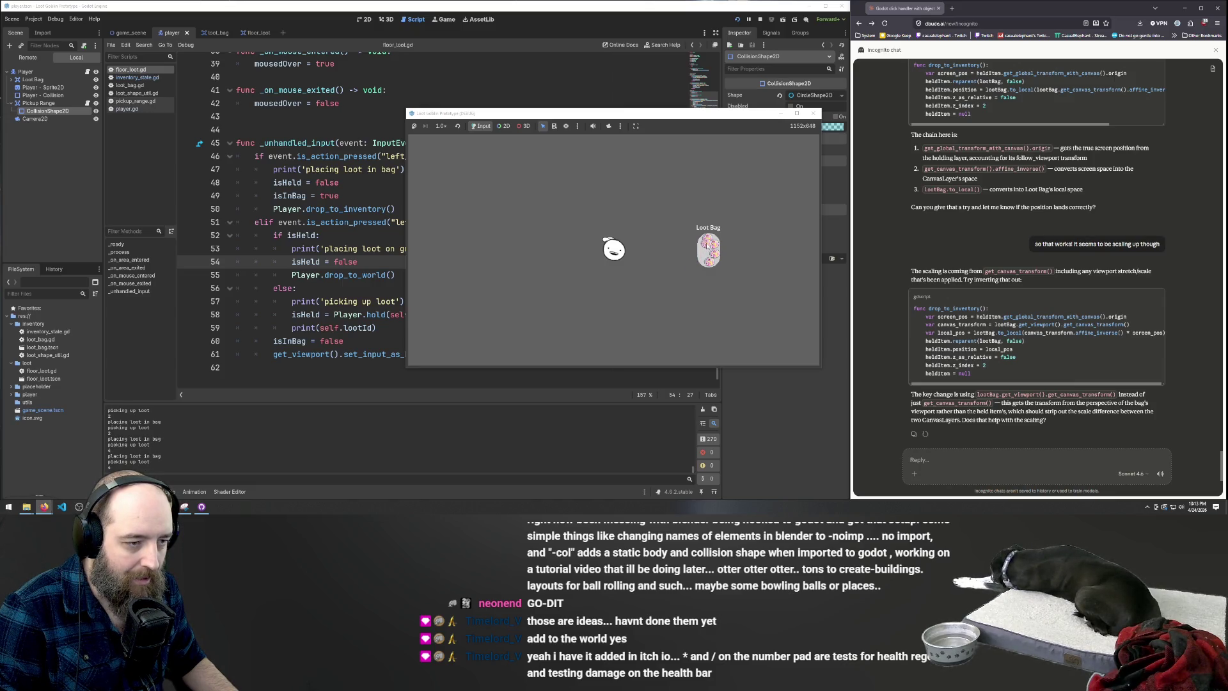
{"action": "left_click", "coordinate": [704, 253]}
{"action": "left_click", "coordinate": [704, 253]}
{"action": "left_click", "coordinate": [703, 253]}
{"action": "left_click", "coordinate": [704, 253]}
{"action": "left_click", "coordinate": [704, 253]}
Keep cycling loot in and out of the bag, then return to the floor_loot.gd script
{"action": "left_click", "coordinate": [703, 256]}
{"action": "left_click", "coordinate": [701, 266]}
{"action": "left_click", "coordinate": [708, 265]}
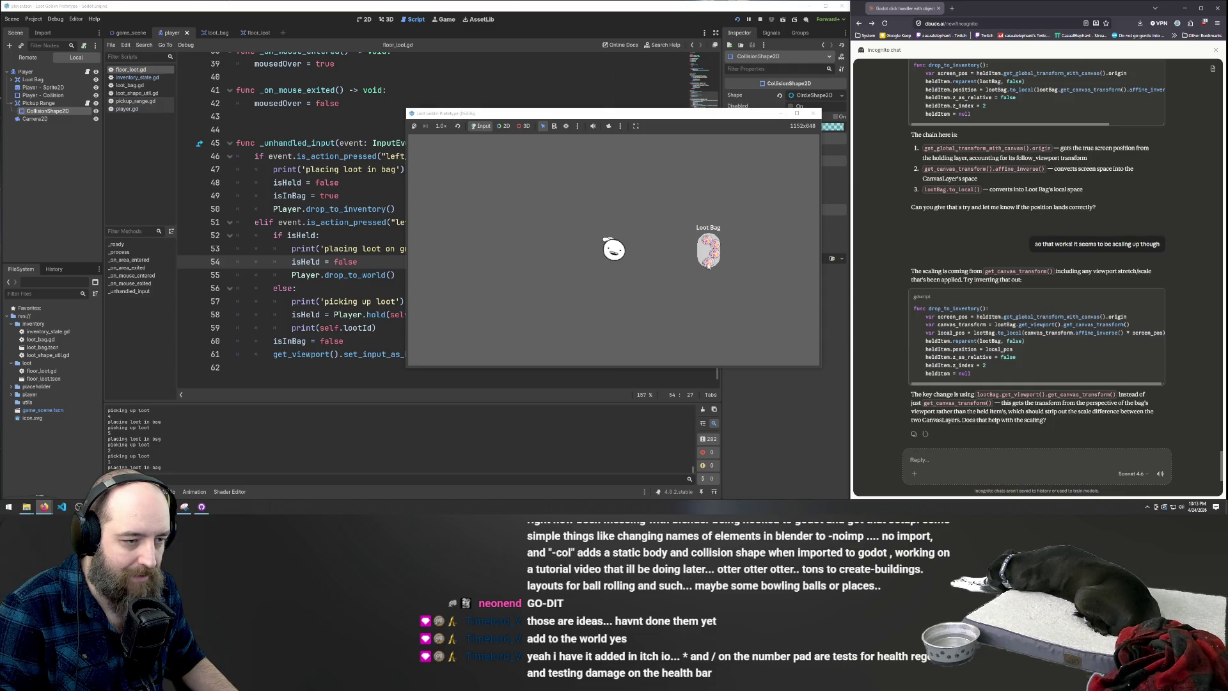
{"action": "left_click", "coordinate": [707, 256]}
{"action": "left_click", "coordinate": [707, 256]}
{"action": "left_click", "coordinate": [707, 256]}
{"action": "left_click", "coordinate": [707, 256]}
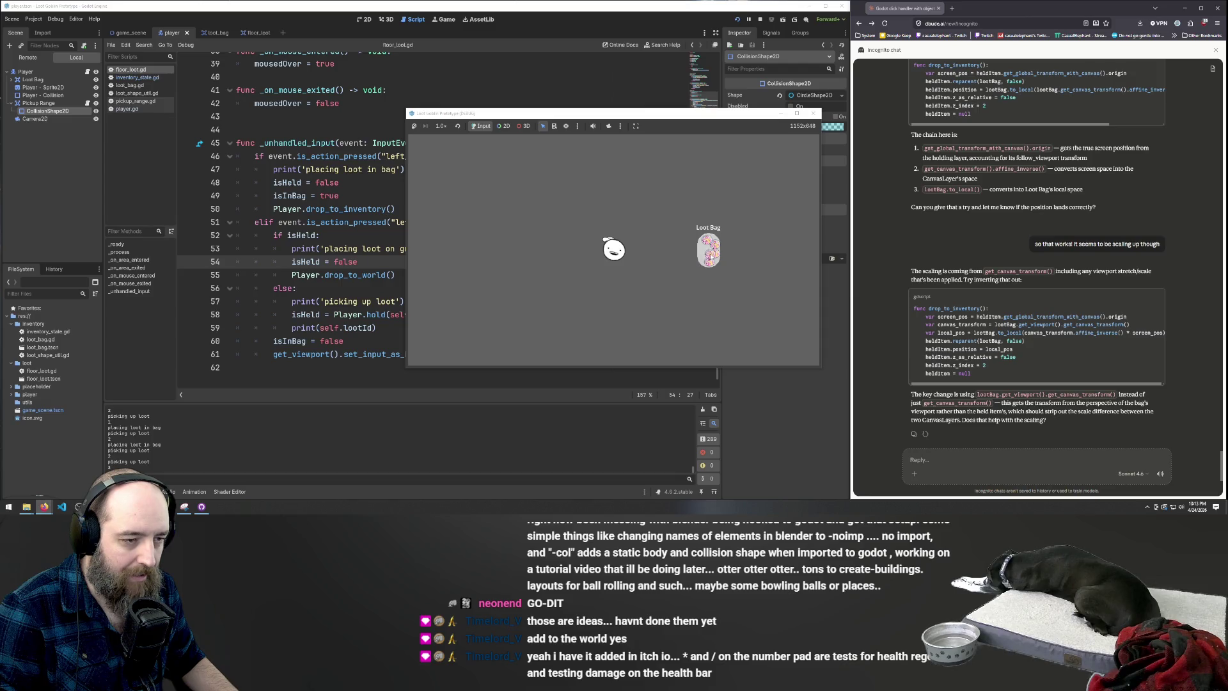
{"action": "left_click", "coordinate": [707, 256]}
{"action": "left_click", "coordinate": [707, 256]}
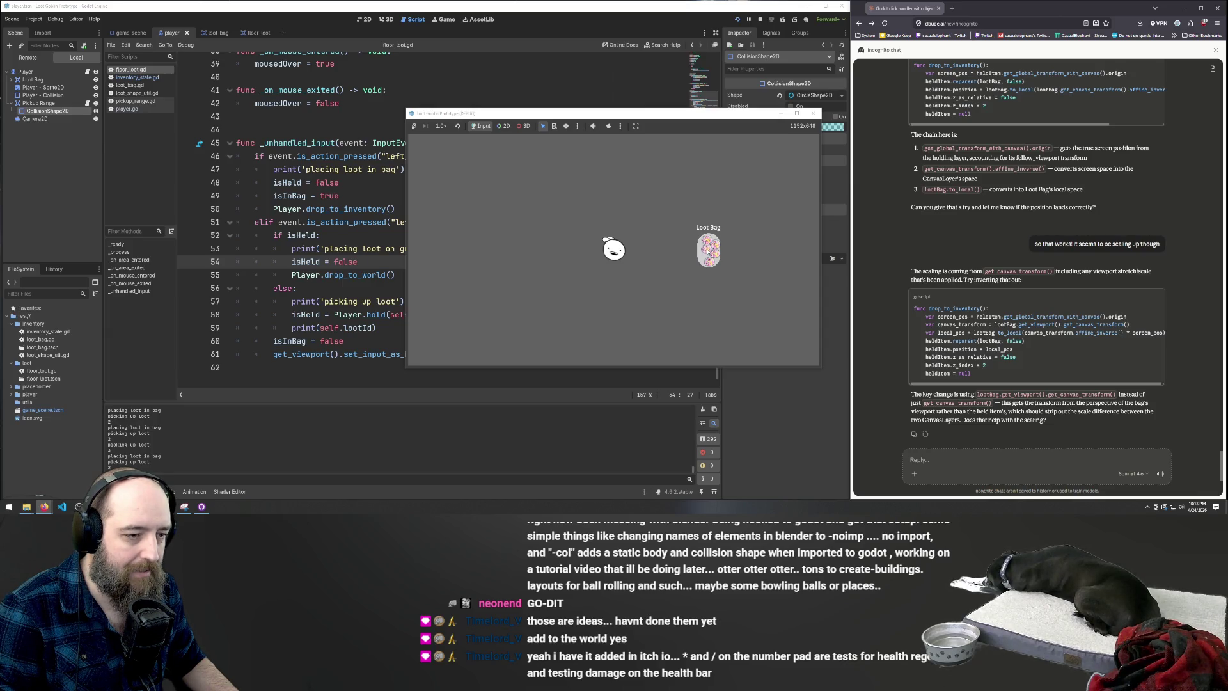
{"action": "left_click", "coordinate": [707, 256]}
{"action": "left_click", "coordinate": [316, 235]}
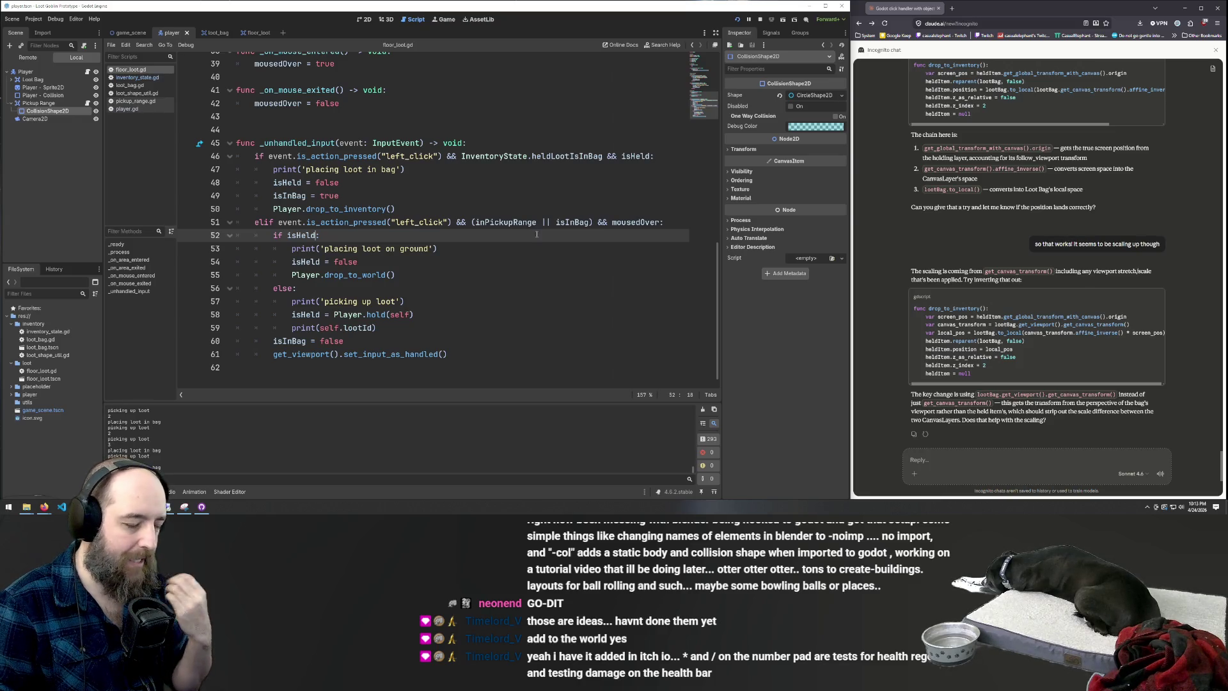
Close the parenthesis after isInBag on line 51, delete '&& mousedOver', and run the game
{"action": "left_click", "coordinate": [590, 222]}
{"action": "type", "text": ")"}
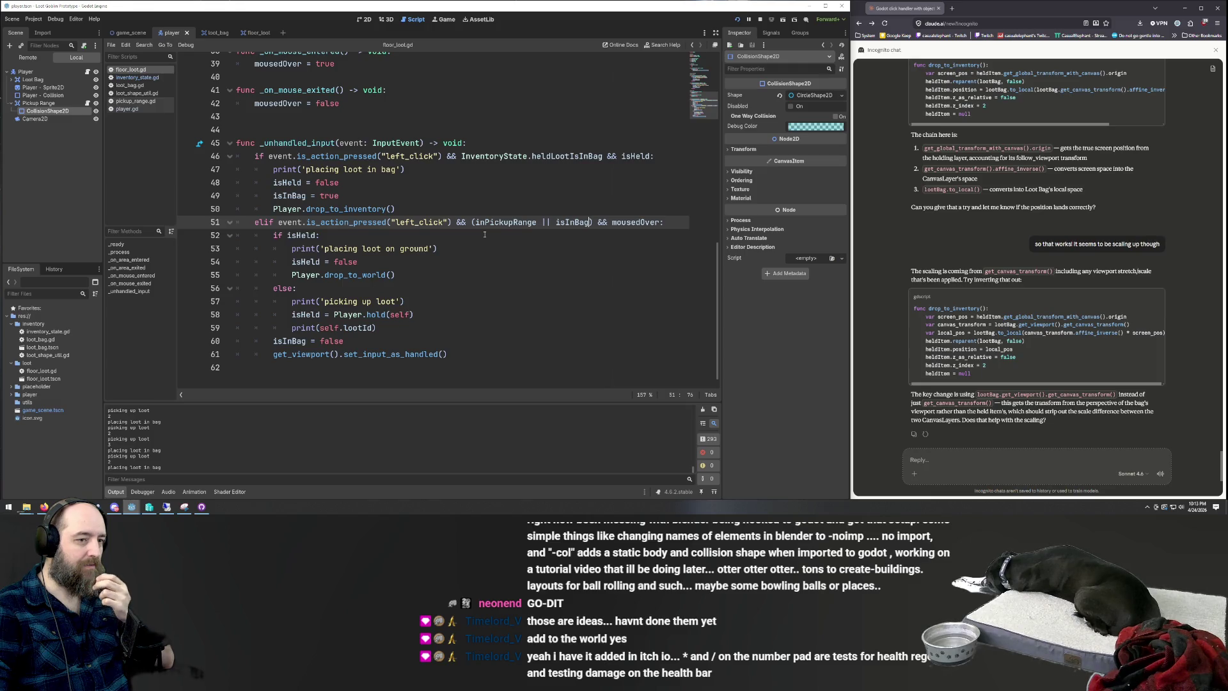
{"action": "double_click", "coordinate": [627, 222]}
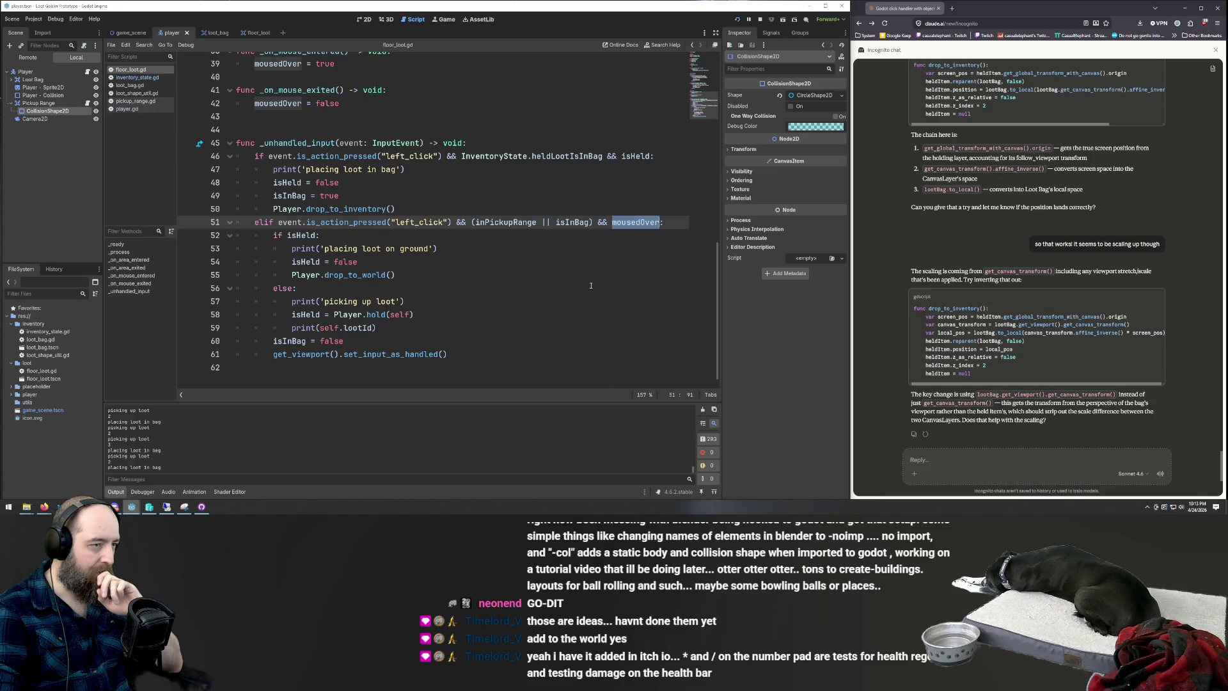
{"action": "scroll", "coordinate": [592, 286], "scroll_direction": "up", "scroll_amount": 5}
{"action": "scroll", "coordinate": [576, 352], "scroll_direction": "down", "scroll_amount": 4}
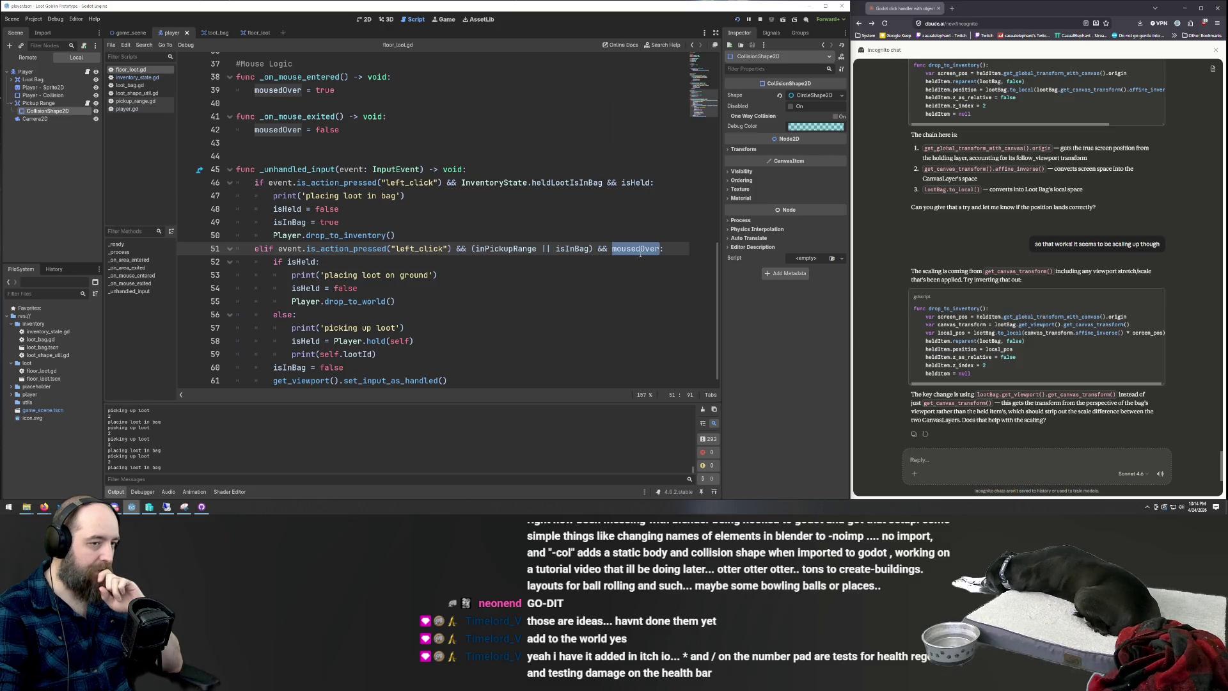
{"action": "left_click", "coordinate": [604, 246]}
{"action": "left_click_drag", "start_coordinate": [594, 248], "coordinate": [659, 248]}
{"action": "key", "text": "BackSpace"}
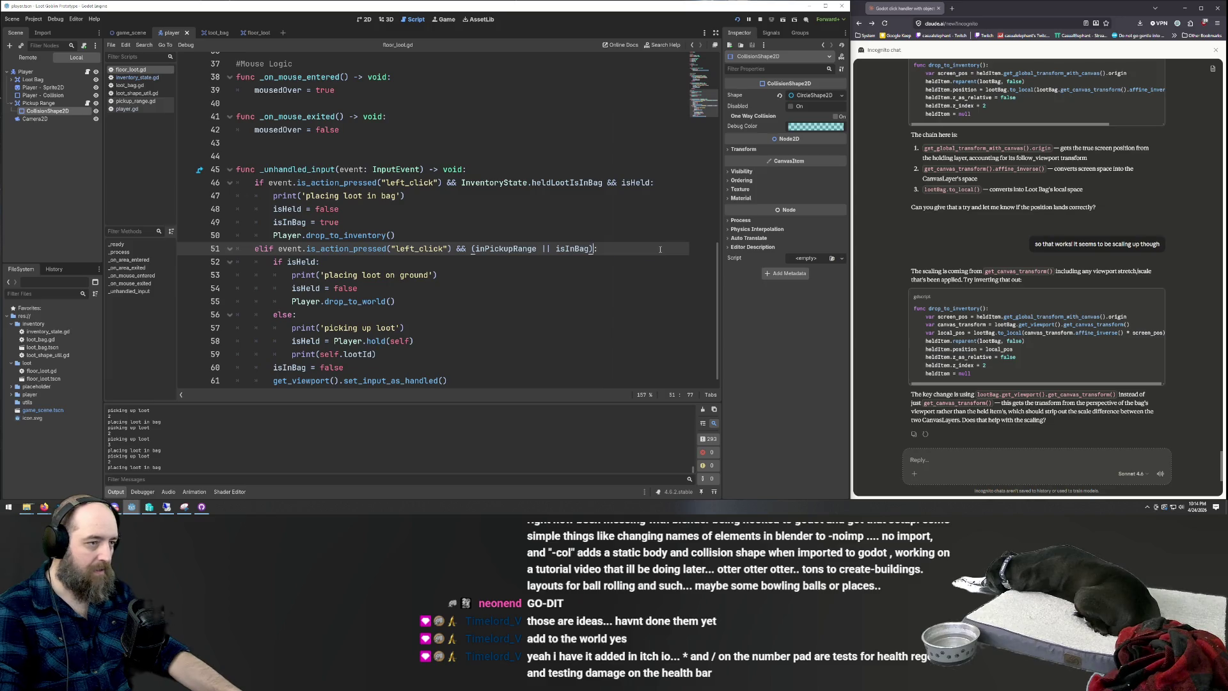
{"action": "left_click", "coordinate": [603, 301]}
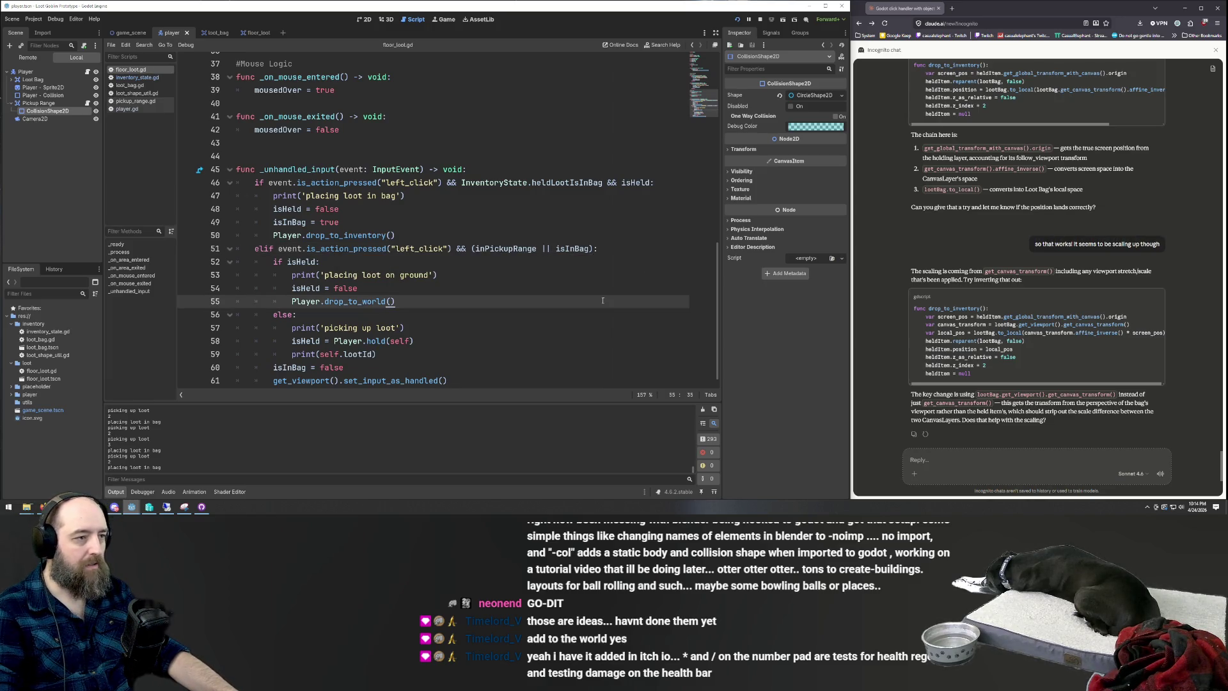
{"action": "key", "text": "F5"}
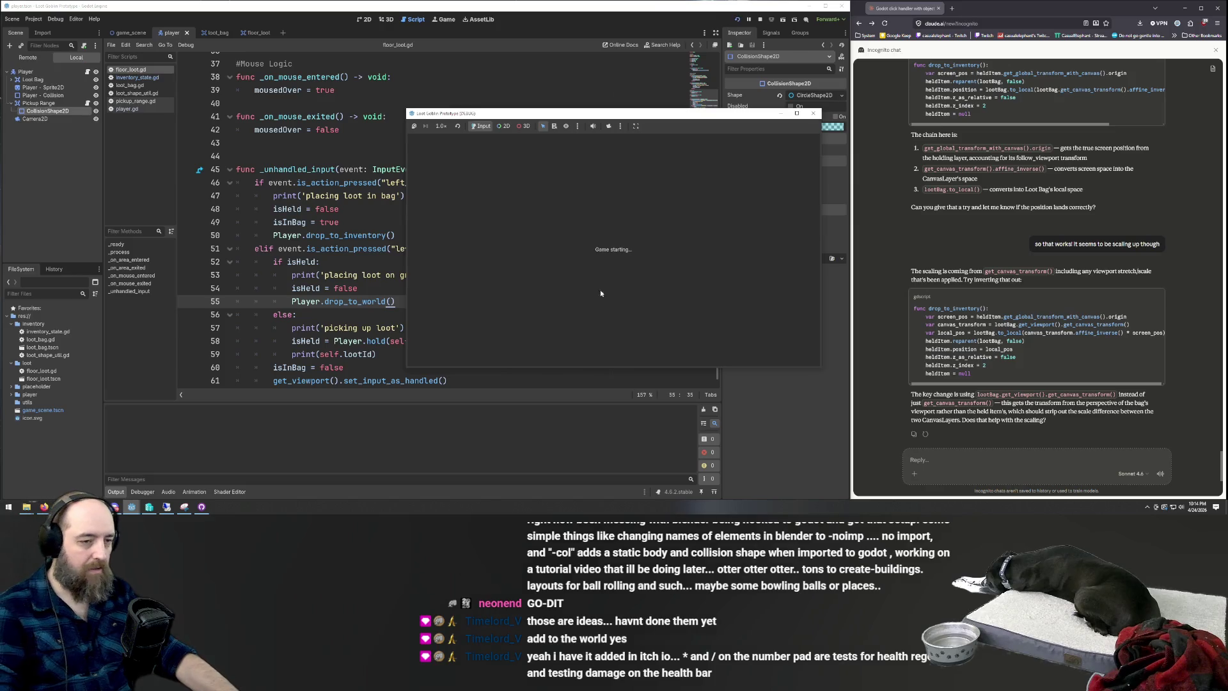
Send the loot beside the player into the Loot Bag, then go back to floor_loot.gd
{"action": "left_click", "coordinate": [640, 250]}
{"action": "left_click", "coordinate": [706, 260]}
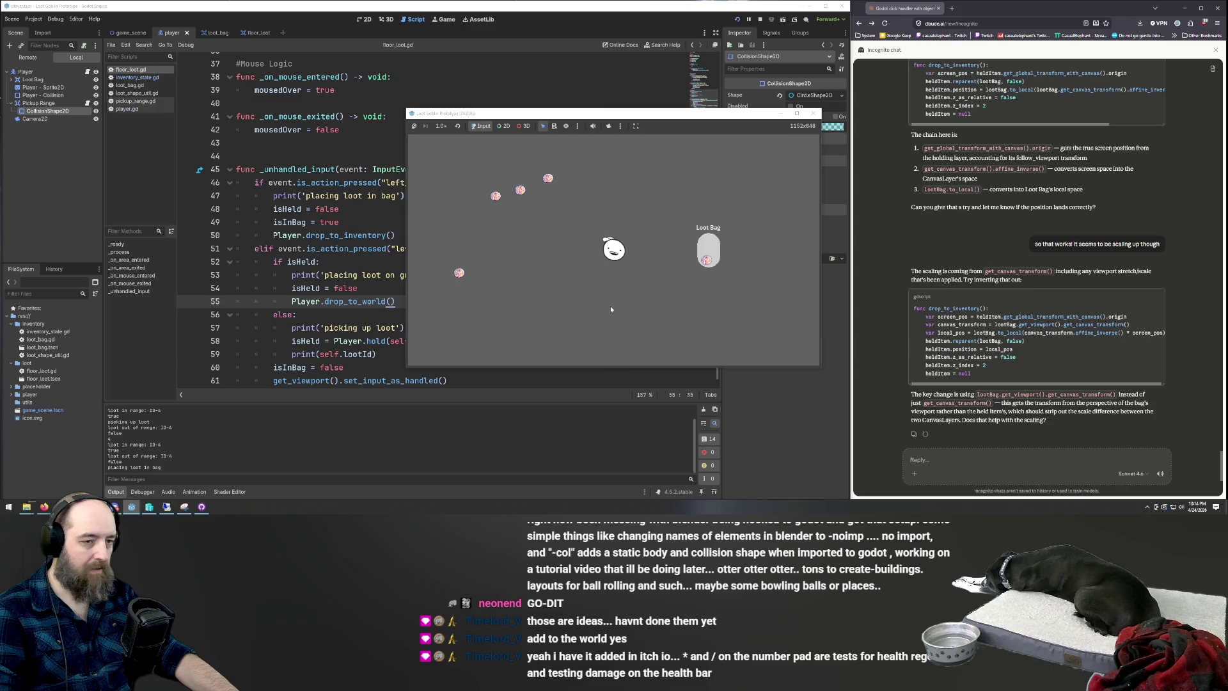
{"action": "left_click", "coordinate": [347, 154]}
{"action": "scroll", "coordinate": [358, 205], "scroll_direction": "up", "scroll_amount": 5}
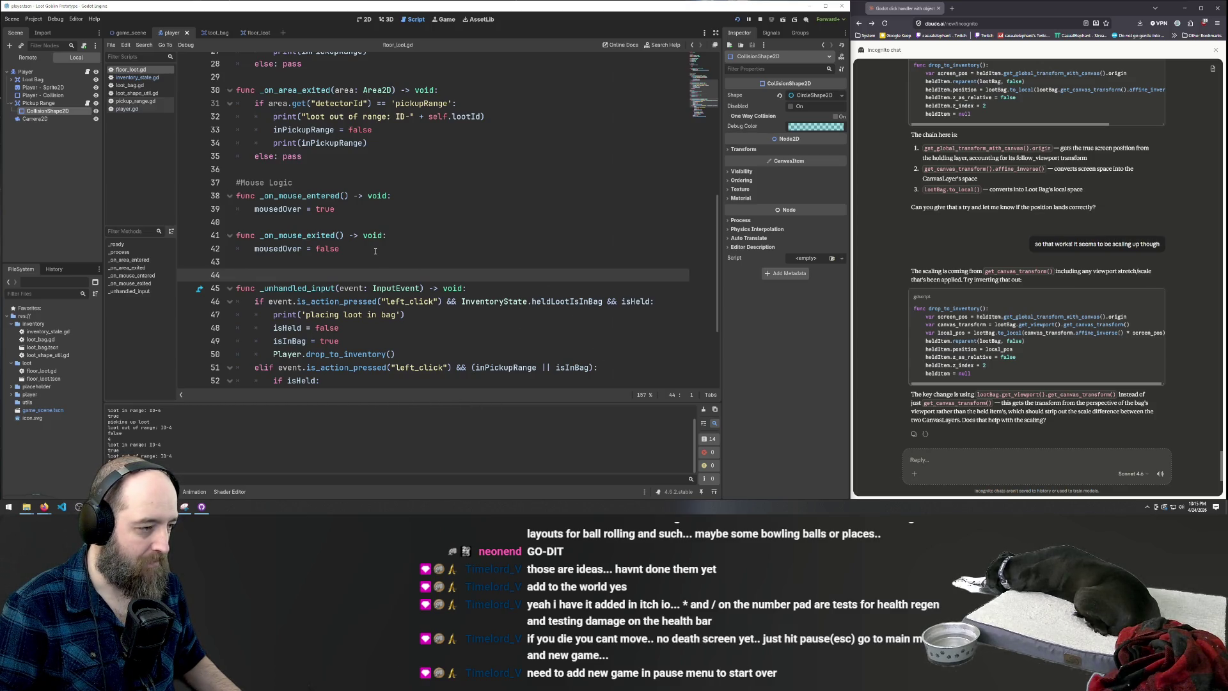
Show the node's signals list and switch to the floor_loot scene
{"action": "scroll", "coordinate": [286, 271], "scroll_direction": "down", "scroll_amount": 3}
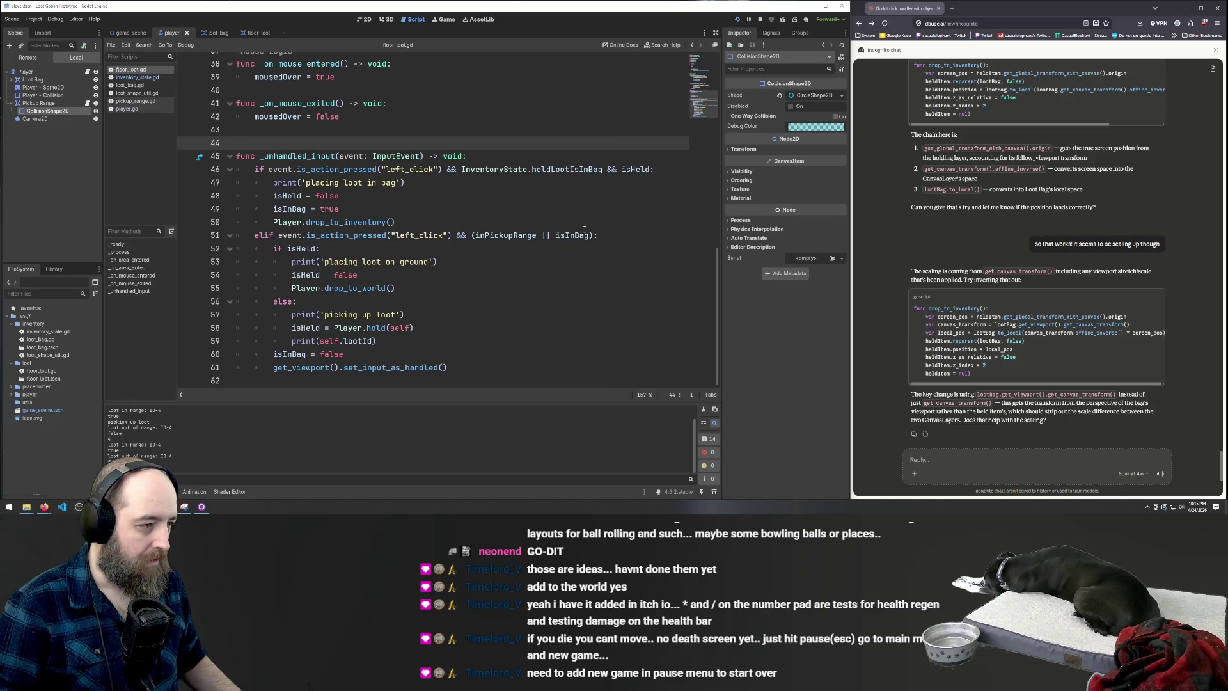
{"action": "scroll", "coordinate": [382, 204], "scroll_direction": "up", "scroll_amount": 2}
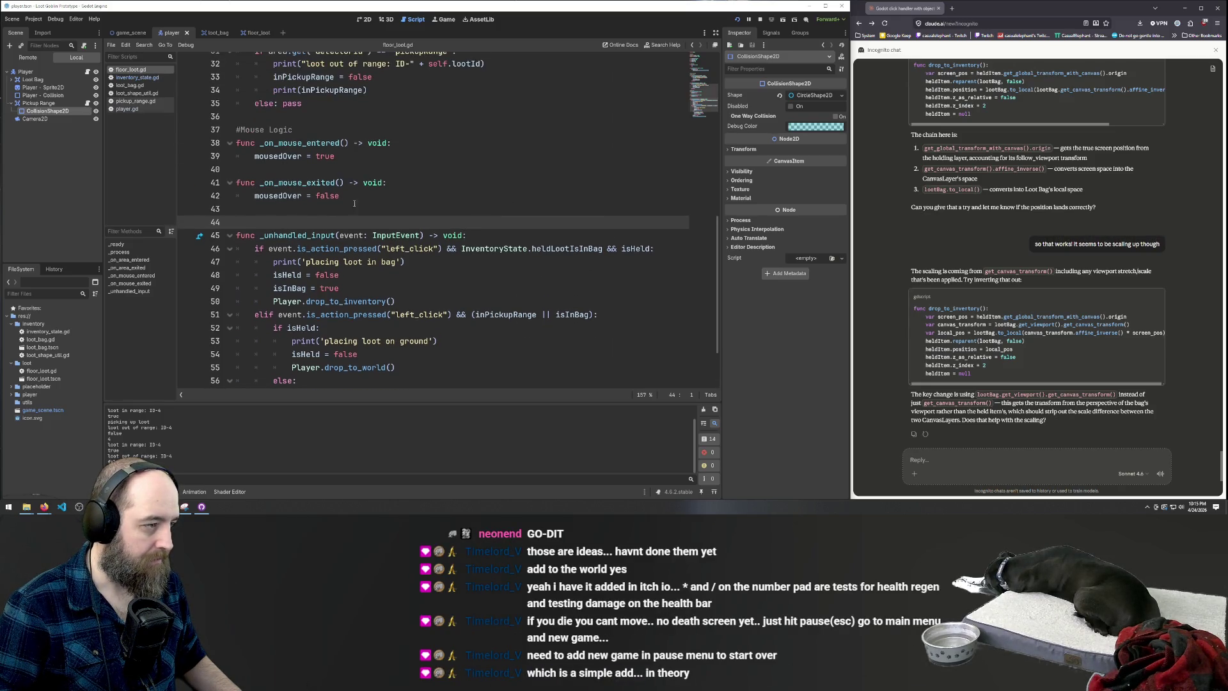
{"action": "left_click", "coordinate": [772, 33]}
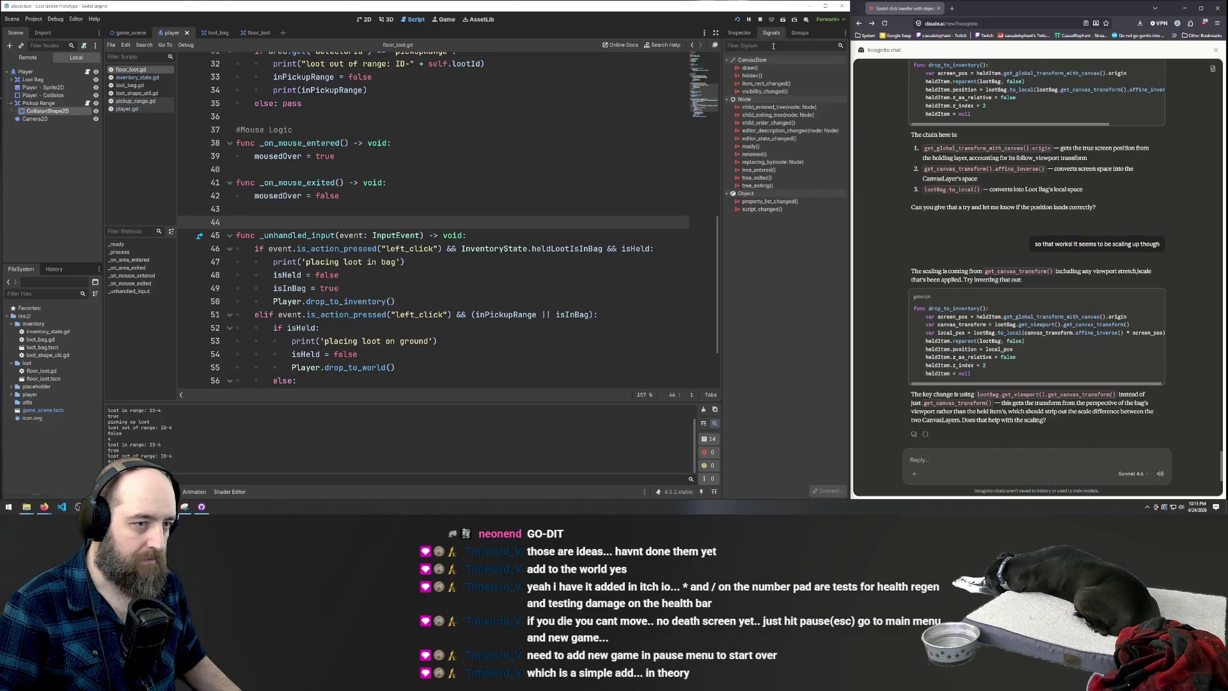
{"action": "left_click", "coordinate": [287, 183]}
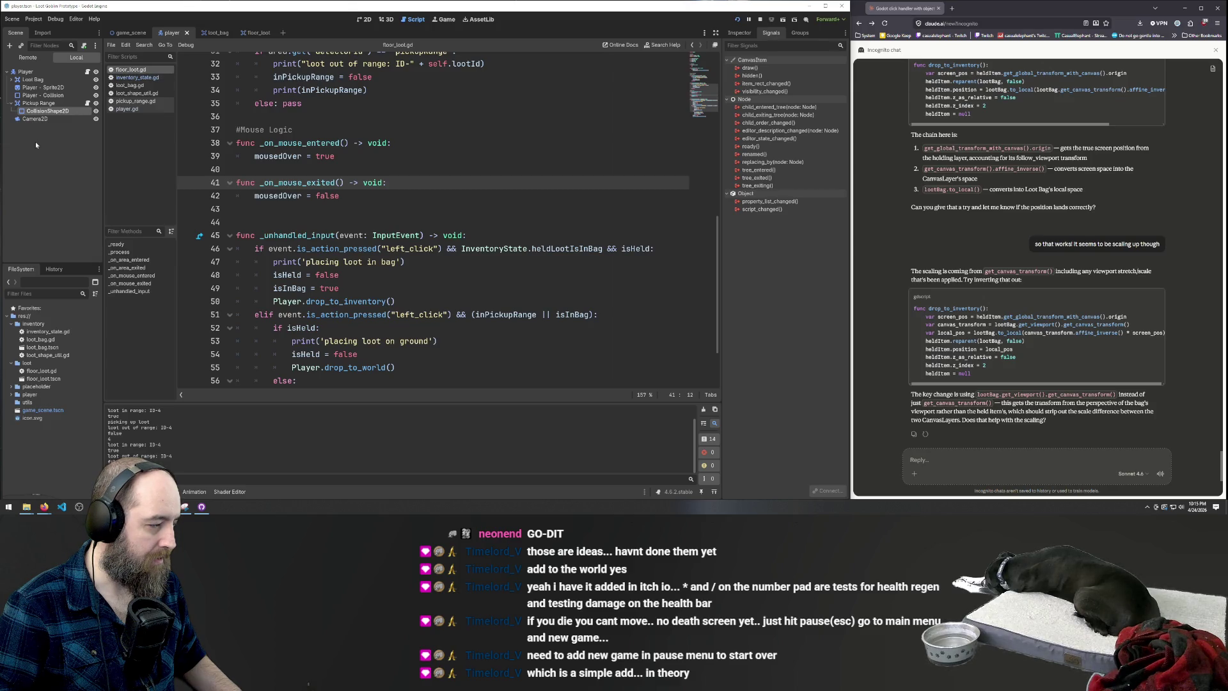
{"action": "left_click", "coordinate": [216, 34]}
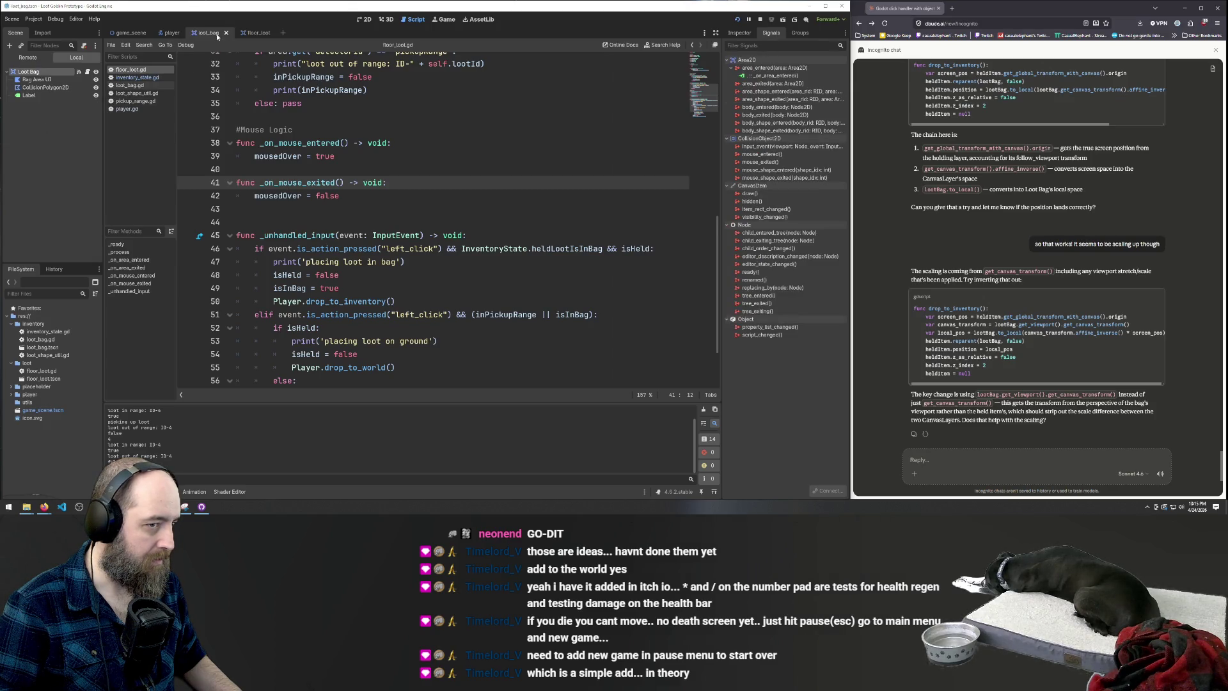
{"action": "left_click", "coordinate": [251, 32]}
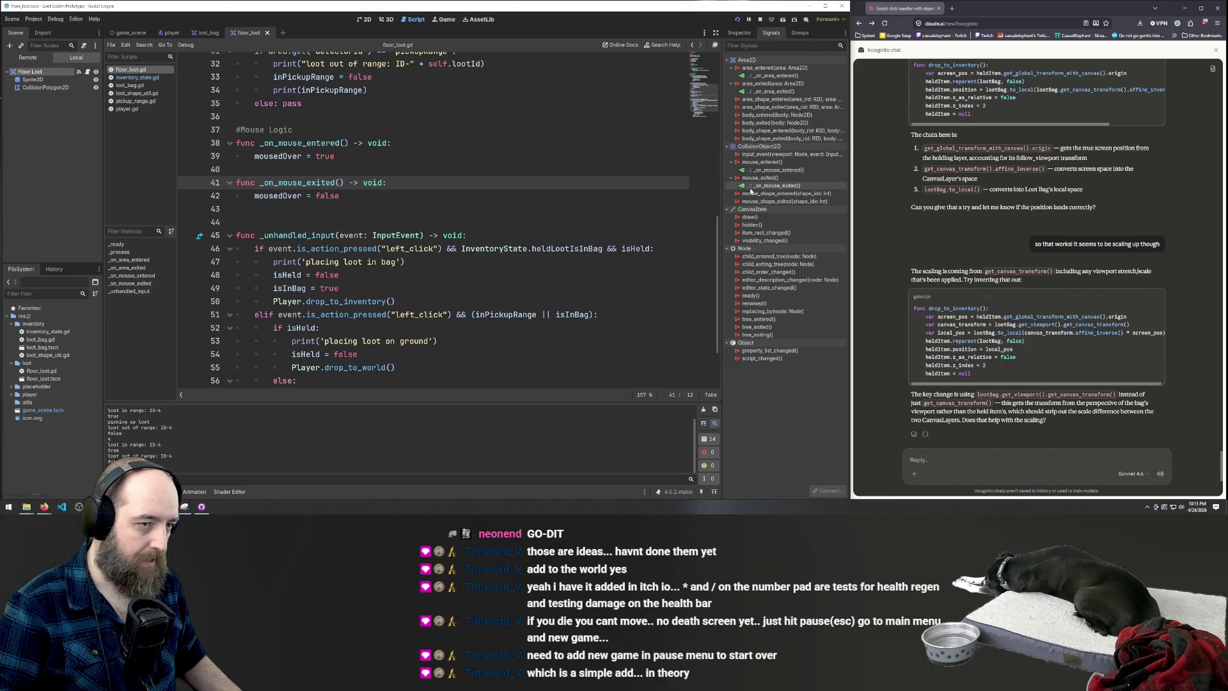
Check the mouse_entered signal's options without changes, then place the caret at the Mouse Logic comment
{"action": "left_click", "coordinate": [771, 164]}
{"action": "right_click", "coordinate": [771, 164]}
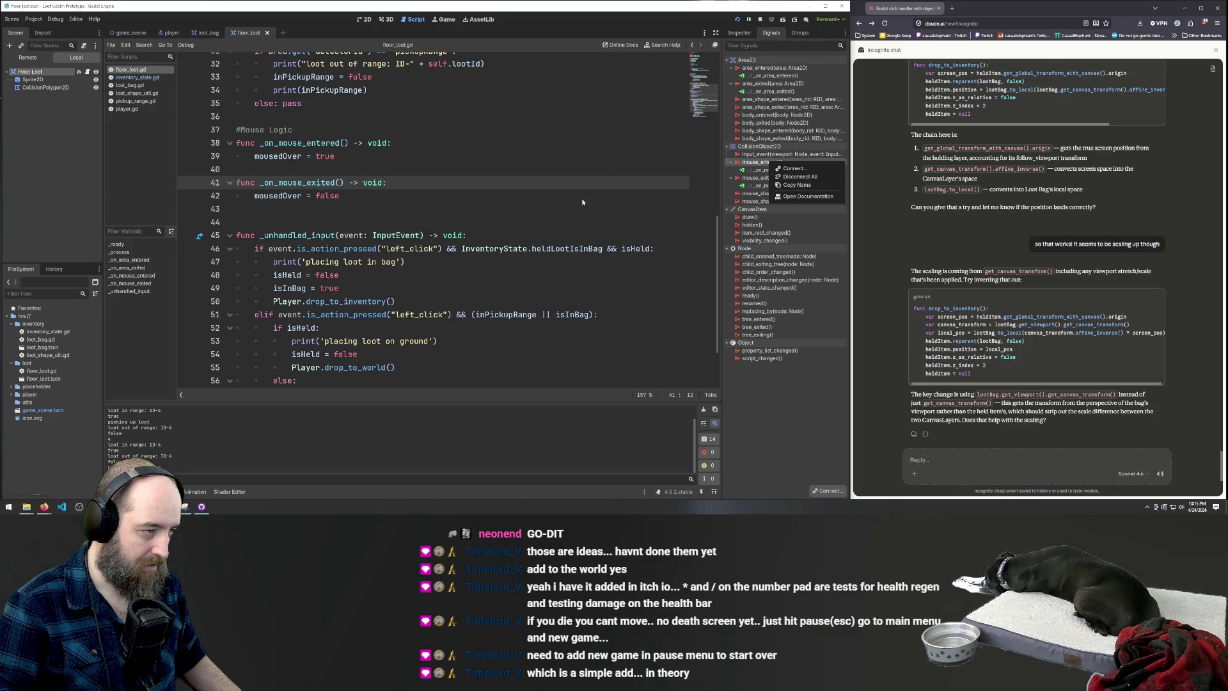
{"action": "left_click", "coordinate": [506, 179]}
{"action": "left_click", "coordinate": [526, 209]}
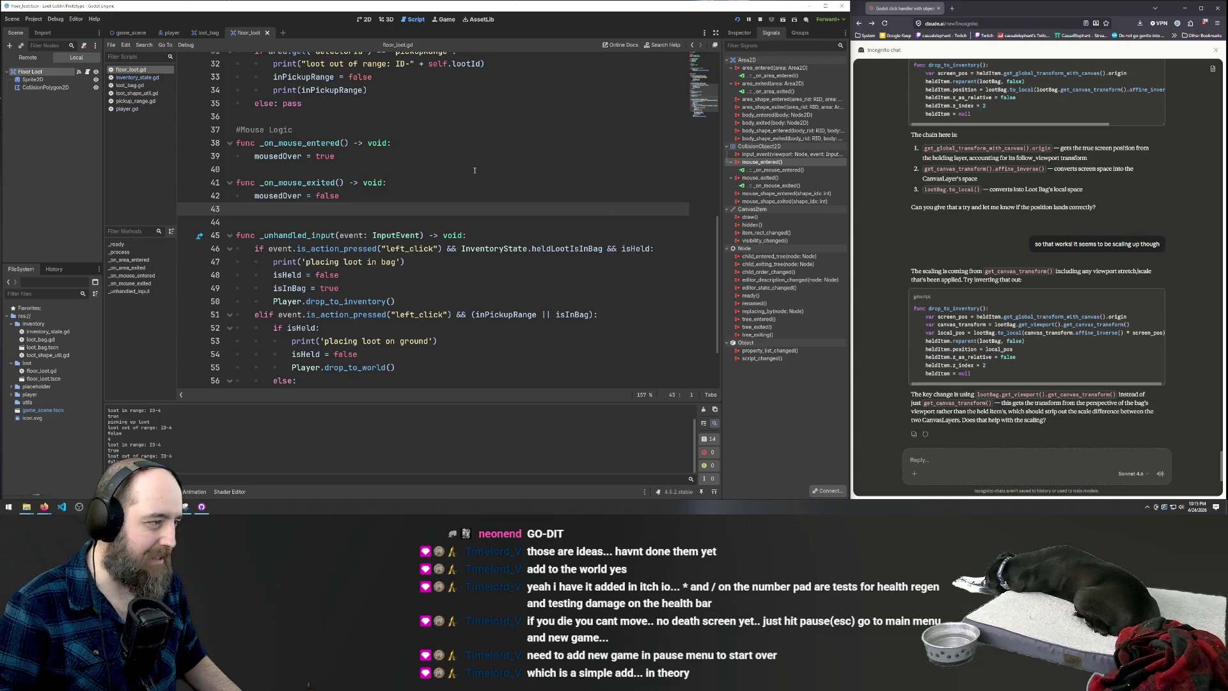
{"action": "scroll", "coordinate": [480, 170], "scroll_direction": "up", "scroll_amount": 2}
{"action": "left_click", "coordinate": [323, 209]}
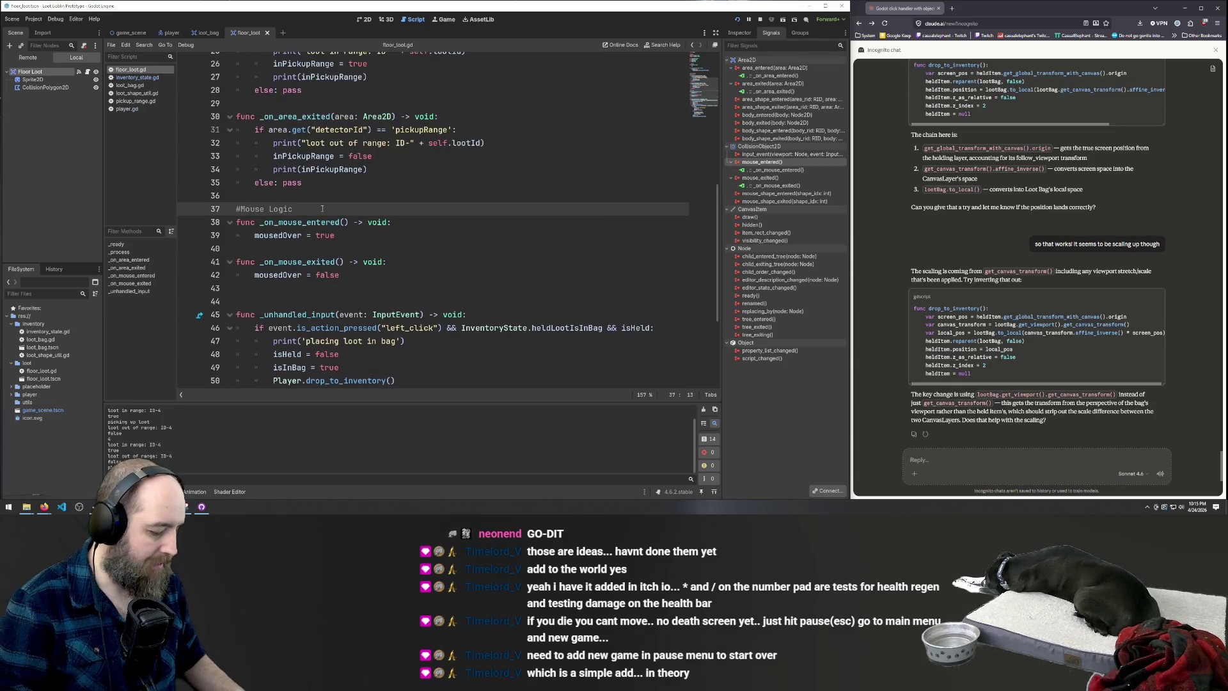
Append ' - (vestigial)' to the #Mouse Logic comment in floor_loot.gd, fix the typos, and save
{"action": "type", "text": " - "}
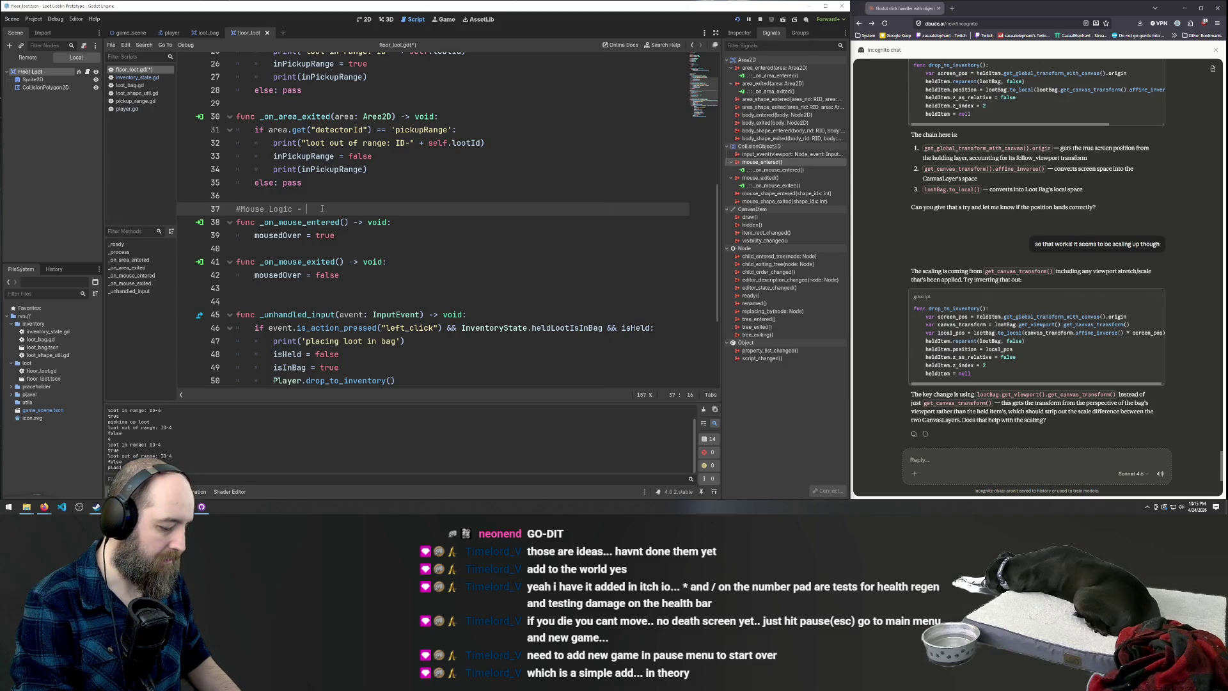
{"action": "type", "text": "("}
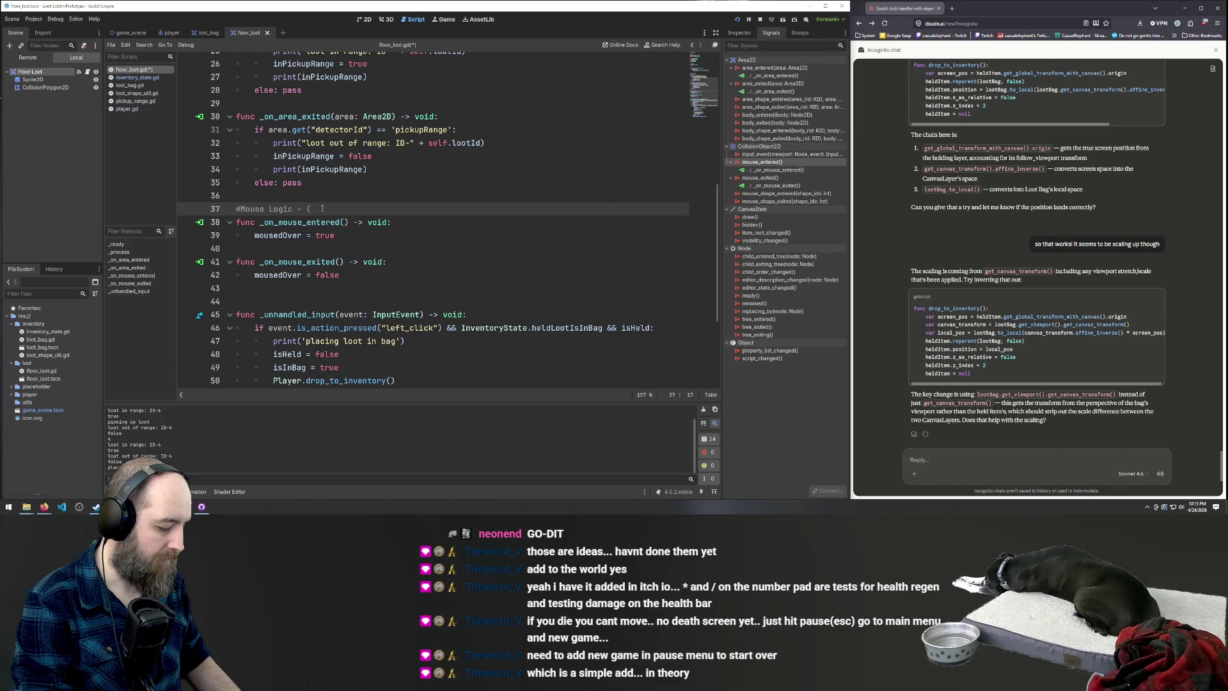
{"action": "type", "text": "vestifgial"}
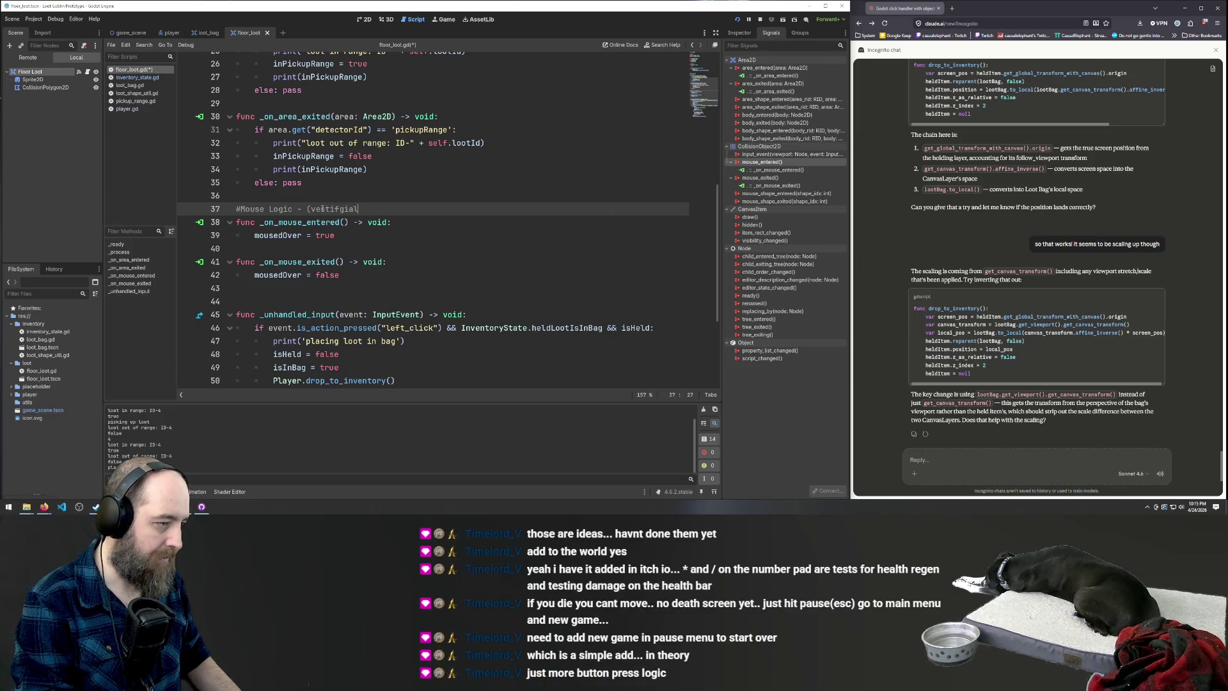
{"action": "type", "text": ")"}
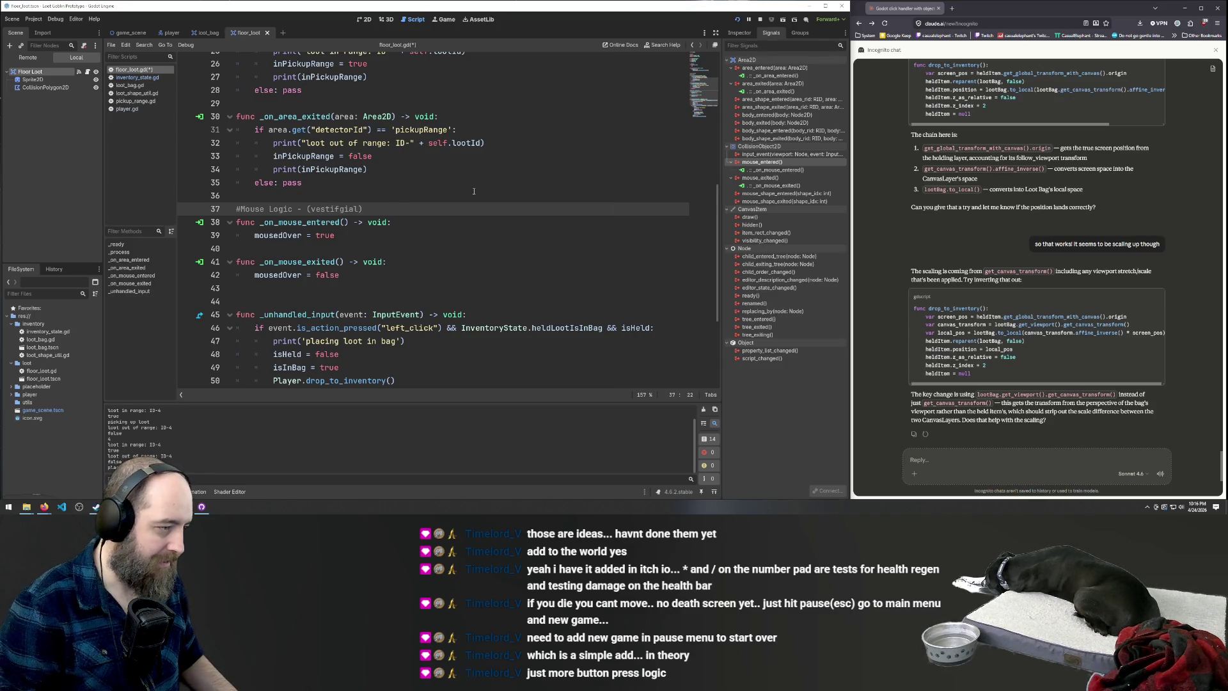
{"action": "key", "text": "BackSpace"}
{"action": "key", "text": "ctrl+s"}
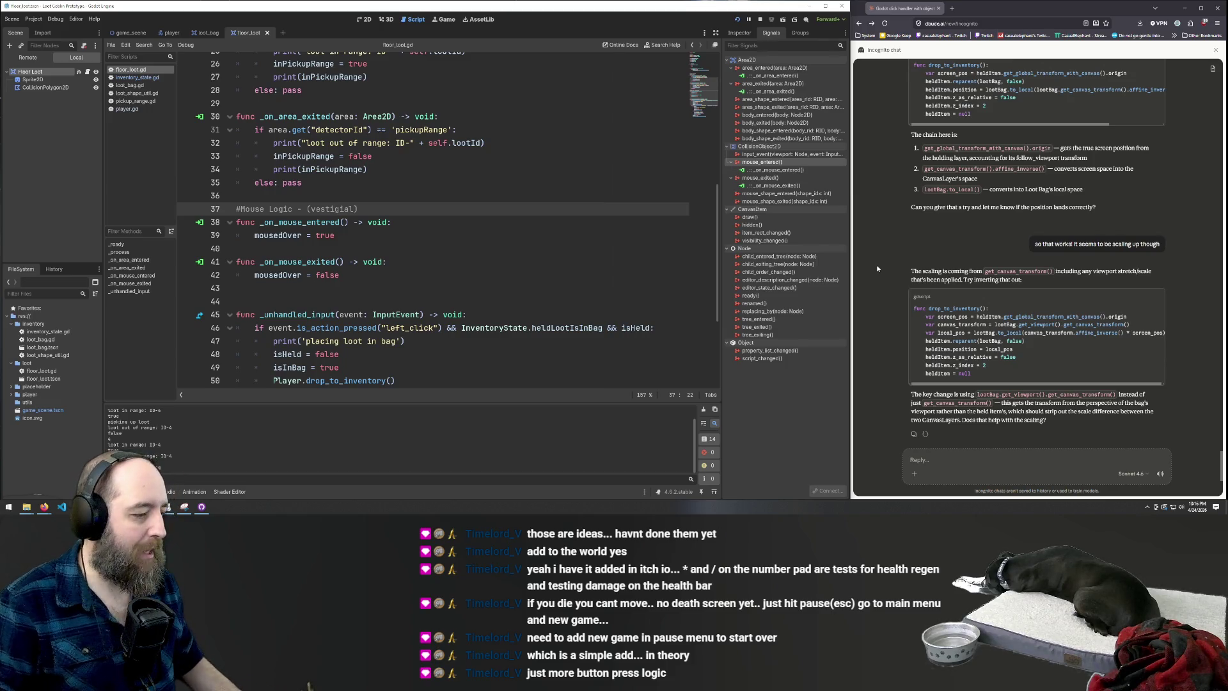
{"action": "scroll", "coordinate": [494, 208], "scroll_direction": "down", "scroll_amount": 4}
{"action": "scroll", "coordinate": [495, 205], "scroll_direction": "up", "scroll_amount": 3}
{"action": "scroll", "coordinate": [495, 204], "scroll_direction": "down", "scroll_amount": 3}
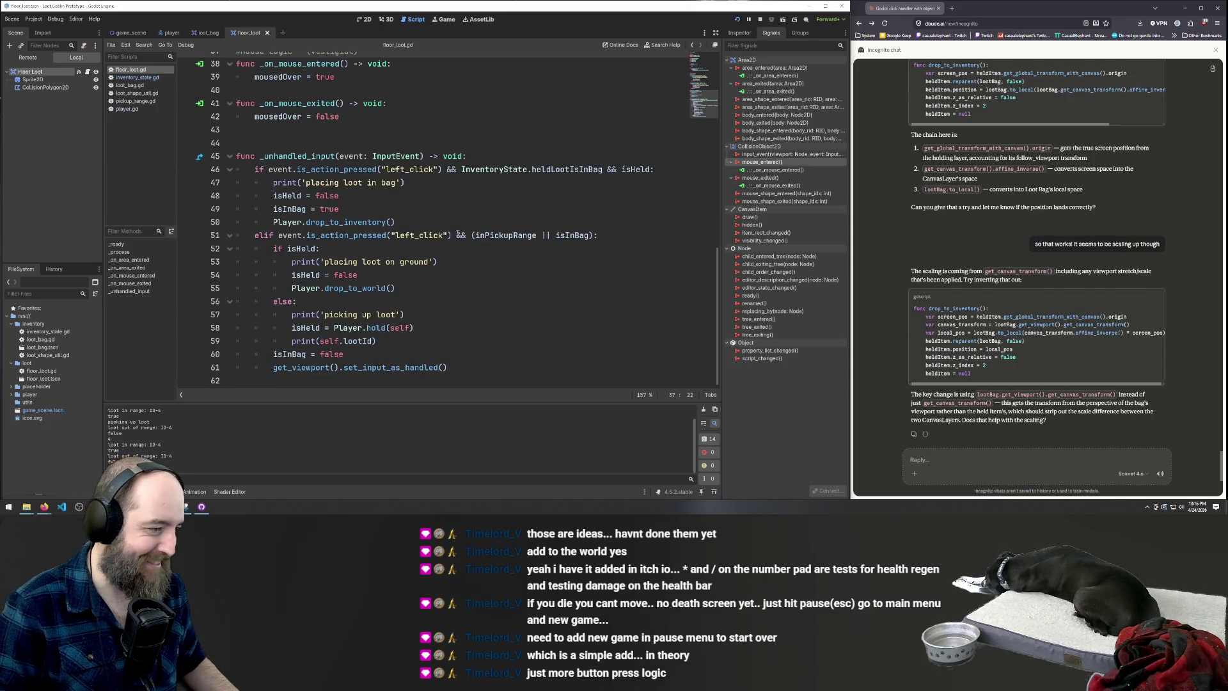
{"action": "left_click", "coordinate": [478, 247]}
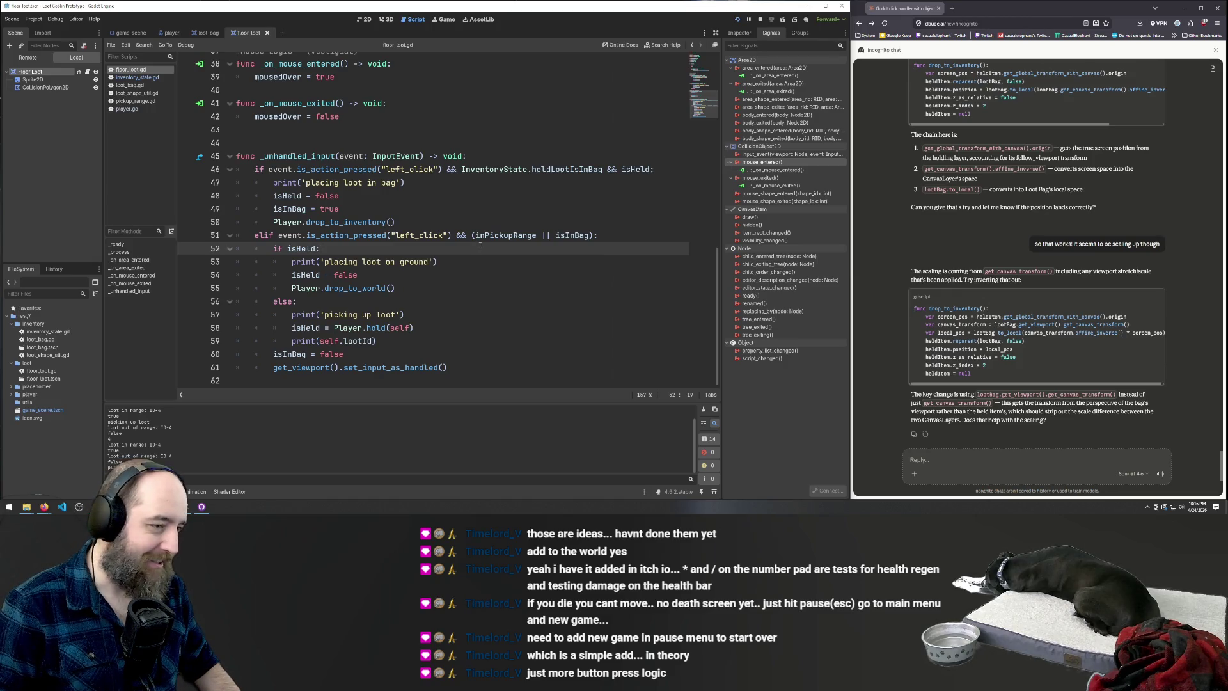
{"action": "left_click", "coordinate": [590, 235]}
{"action": "key", "text": "Left"}
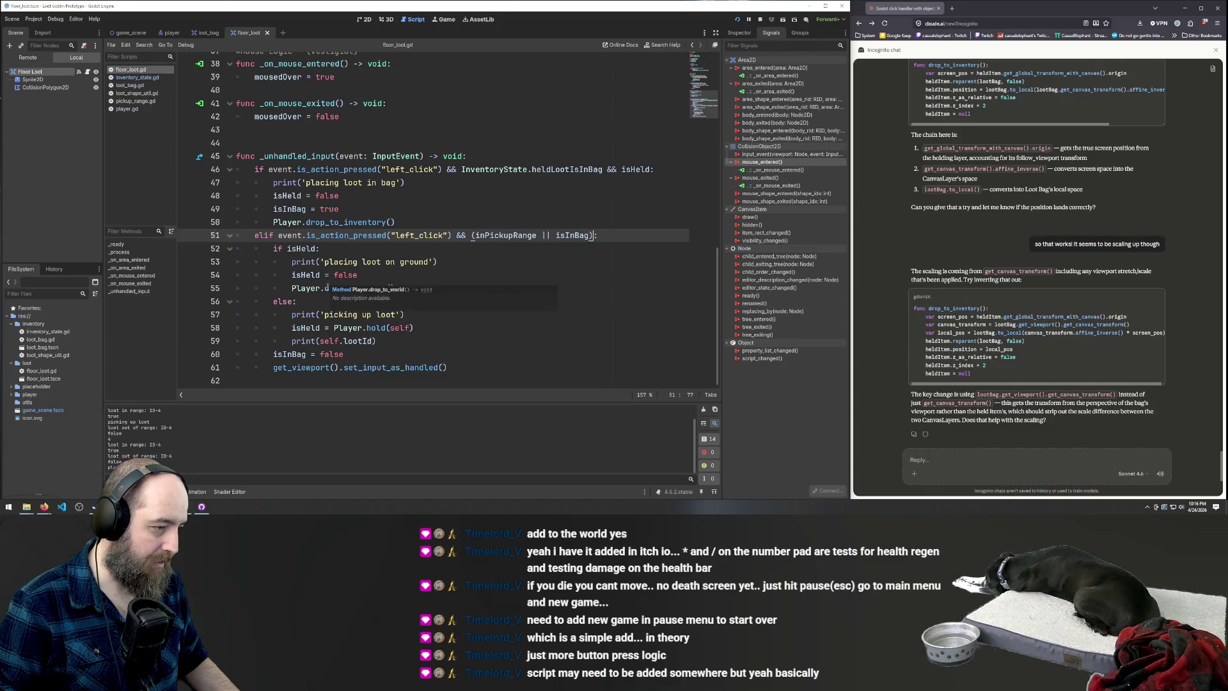
{"action": "left_click", "coordinate": [296, 302]}
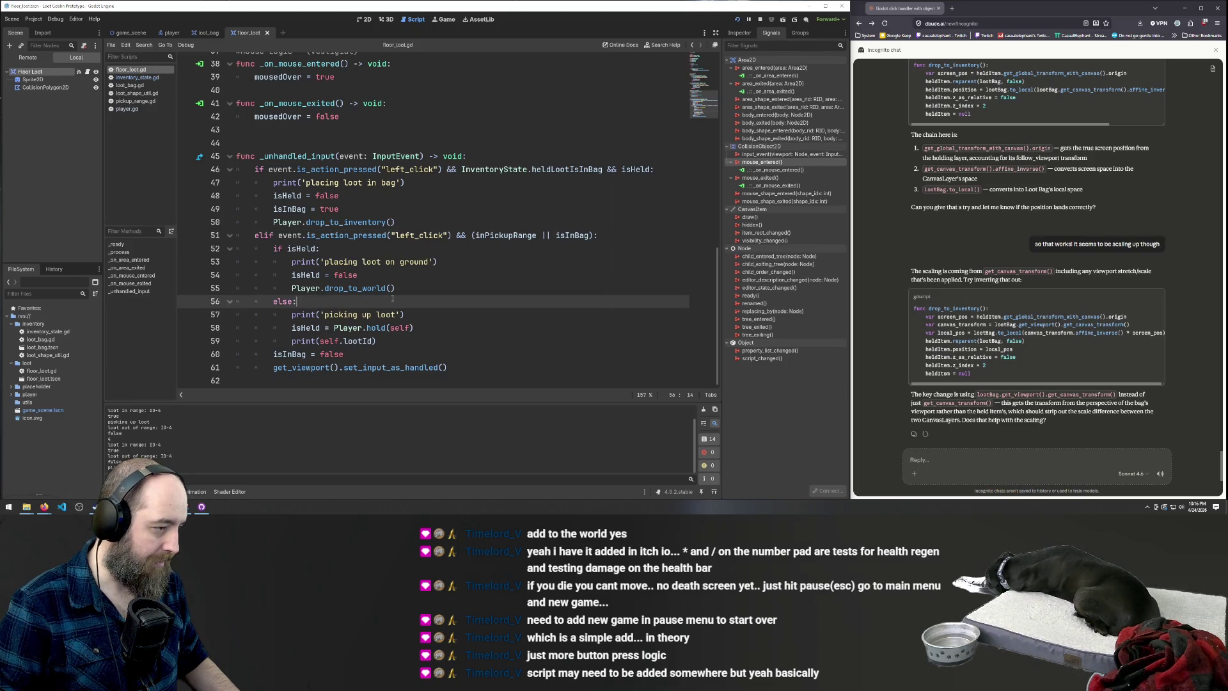
{"action": "key", "text": "BackSpace"}
{"action": "key", "text": "BackSpace"}
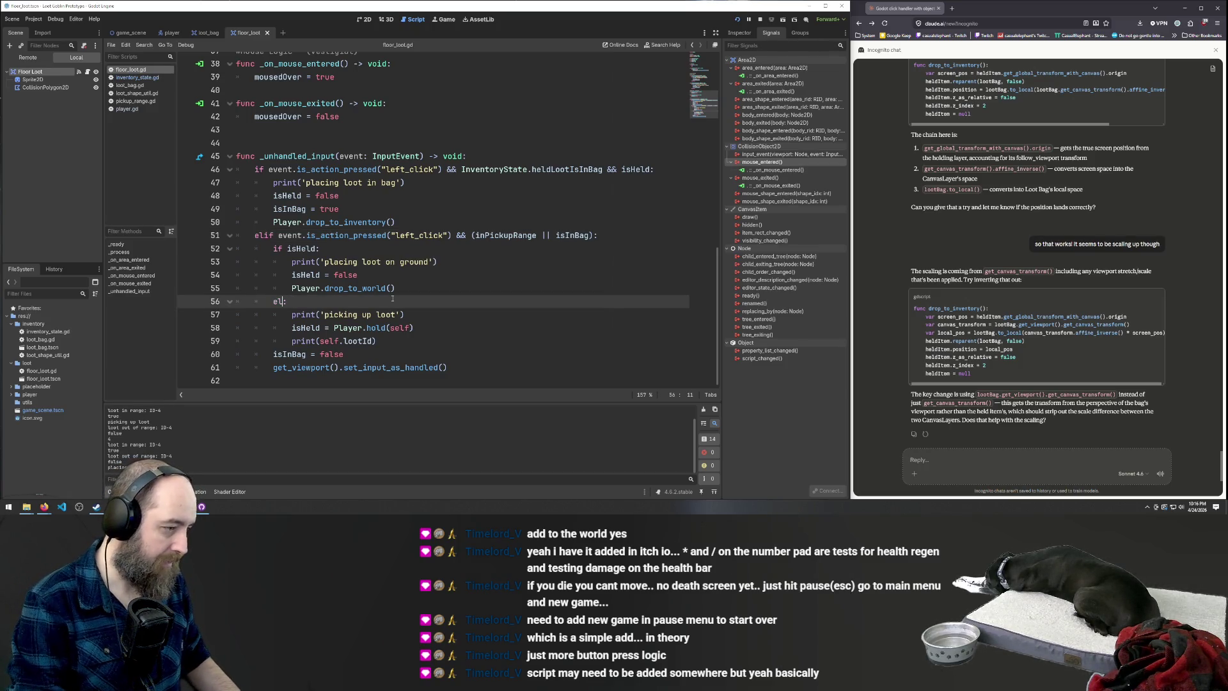
Rewrite line 56's else as 'elif :', with its condition still empty
{"action": "type", "text": "if"}
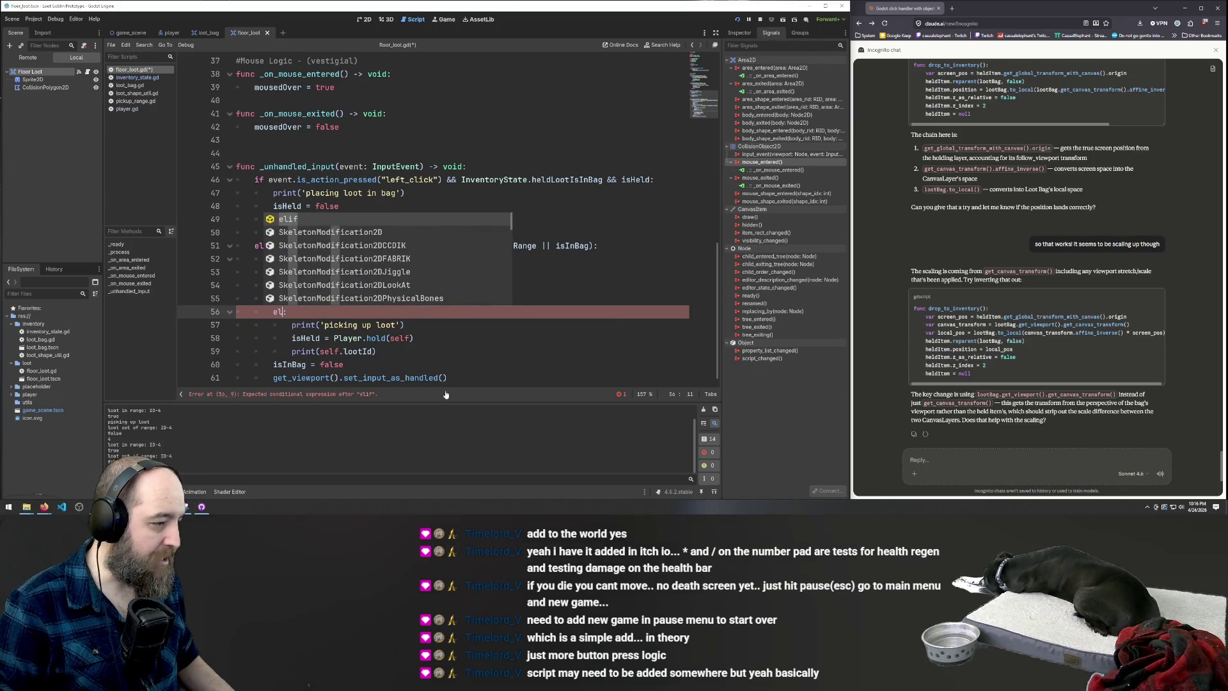
{"action": "key", "text": "ctrl+z"}
{"action": "left_click", "coordinate": [506, 355]}
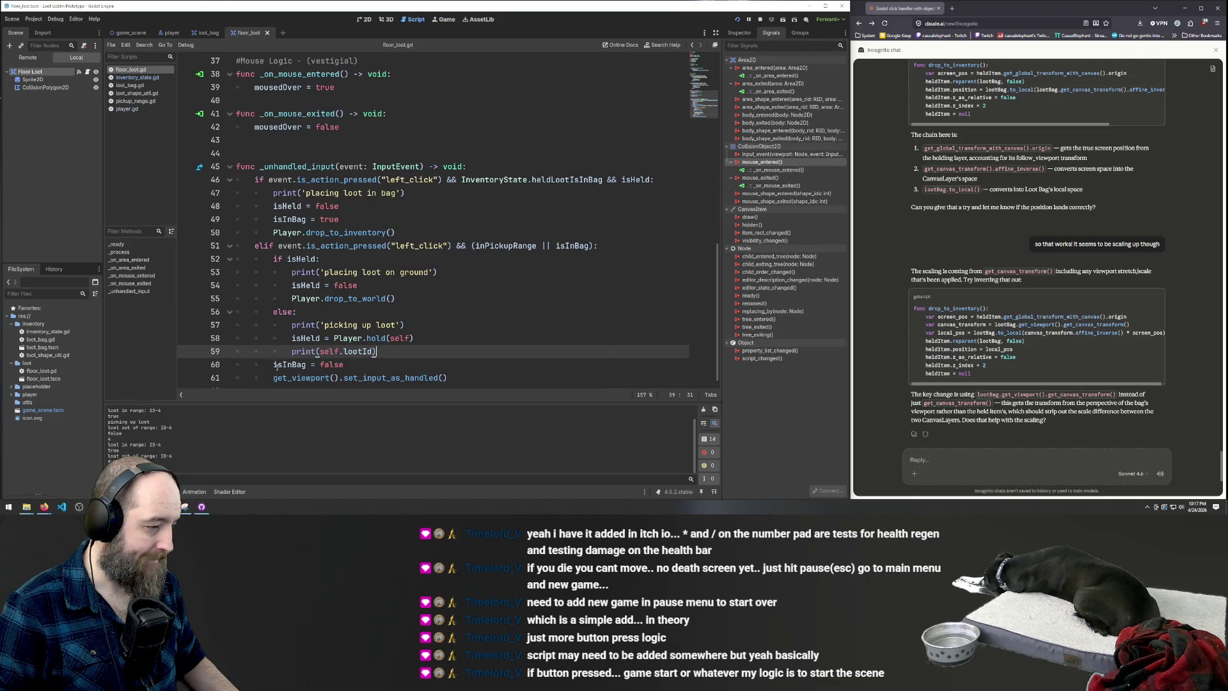
{"action": "scroll", "coordinate": [312, 316], "scroll_direction": "down", "scroll_amount": 1}
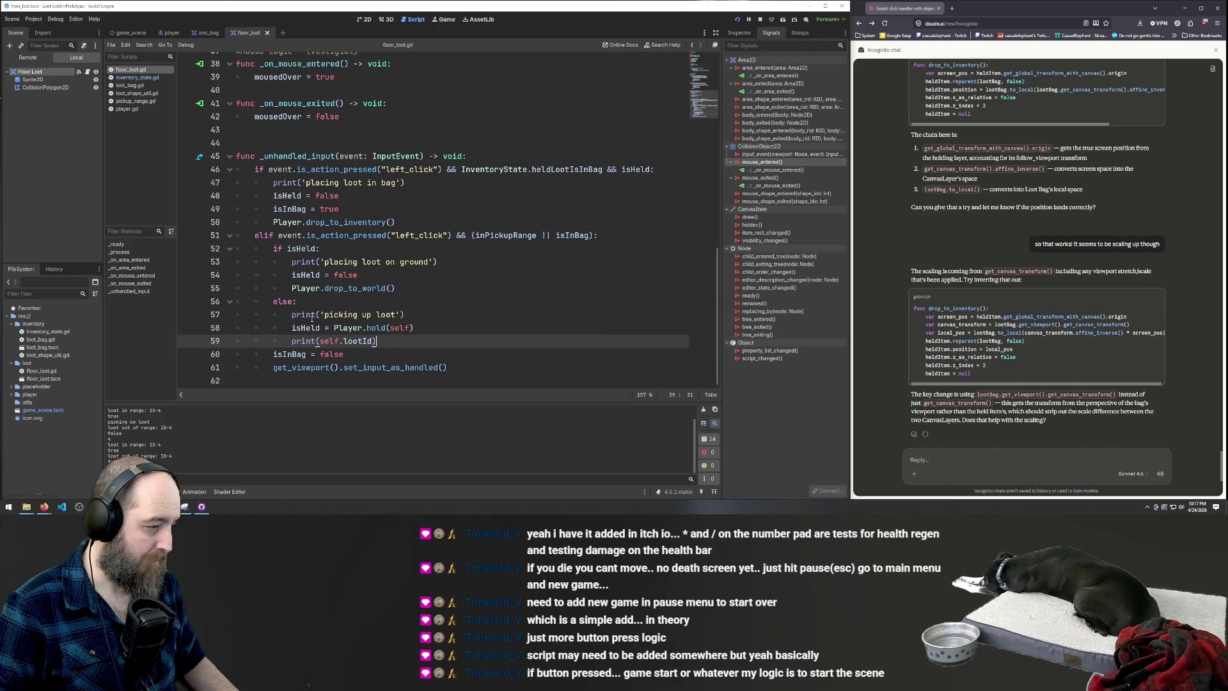
{"action": "left_click", "coordinate": [295, 300]}
{"action": "key", "text": "BackSpace"}
{"action": "key", "text": "BackSpace"}
{"action": "type", "text": "if"}
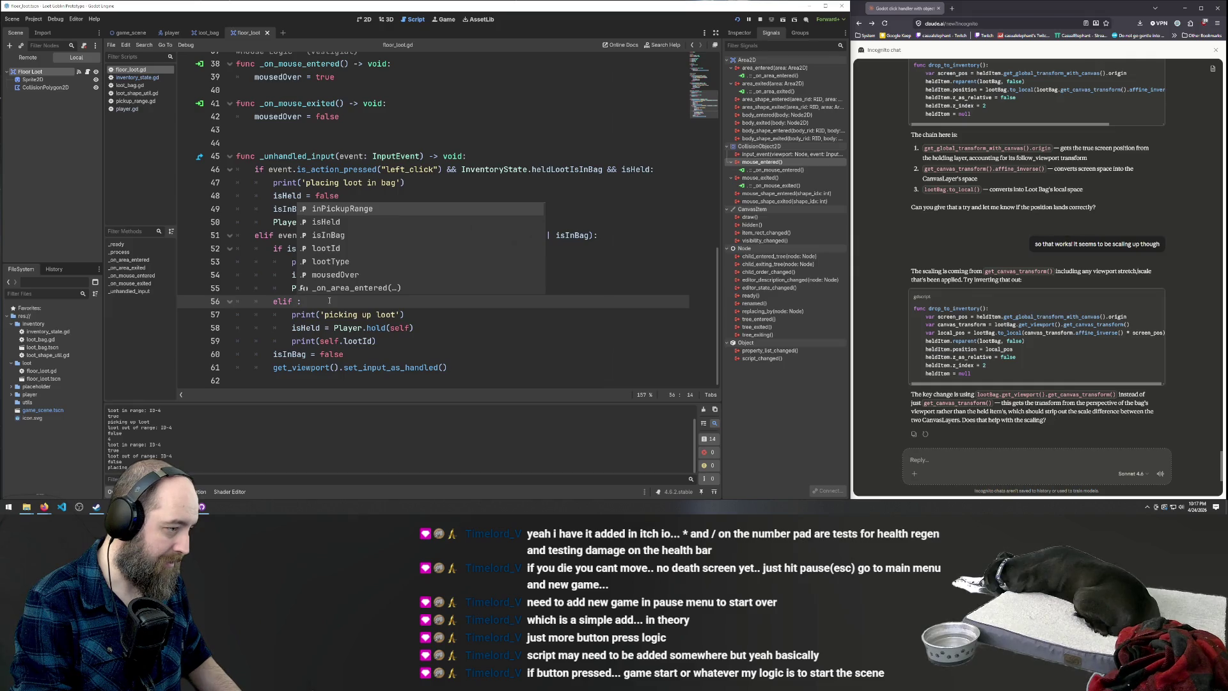
{"action": "scroll", "coordinate": [329, 301], "scroll_direction": "up", "scroll_amount": 1}
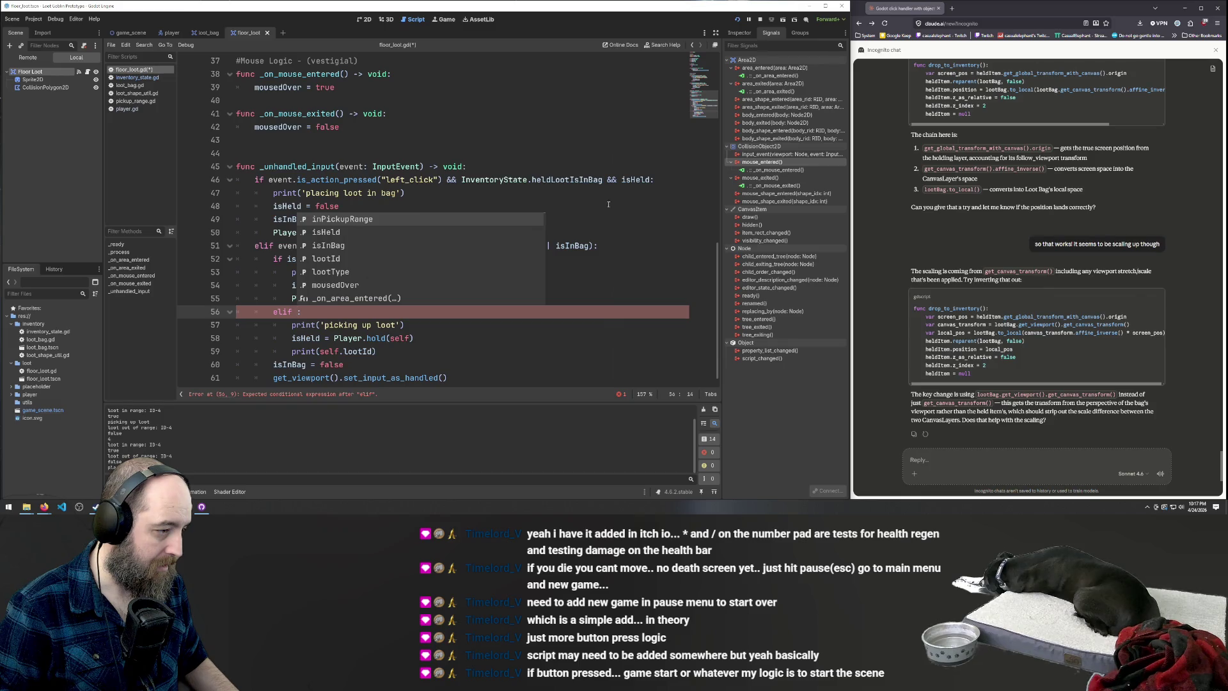
{"action": "scroll", "coordinate": [602, 201], "scroll_direction": "up", "scroll_amount": 12}
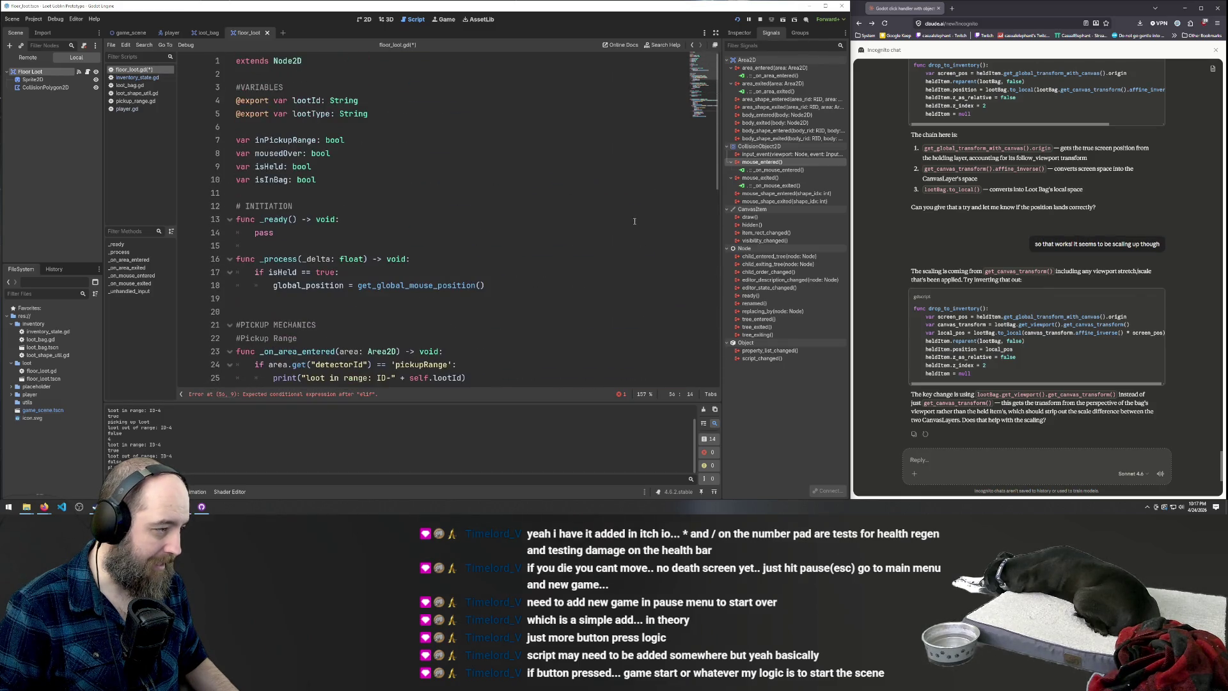
{"action": "scroll", "coordinate": [627, 196], "scroll_direction": "down", "scroll_amount": 2}
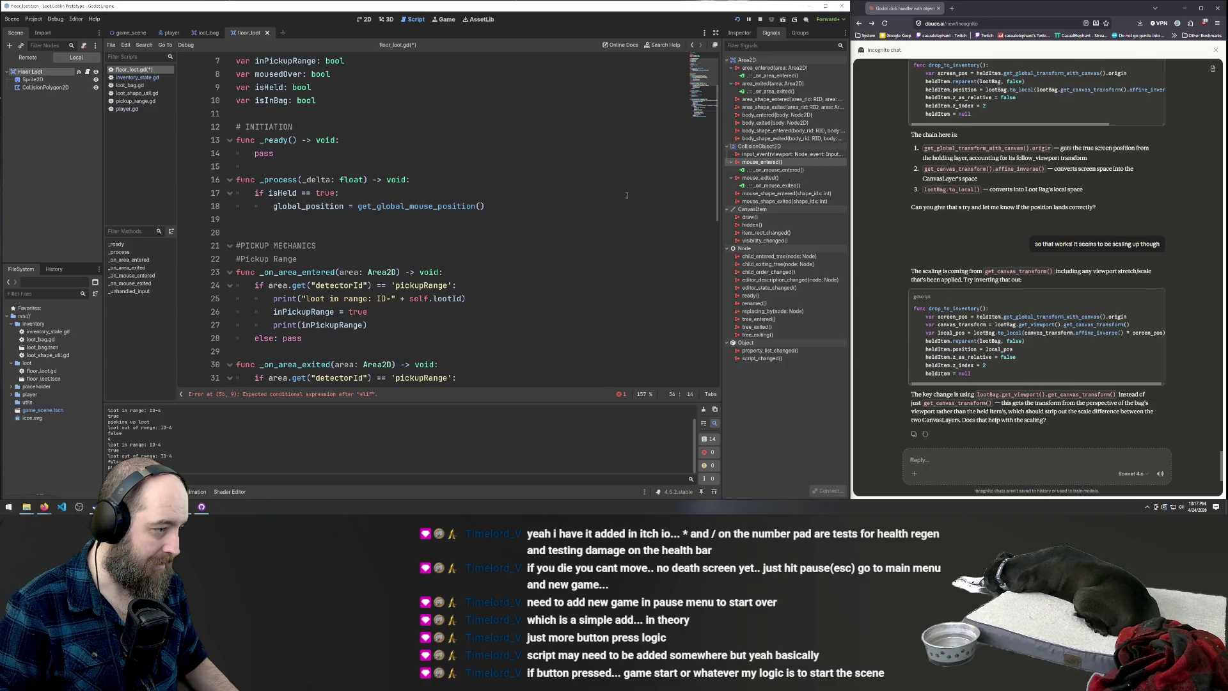
{"action": "scroll", "coordinate": [627, 195], "scroll_direction": "down", "scroll_amount": 3}
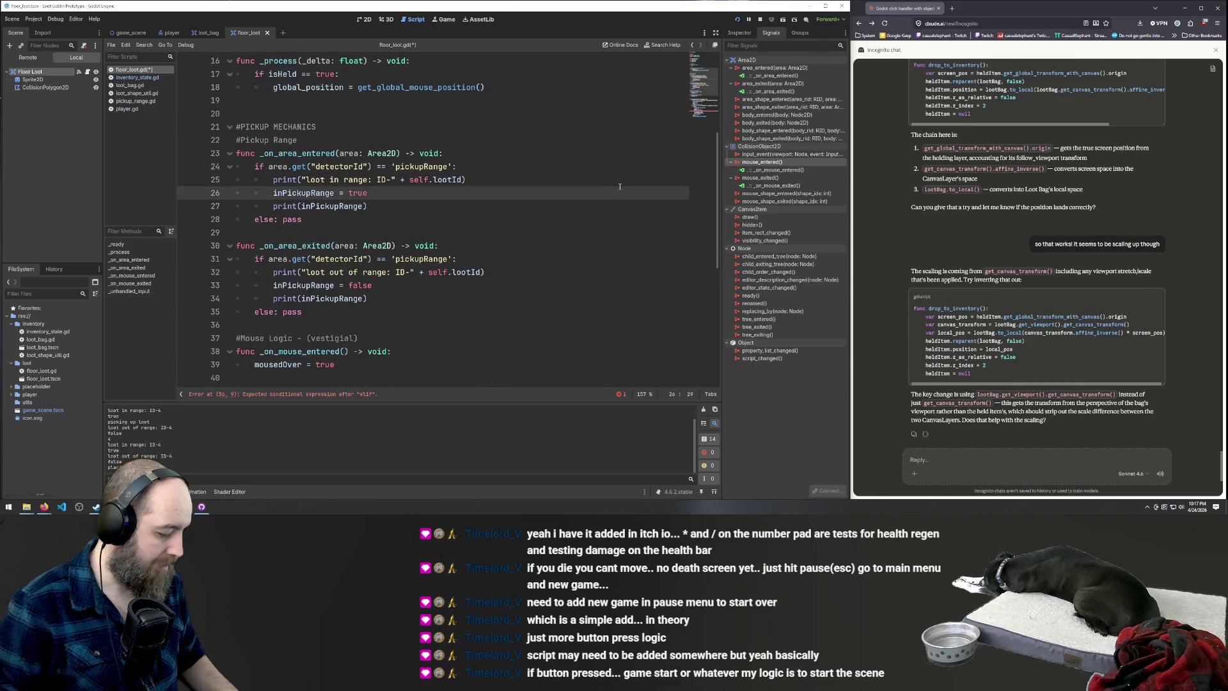
Search floor_loot.gd for 'player.' references
{"action": "key", "text": "ctrl+f"}
{"action": "type", "text": "player."}
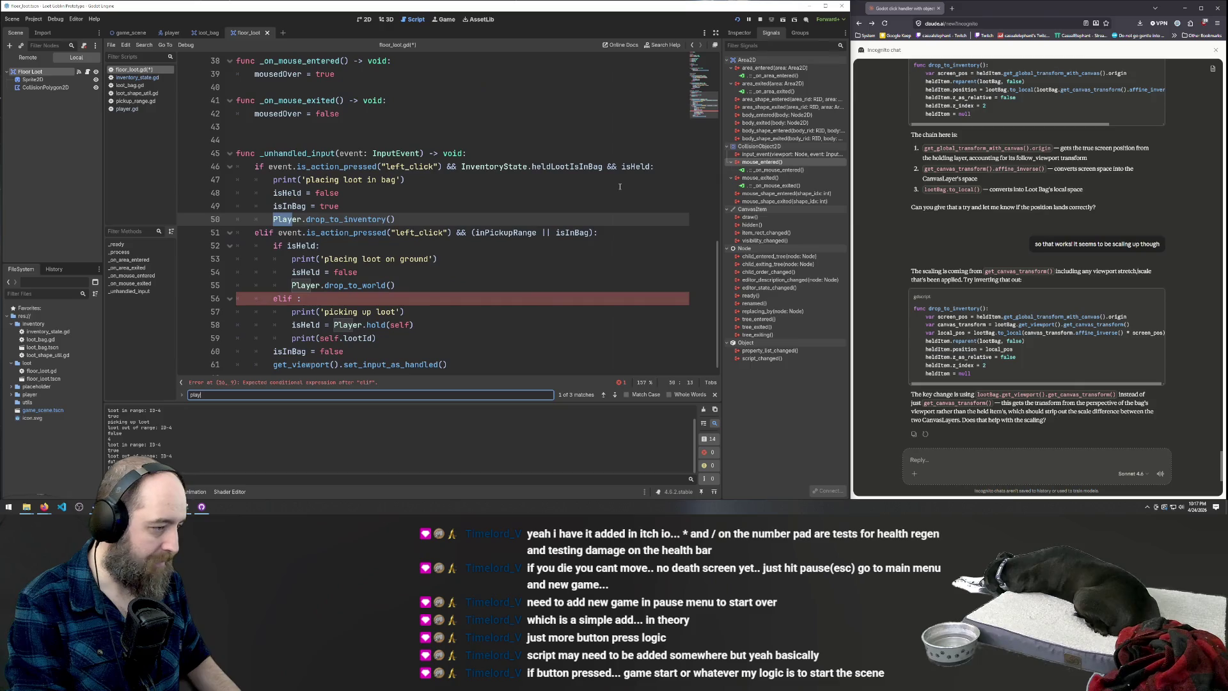
Step through the Player matches, then review the held-item code in player.gd
{"action": "key", "text": "Return"}
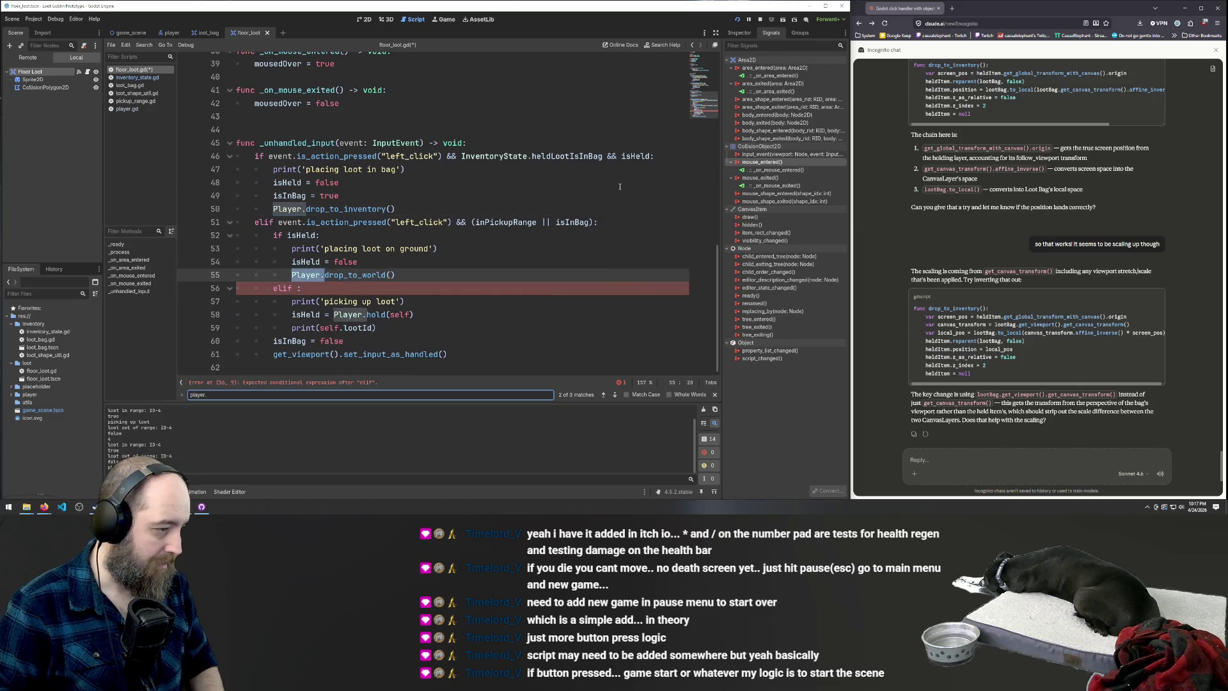
{"action": "key", "text": "Return"}
{"action": "key", "text": "Return"}
{"action": "key", "text": "Return"}
{"action": "key", "text": "Return"}
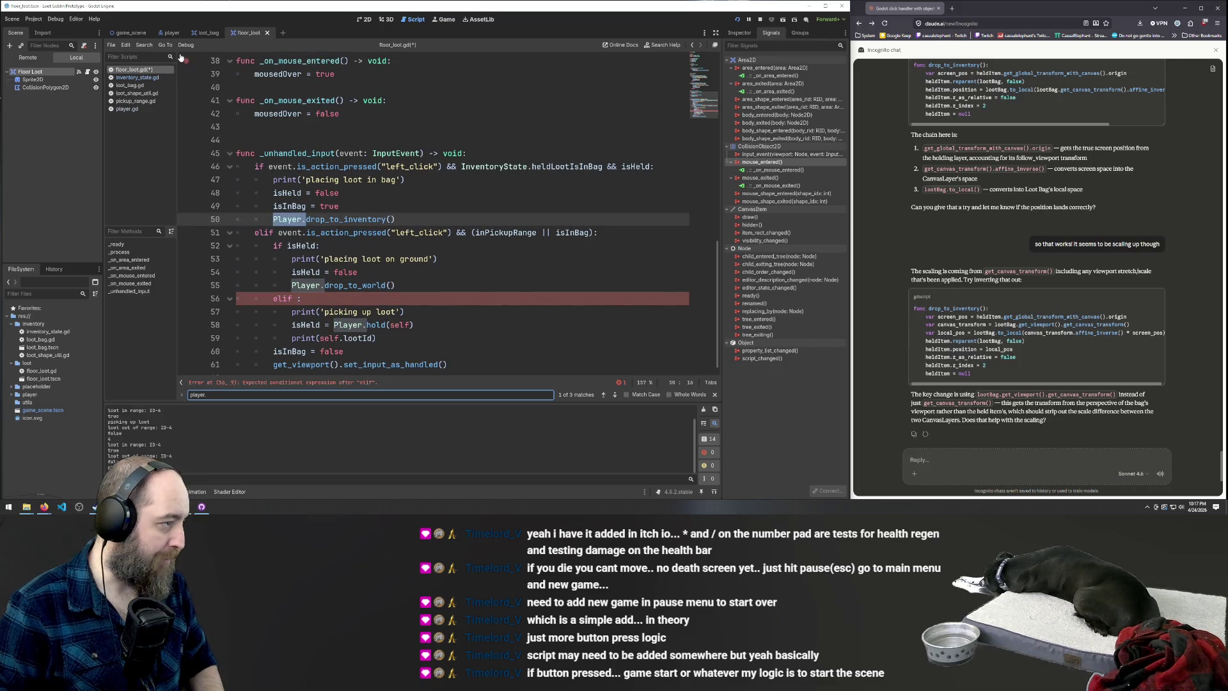
{"action": "left_click", "coordinate": [131, 109]}
{"action": "scroll", "coordinate": [441, 186], "scroll_direction": "up", "scroll_amount": 4}
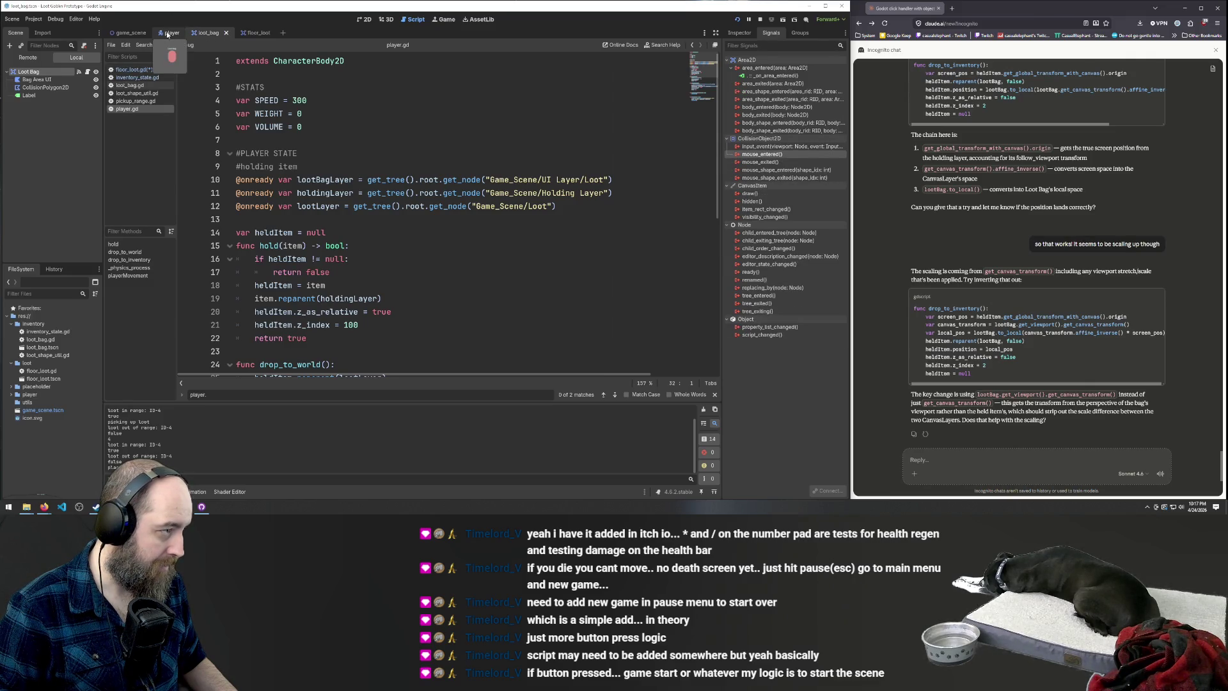
View the game_scene and player scenes, then return to floor_loot.gd
{"action": "left_click", "coordinate": [133, 34]}
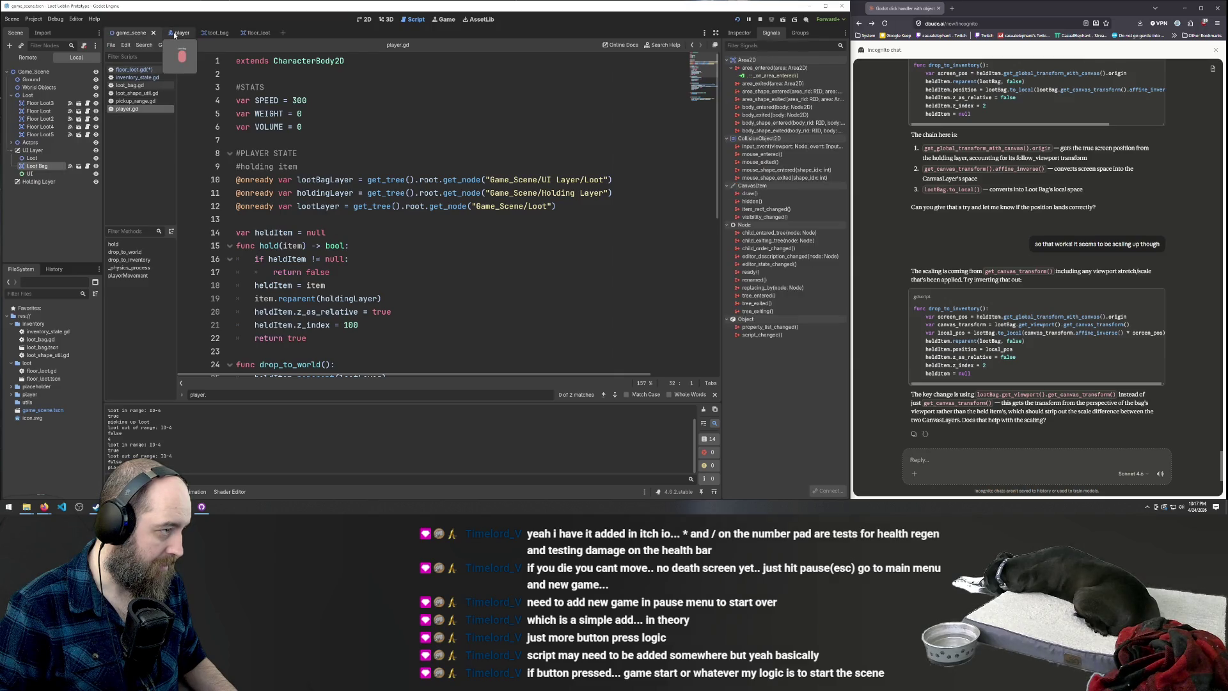
{"action": "left_click", "coordinate": [174, 34]}
{"action": "left_click", "coordinate": [133, 70]}
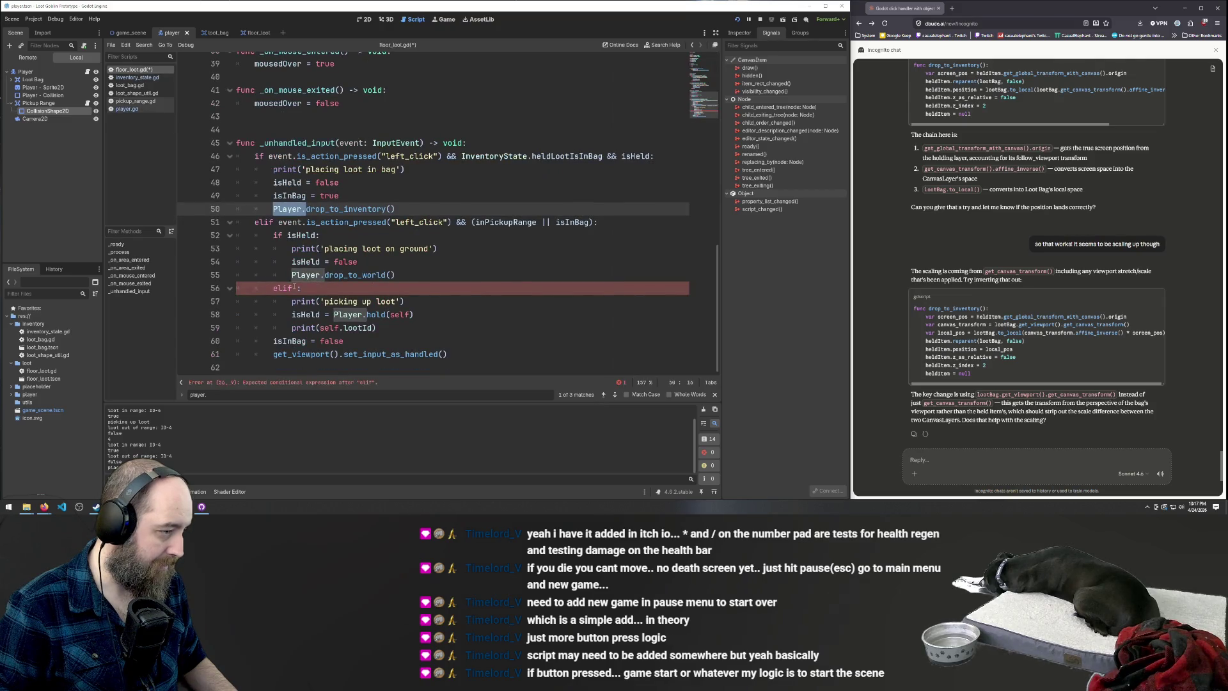
Give line 56 the condition 'elif Player.heldItem == null:'
{"action": "left_click", "coordinate": [295, 287]}
{"action": "type", "text": "Player.he"}
{"action": "key", "text": "Return"}
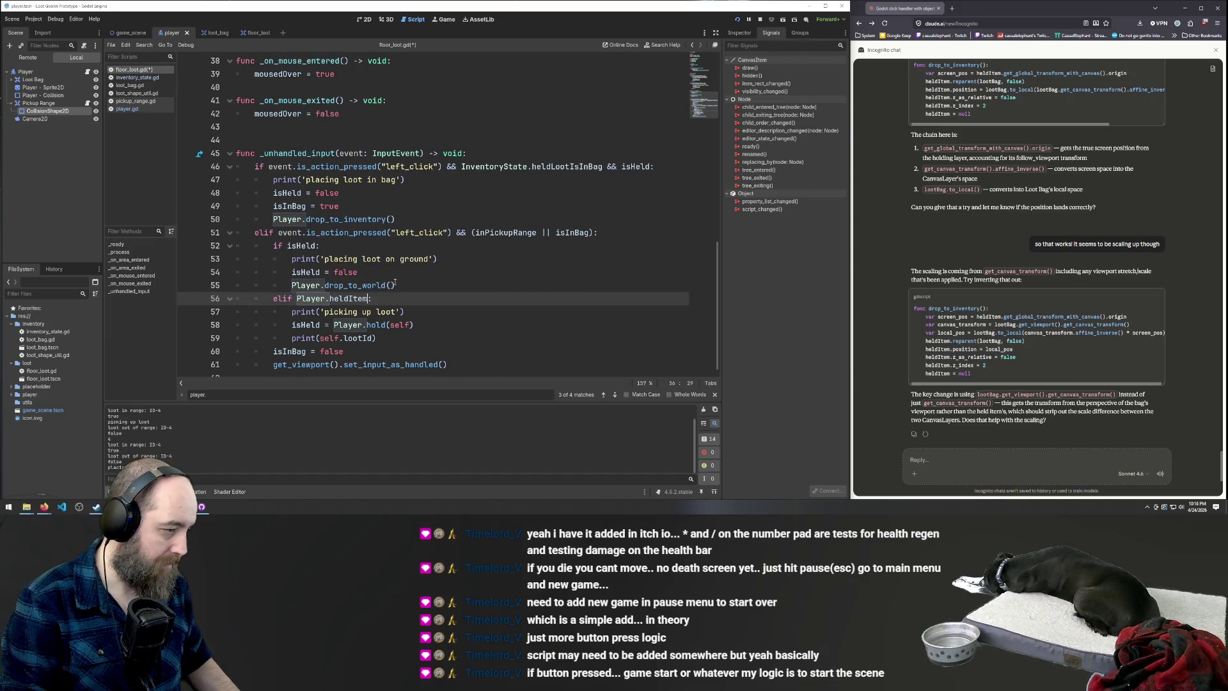
{"action": "type", "text": "nul"}
{"action": "key", "text": "Return"}
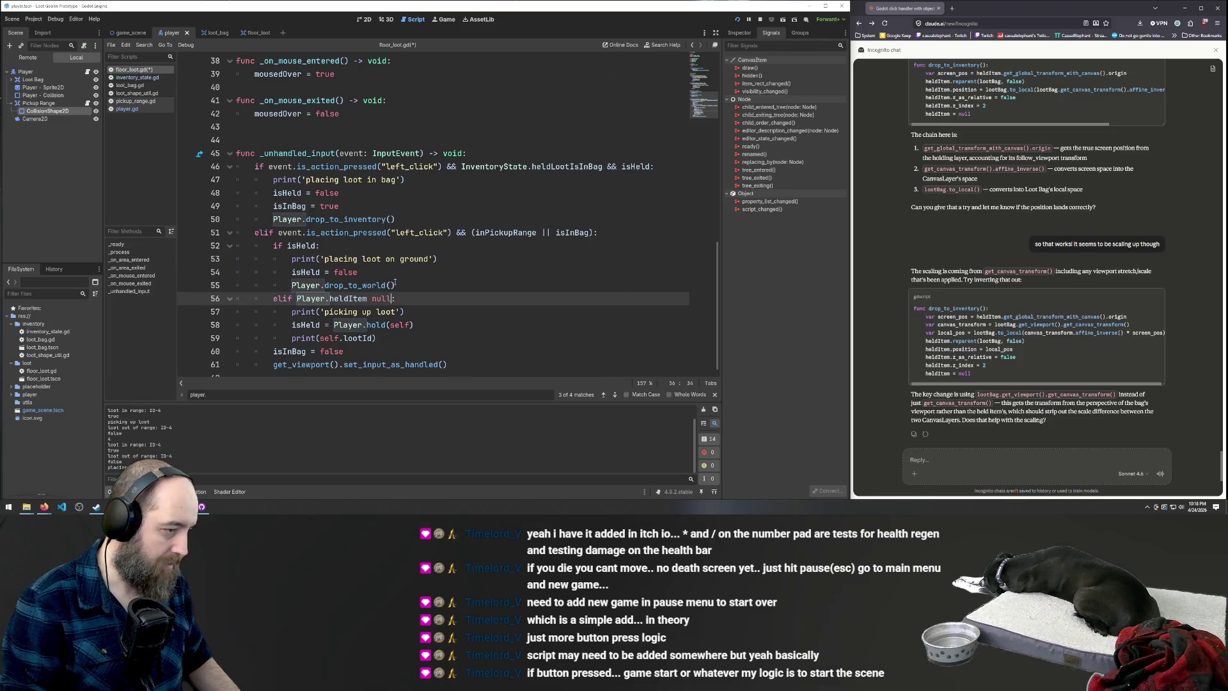
{"action": "key", "text": "ctrl+Left"}
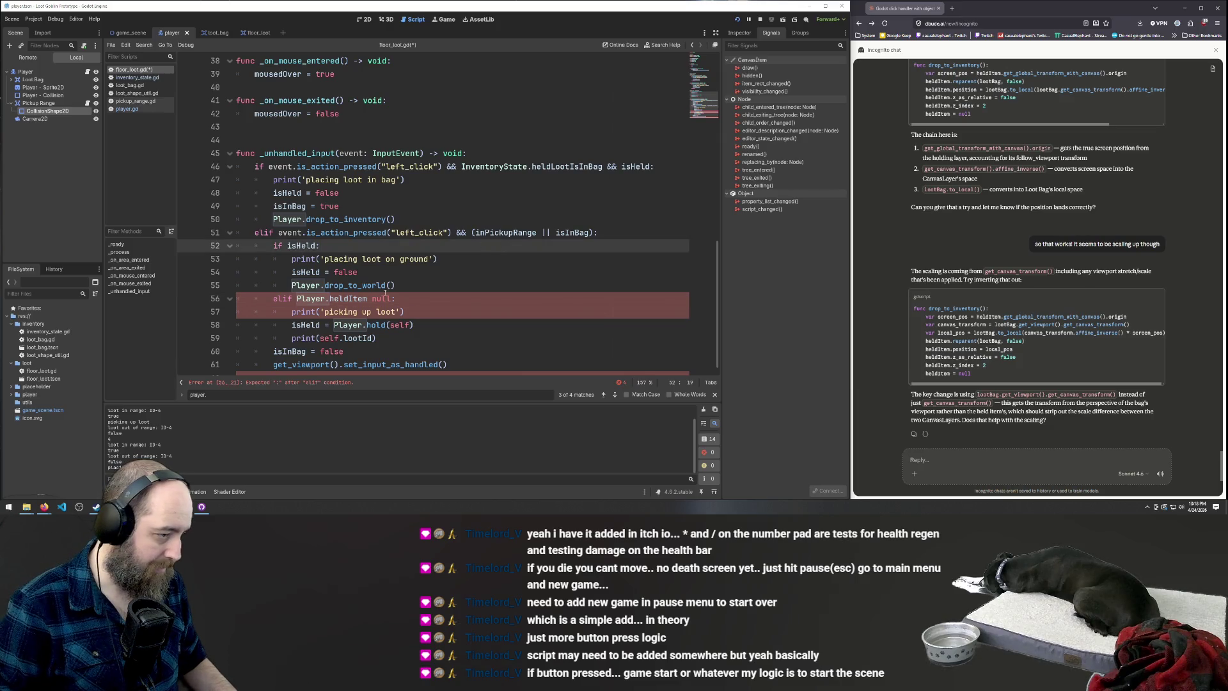
{"action": "left_click", "coordinate": [372, 299]}
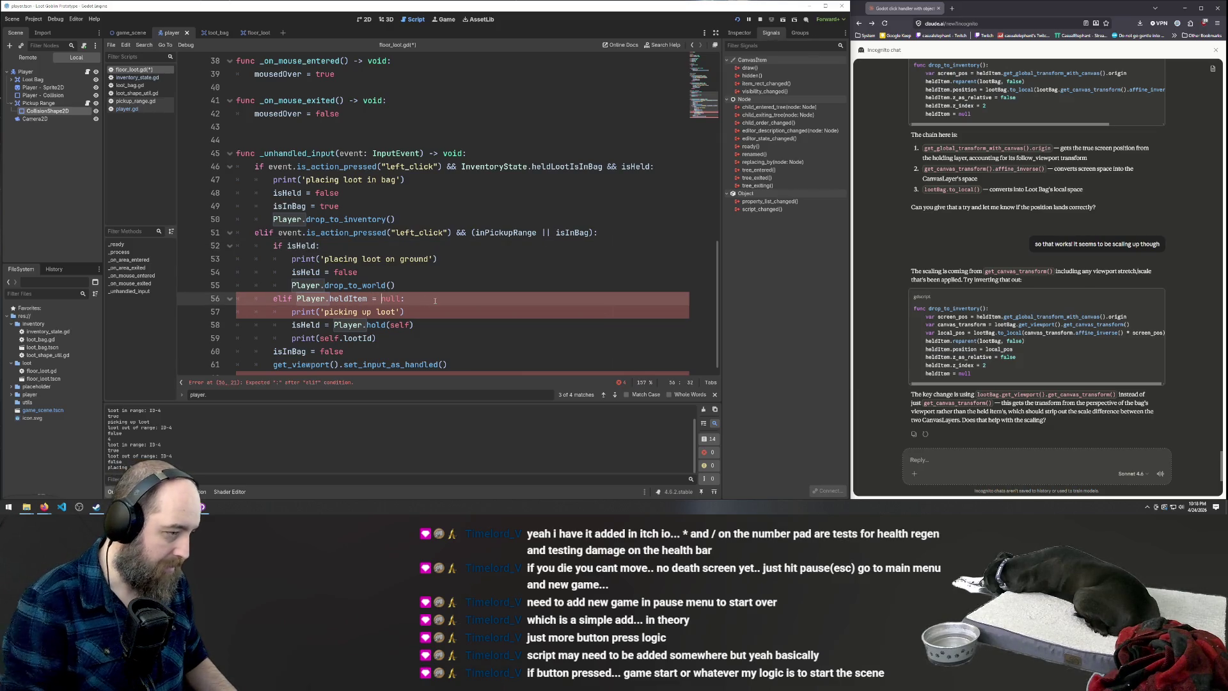
{"action": "type", "text": "=="}
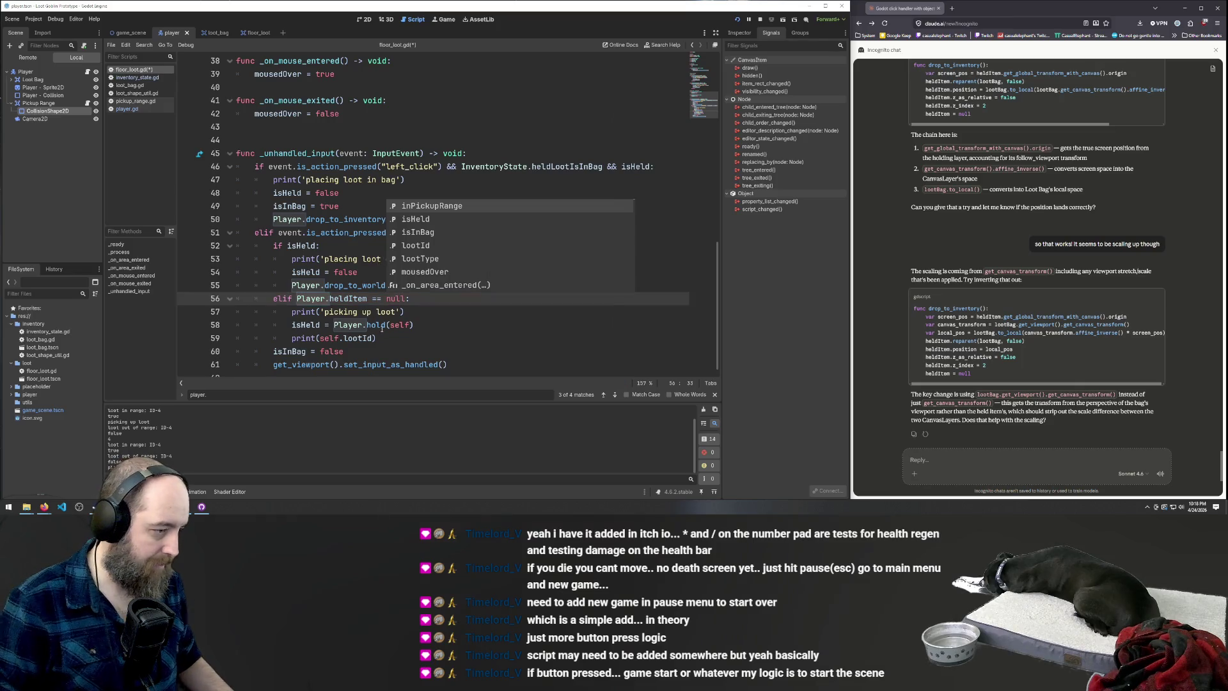
{"action": "left_click", "coordinate": [435, 325]}
Review the isHeld and print(self.lootId) lines, then save and launch the game
{"action": "scroll", "coordinate": [439, 241], "scroll_direction": "down", "scroll_amount": 1}
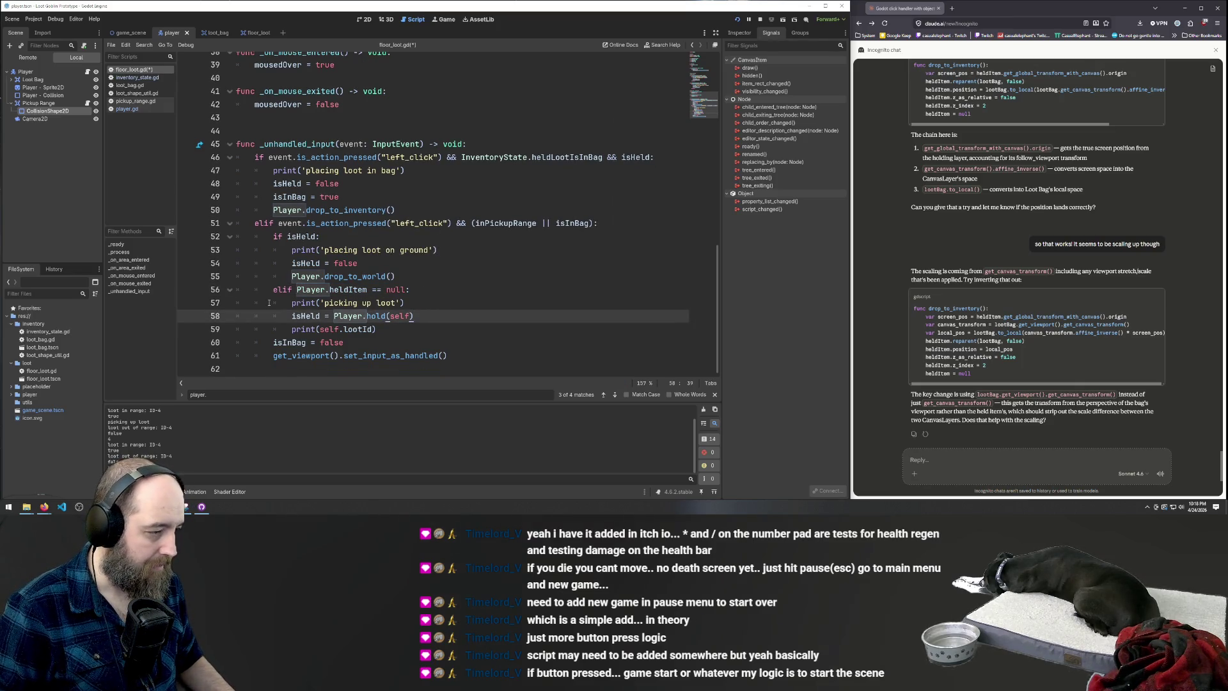
{"action": "left_click", "coordinate": [311, 262]}
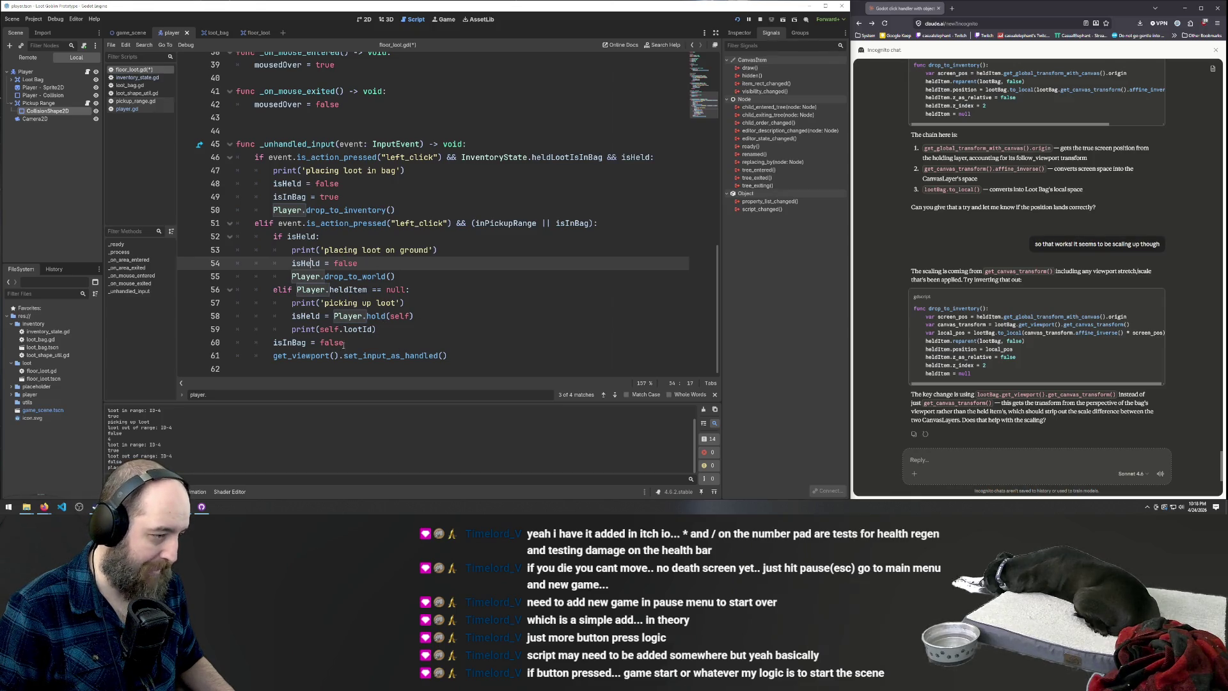
{"action": "left_click", "coordinate": [478, 374]}
{"action": "left_click", "coordinate": [458, 289]}
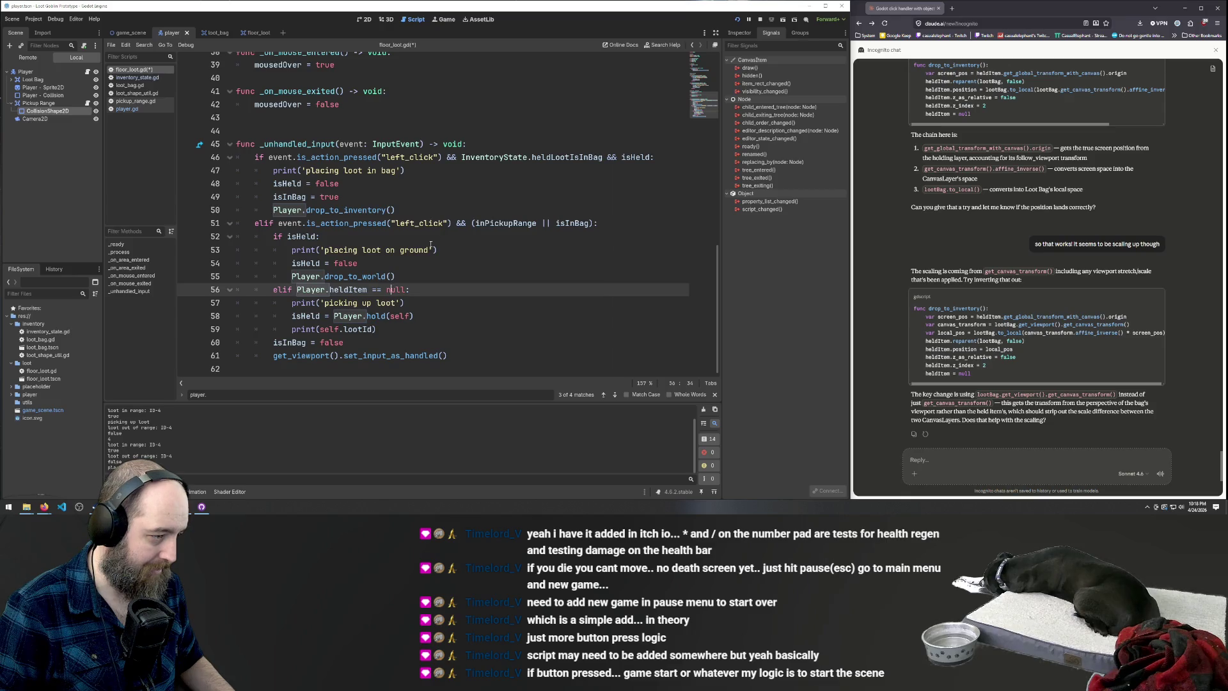
{"action": "left_click", "coordinate": [437, 237]}
{"action": "left_click", "coordinate": [449, 334]}
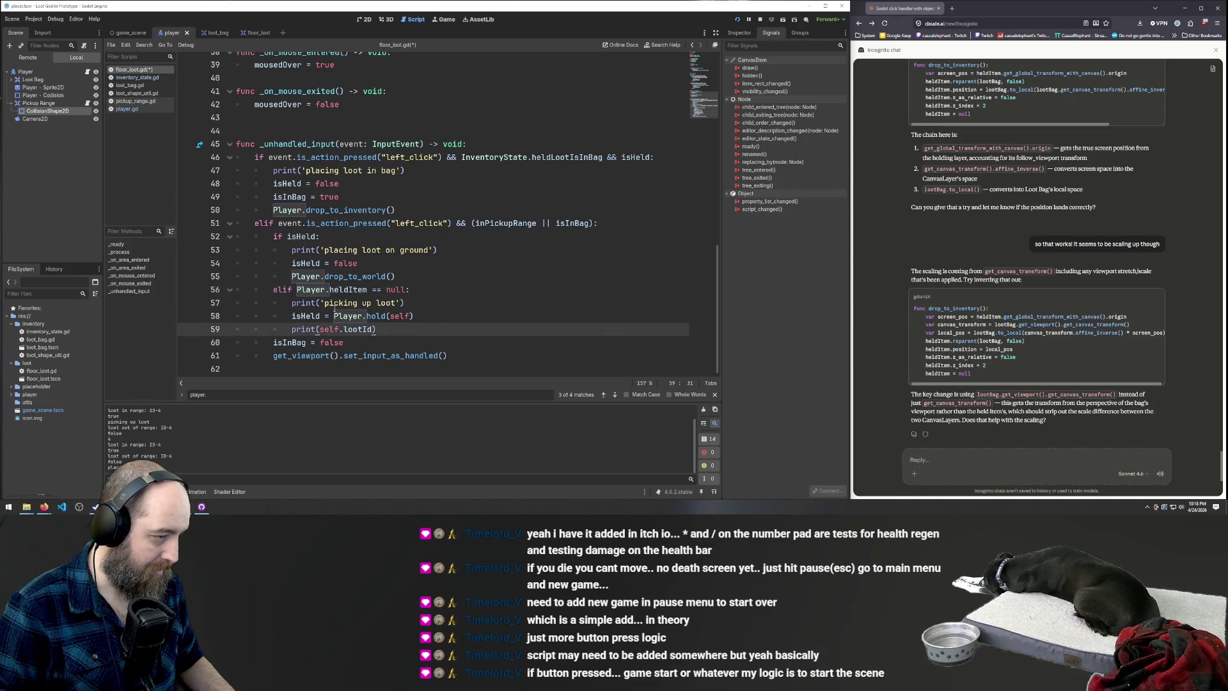
{"action": "left_click", "coordinate": [418, 258]}
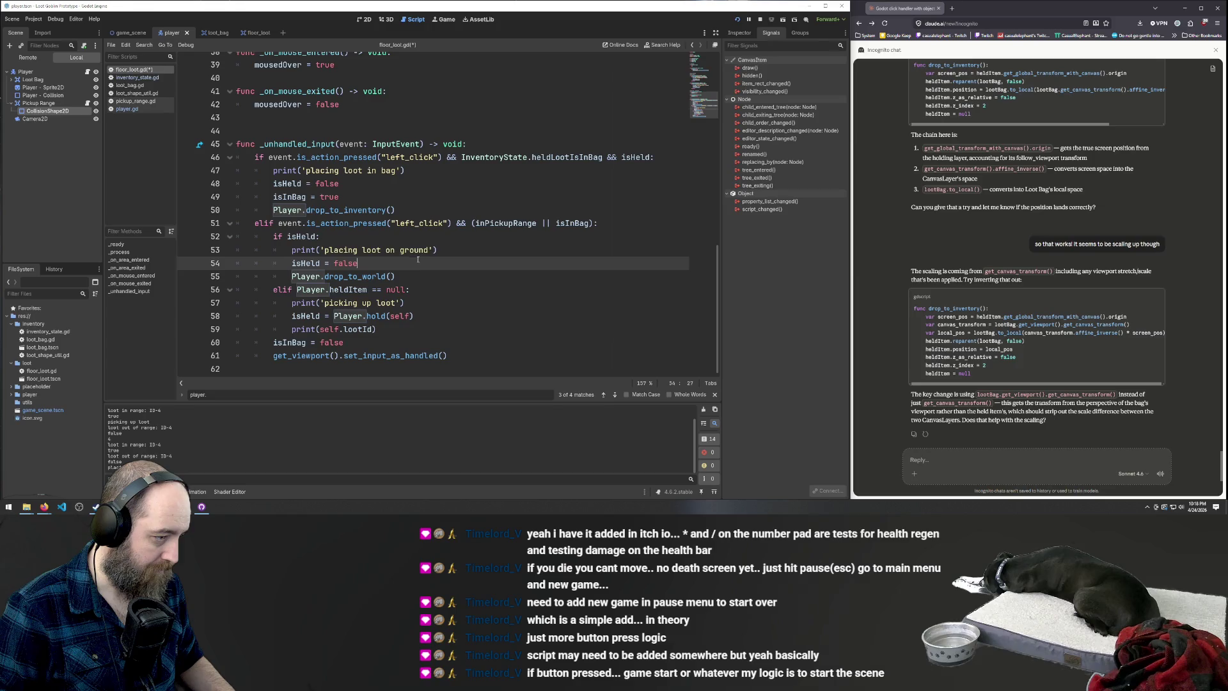
{"action": "left_click", "coordinate": [386, 332]}
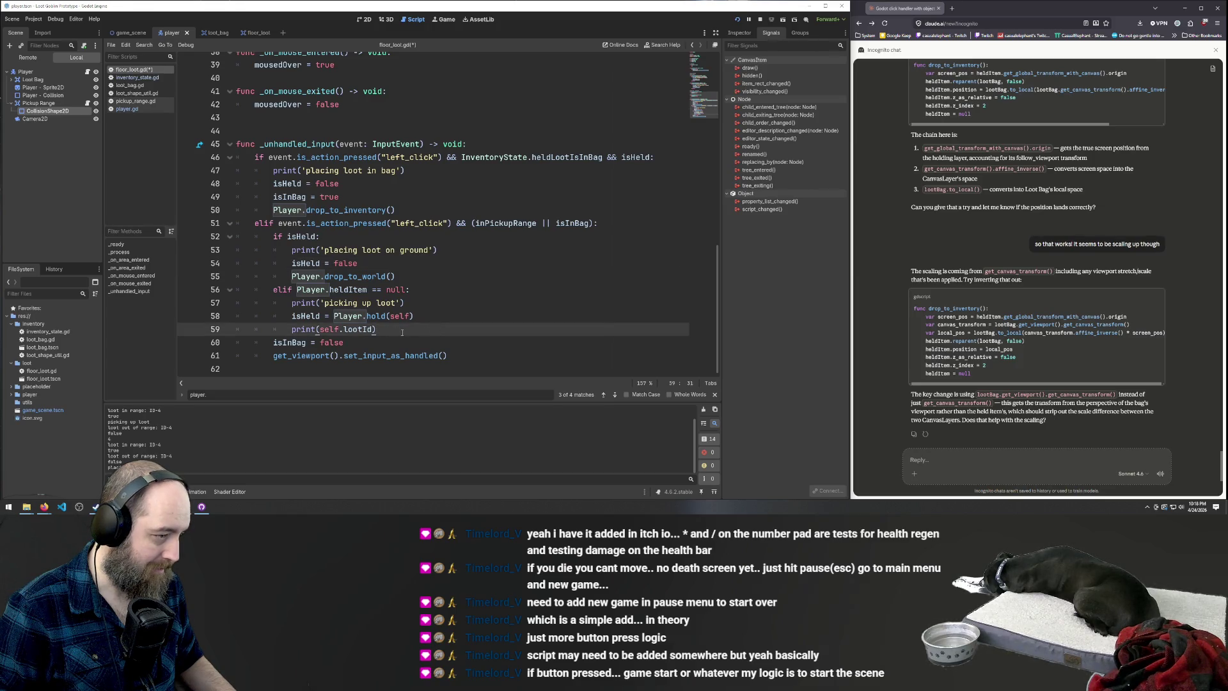
{"action": "left_click", "coordinate": [410, 263]}
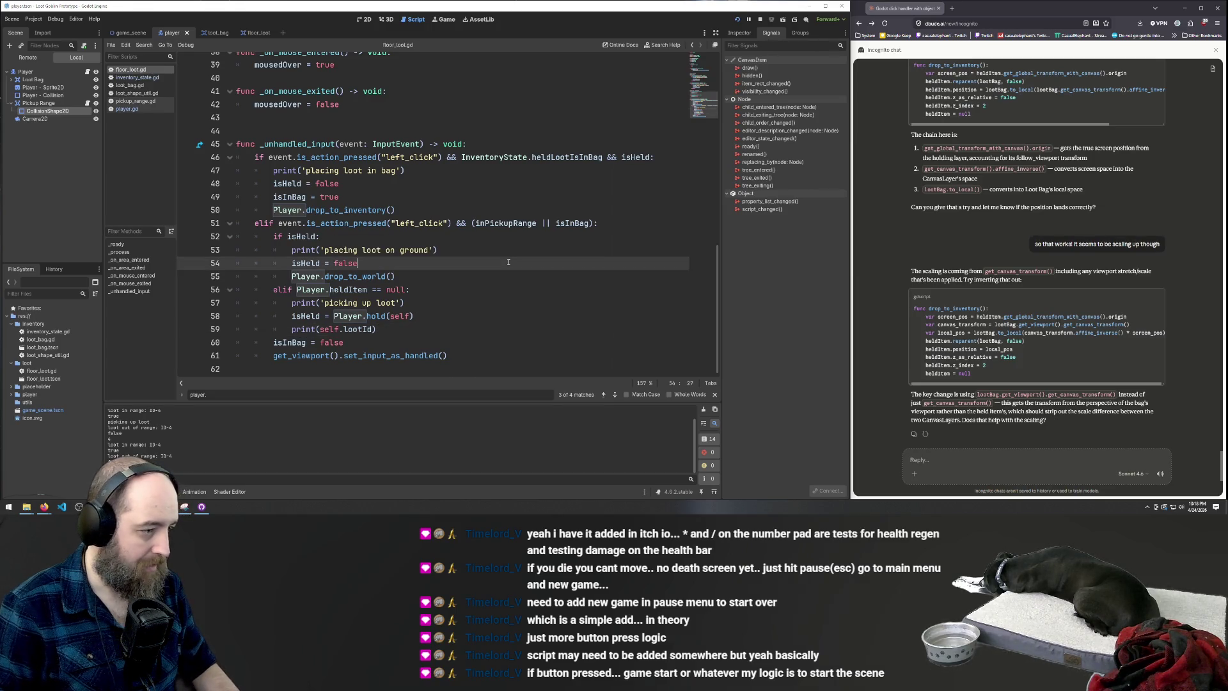
{"action": "key", "text": "F5"}
{"action": "left_click", "coordinate": [640, 250]}
Drop and re-pick the loot, then put it in the Loot Bag, pull it out, and return it
{"action": "key", "text": "w"}
{"action": "key", "text": "a"}
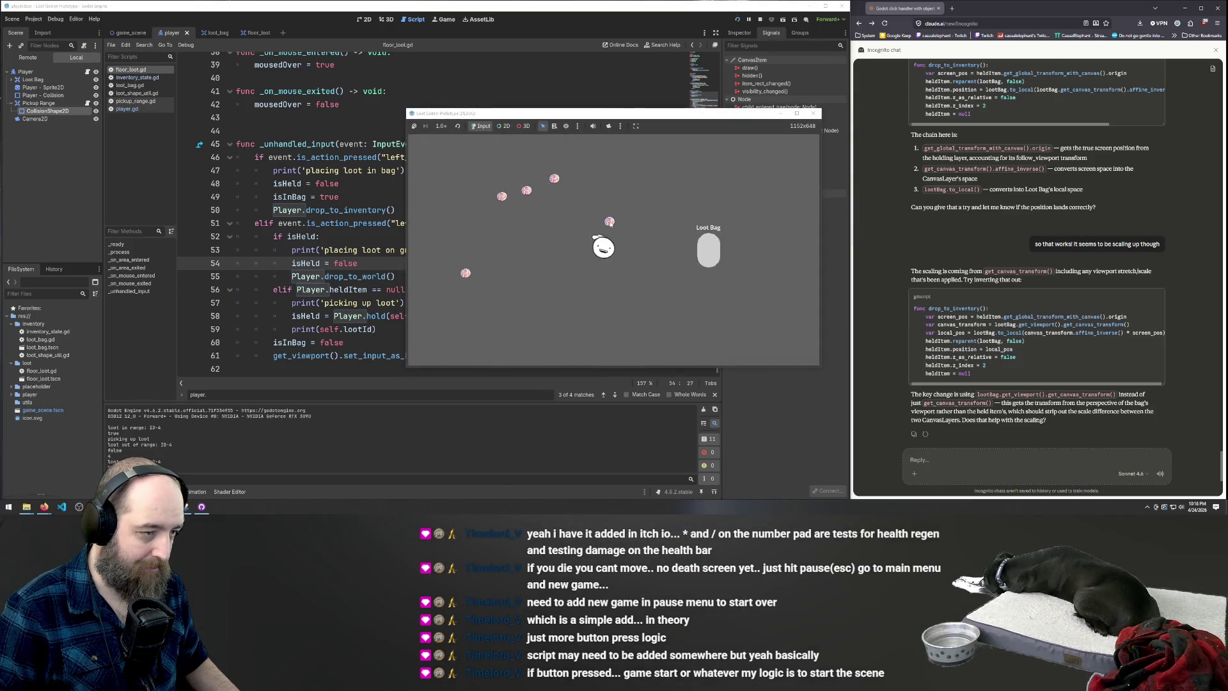
{"action": "left_click", "coordinate": [605, 219]}
{"action": "left_click", "coordinate": [607, 221]}
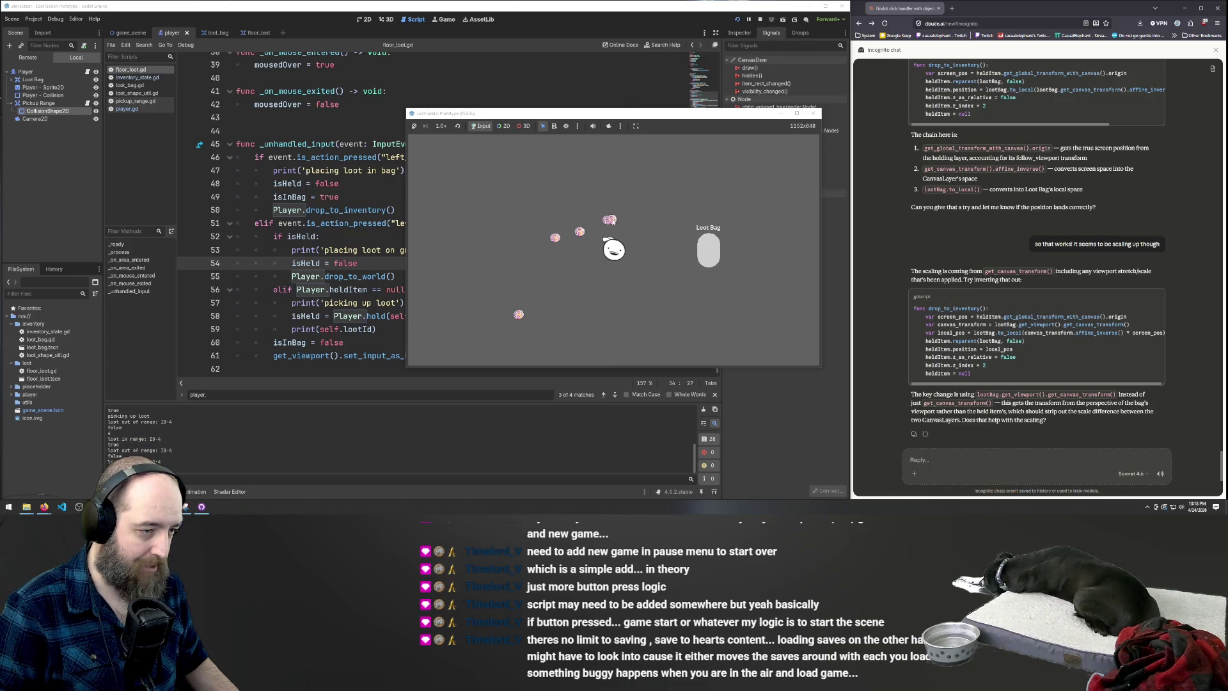
{"action": "left_click", "coordinate": [613, 223]}
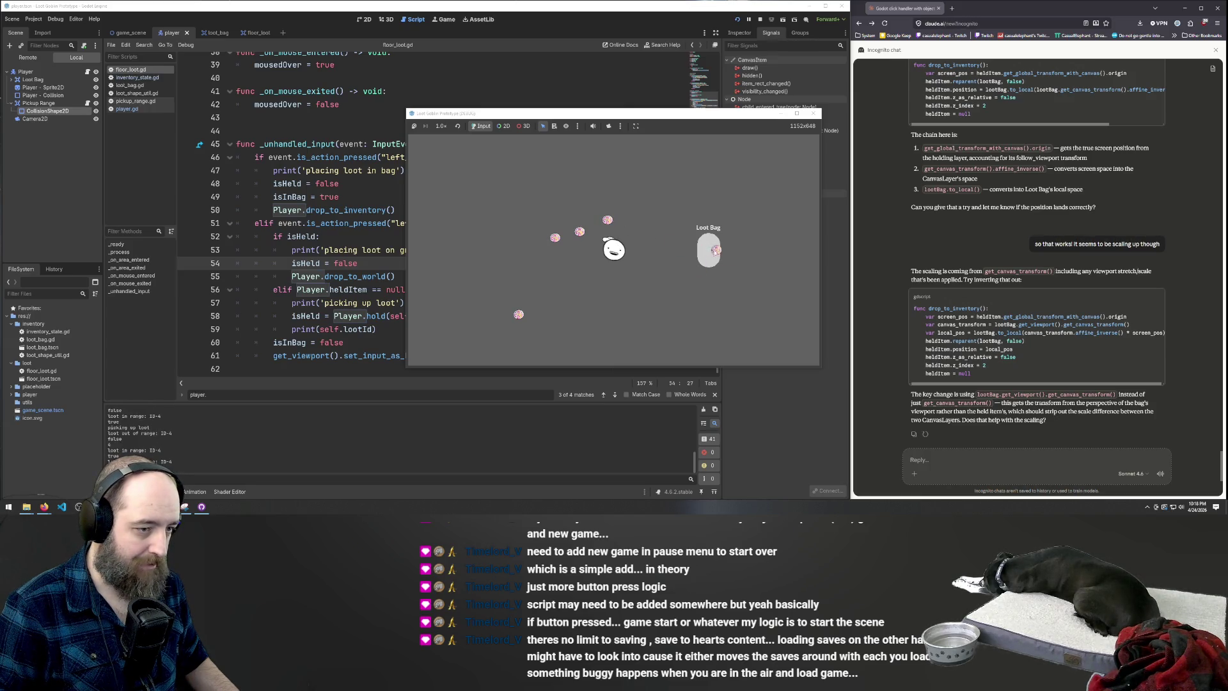
{"action": "left_click", "coordinate": [627, 224]}
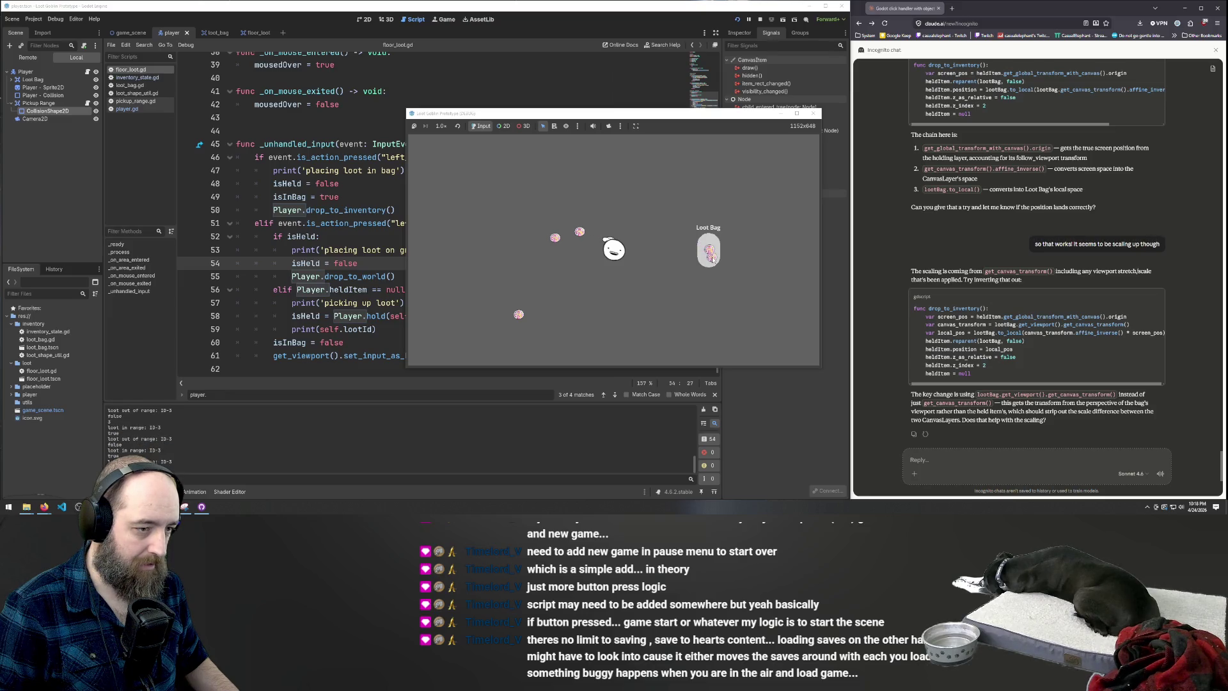
{"action": "left_click", "coordinate": [624, 221]}
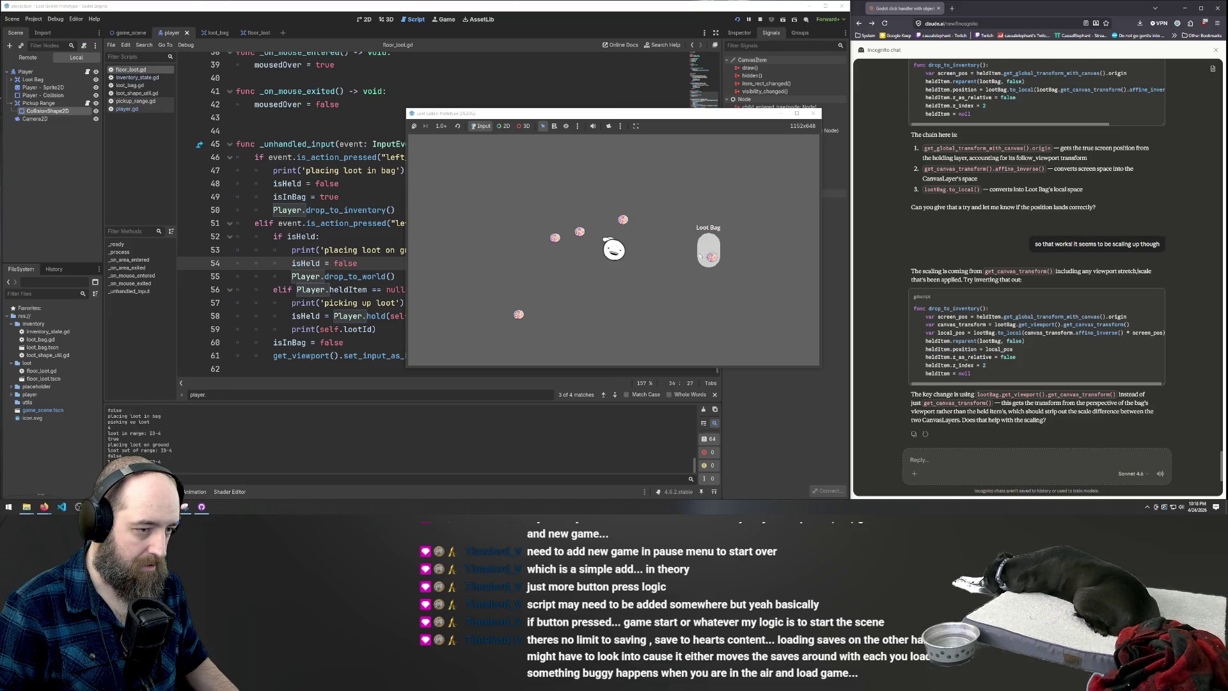
{"action": "left_click", "coordinate": [712, 257]}
{"action": "left_click", "coordinate": [619, 221]}
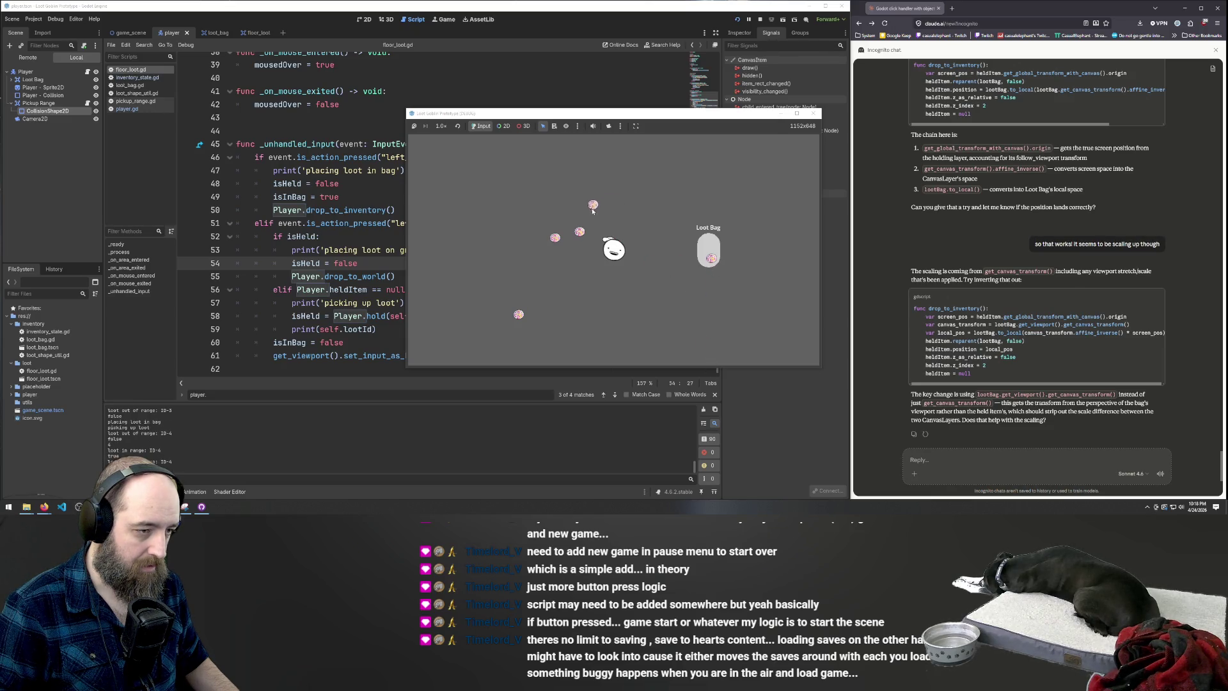
Restart the game and take loot out of the Loot Bag and put it back
{"action": "left_click", "coordinate": [372, 217]}
{"action": "key", "text": "F5"}
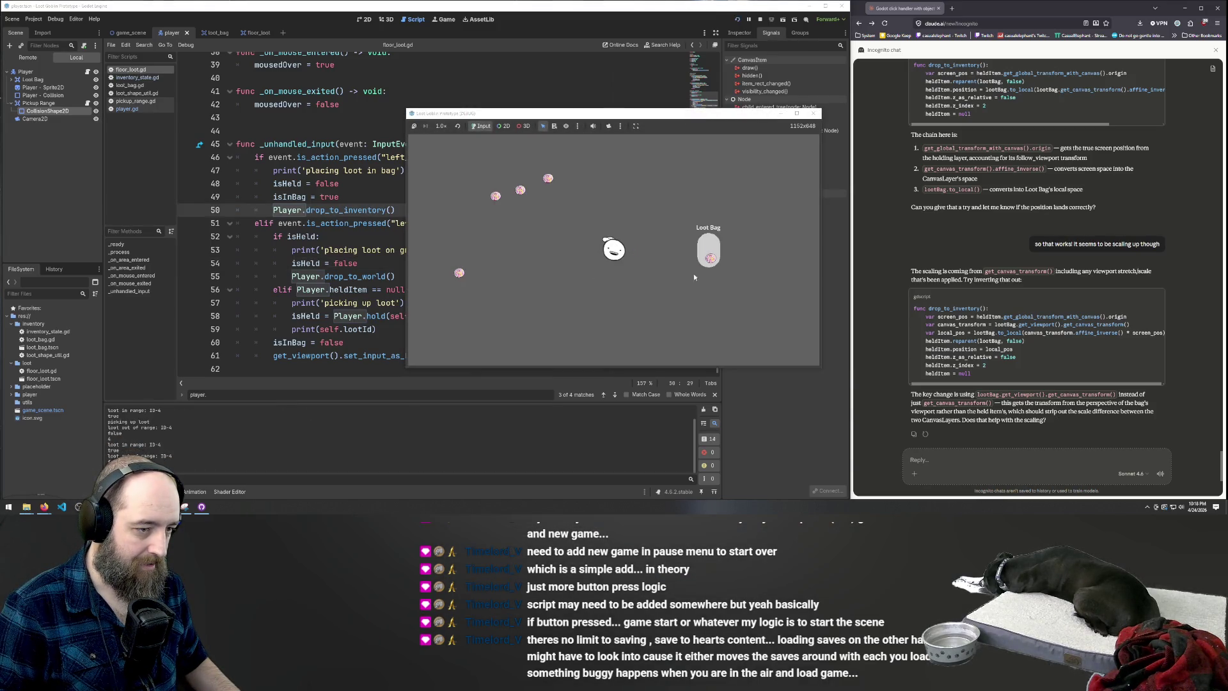
{"action": "key", "text": "w"}
{"action": "key", "text": "a"}
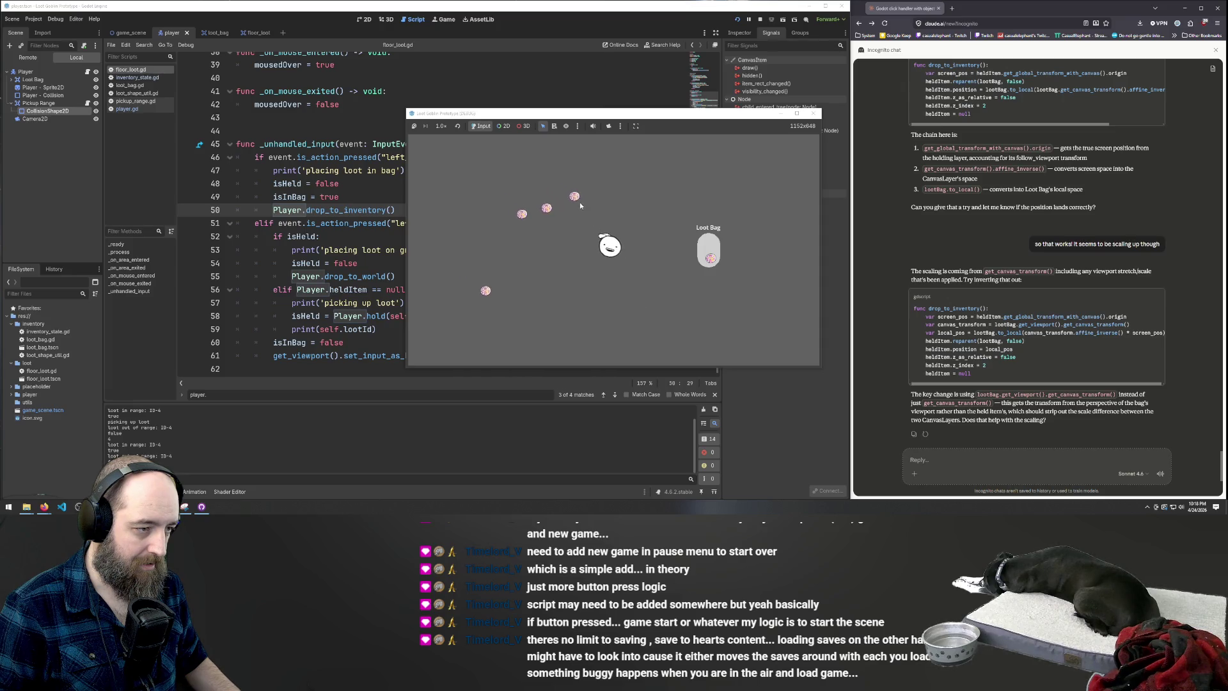
{"action": "left_click", "coordinate": [692, 272]}
{"action": "left_click", "coordinate": [692, 271]}
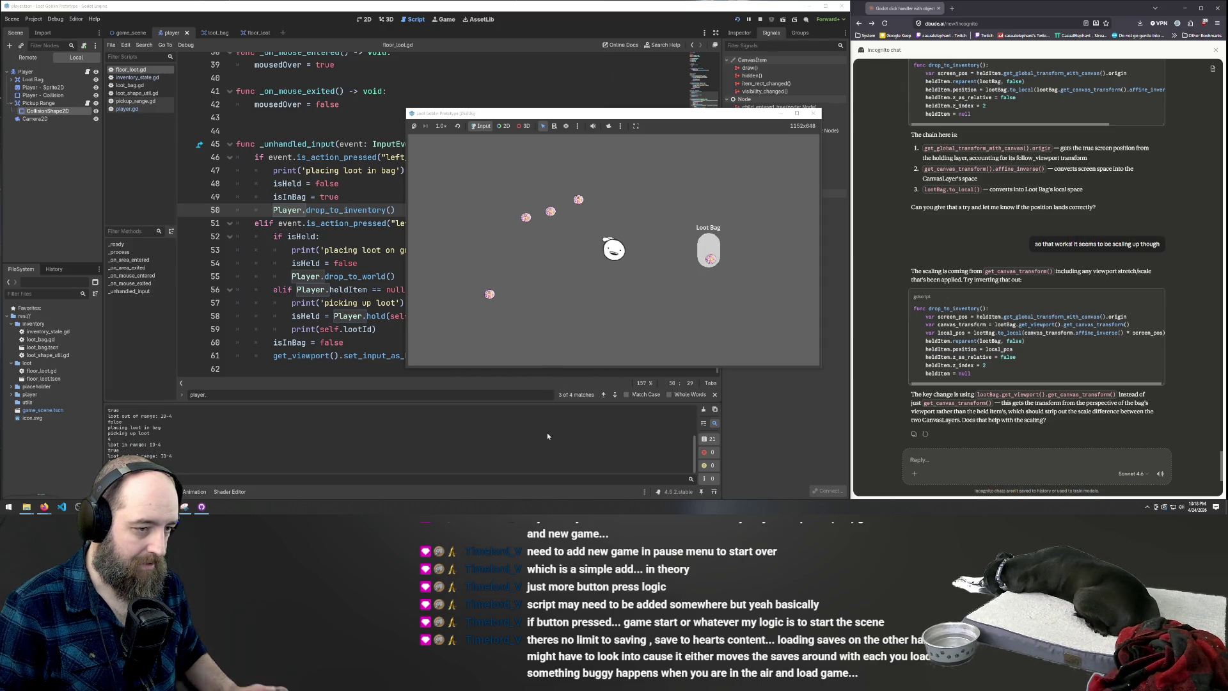
Delete the Player.heldItem == null condition so line 56 reads plain 'else:'
{"action": "left_click", "coordinate": [710, 259]}
{"action": "left_click", "coordinate": [710, 259]}
{"action": "left_click", "coordinate": [493, 292]}
{"action": "left_click", "coordinate": [493, 291]}
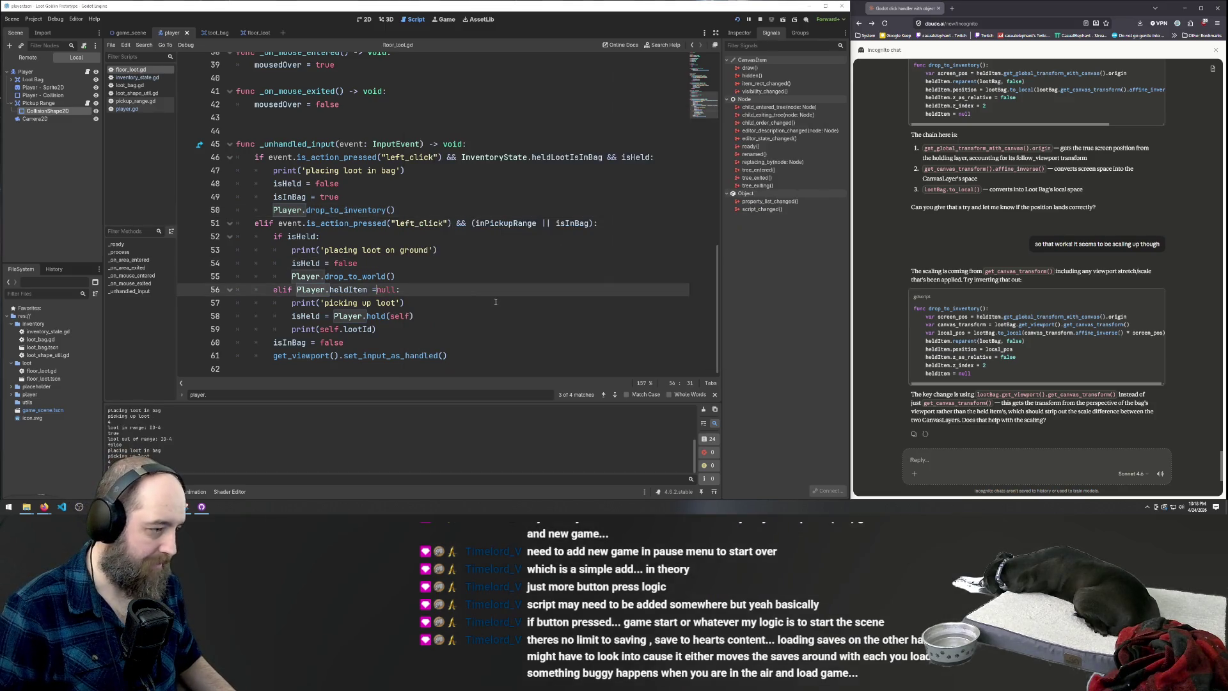
{"action": "key", "text": "ctrl+Delete"}
{"action": "key", "text": "ctrl+BackSpace"}
{"action": "key", "text": "ctrl+BackSpace"}
{"action": "key", "text": "ctrl+BackSpace"}
{"action": "type", "text": "else:"}
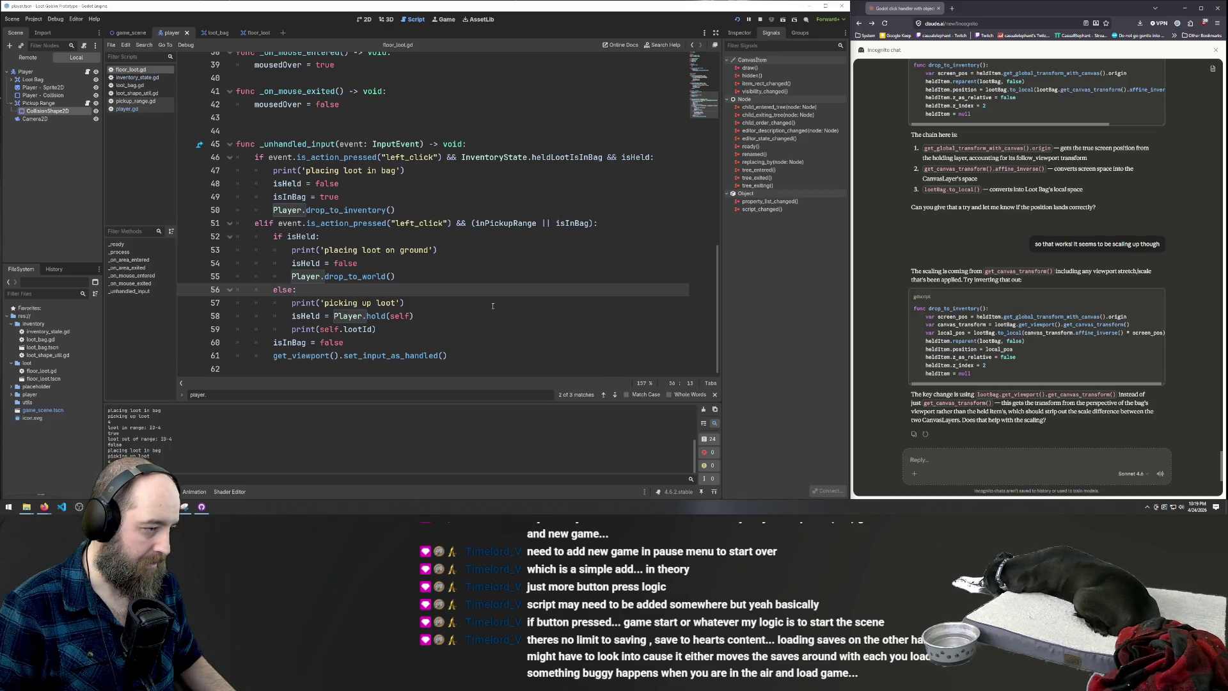
Relaunch the game and pick up the loot beside the player
{"action": "left_click", "coordinate": [489, 304]}
{"action": "left_click", "coordinate": [476, 277]}
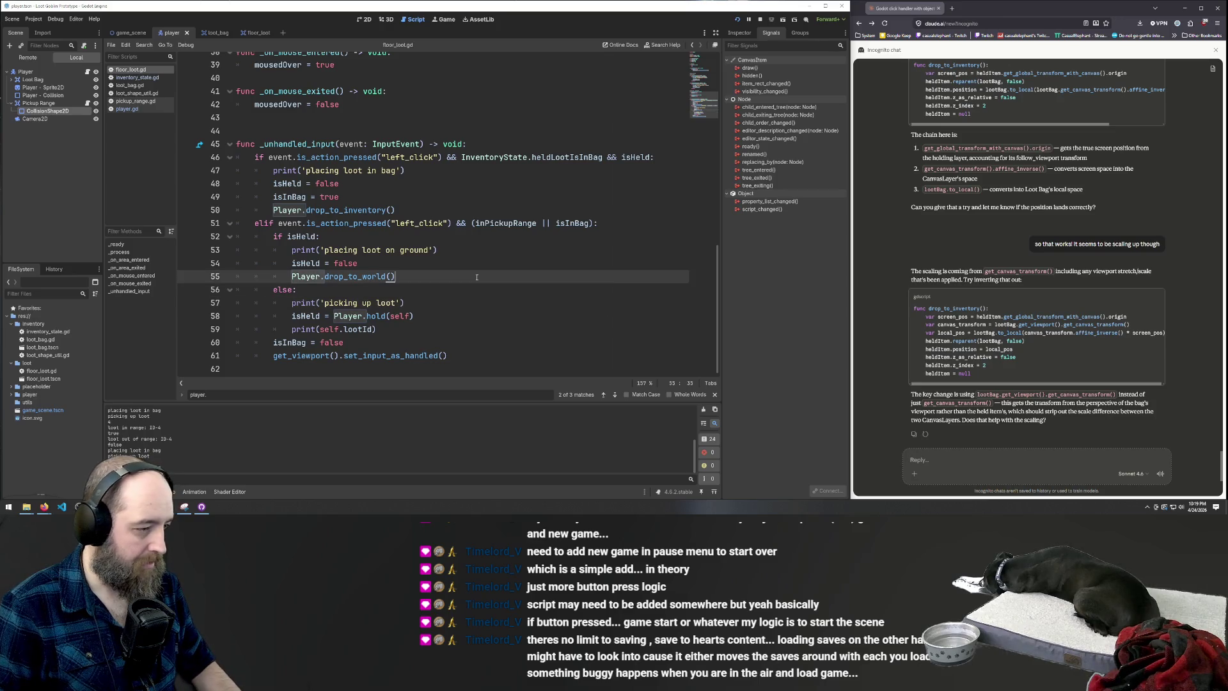
{"action": "key", "text": "F5"}
{"action": "left_click", "coordinate": [636, 257]}
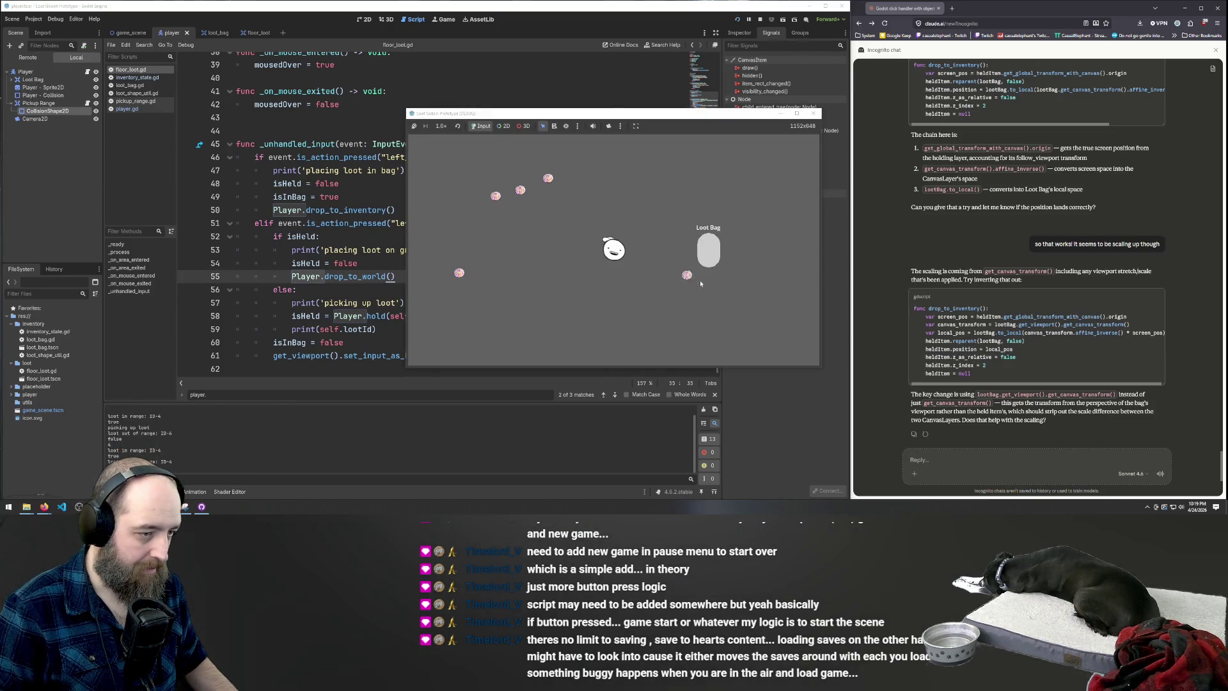
Drop the held loot into the Loot Bag, shift it to the bag's left edge, and return to the script
{"action": "left_click", "coordinate": [706, 261]}
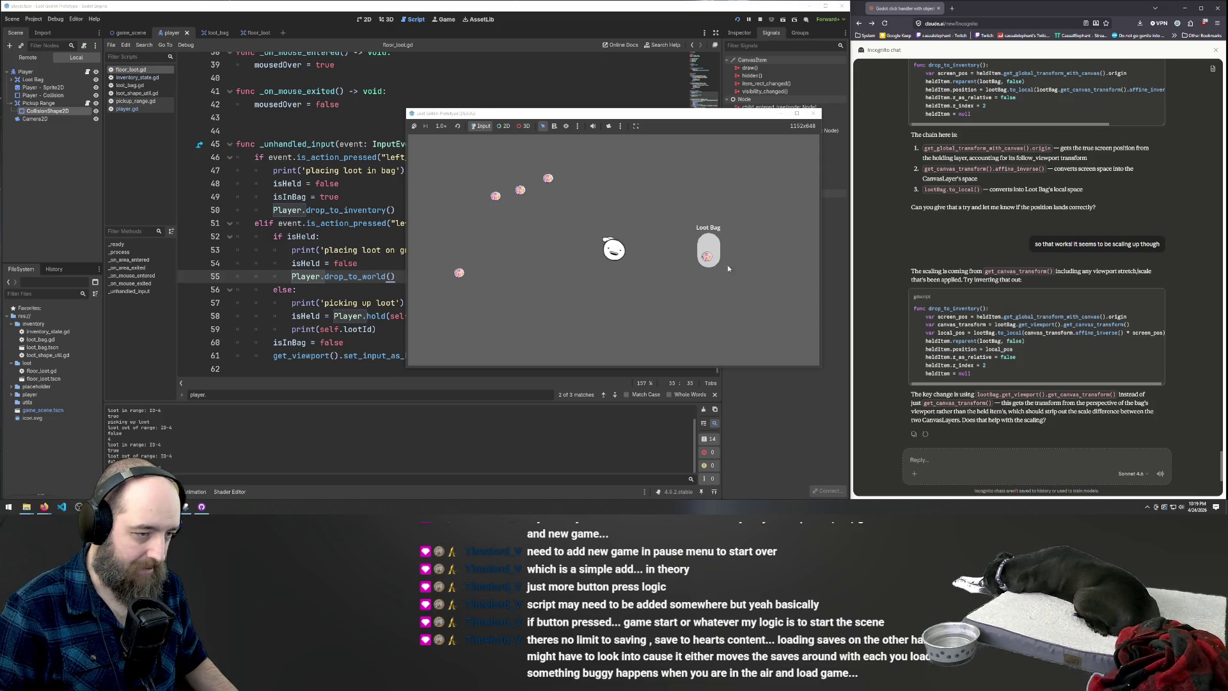
{"action": "left_click", "coordinate": [697, 255]}
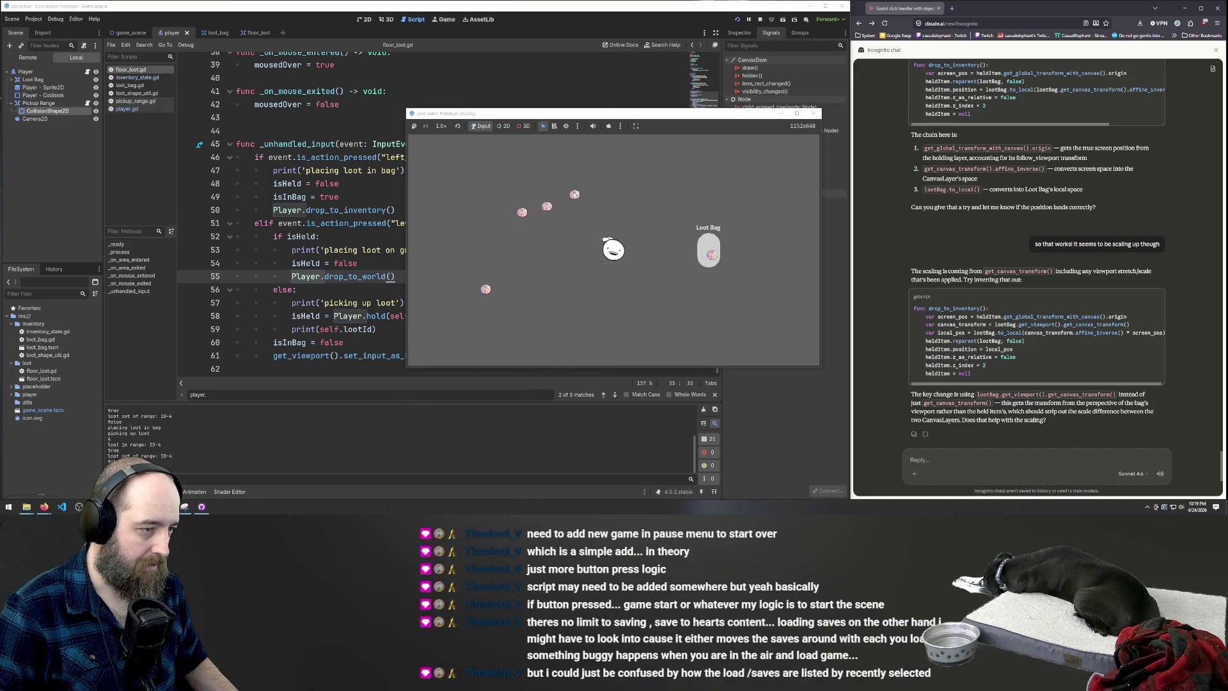
{"action": "left_click", "coordinate": [327, 263]}
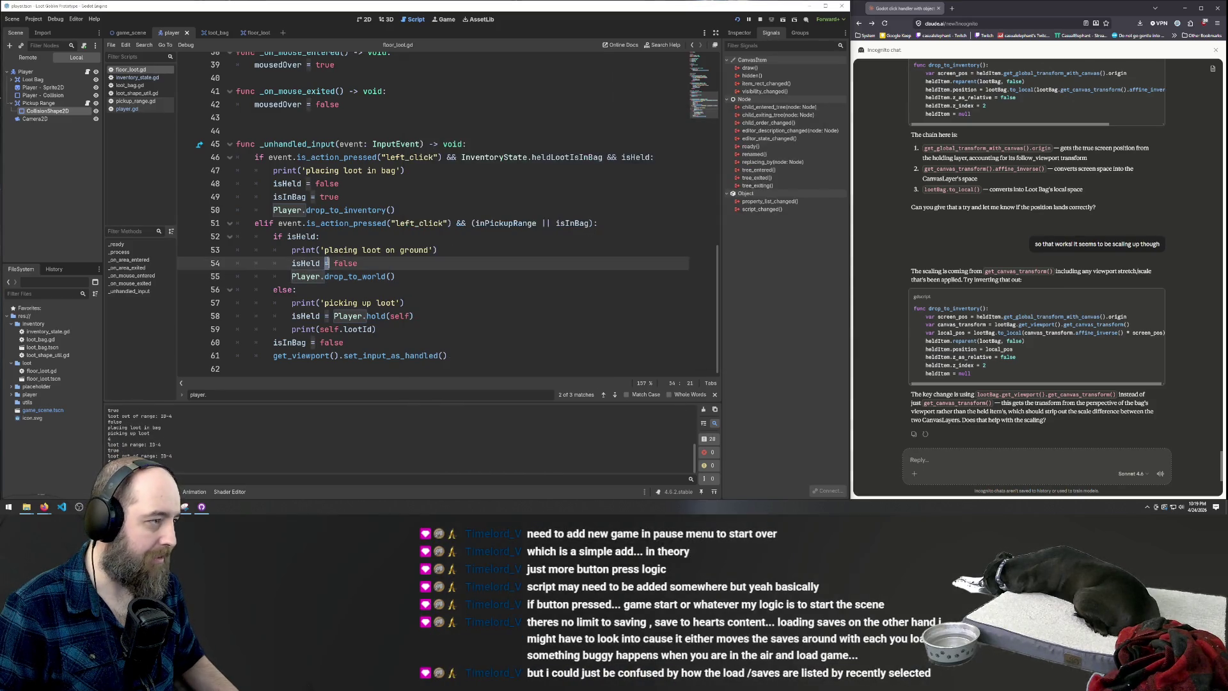
Undo recent edits, removing the vestigial comment note and the isInBag indentation changes
{"action": "key", "text": "ctrl+z"}
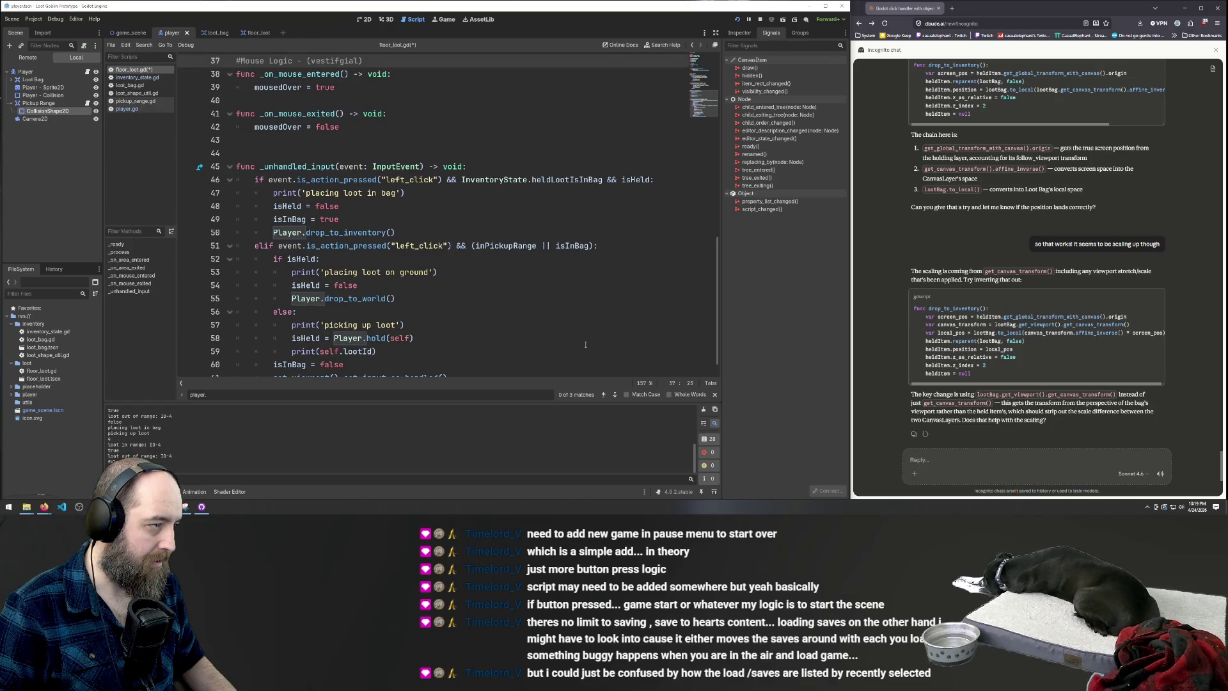
{"action": "key", "text": "ctrl+z"}
{"action": "key", "text": "ctrl+z"}
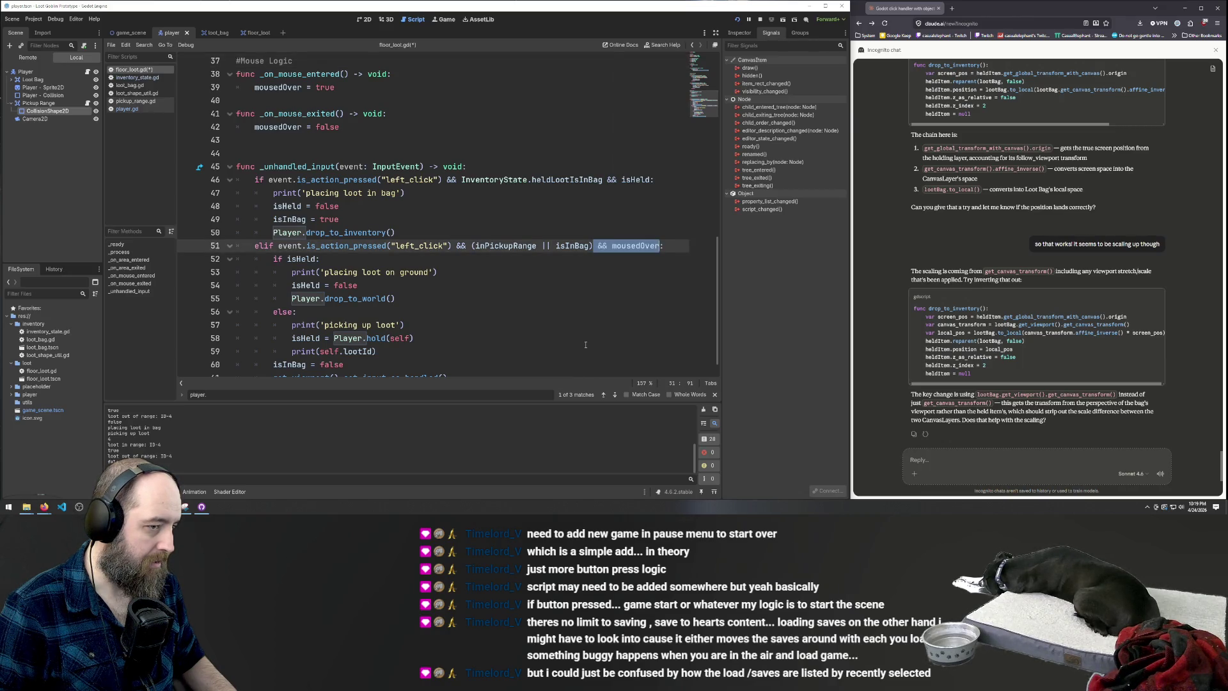
{"action": "key", "text": "ctrl+z"}
{"action": "key", "text": "ctrl+z"}
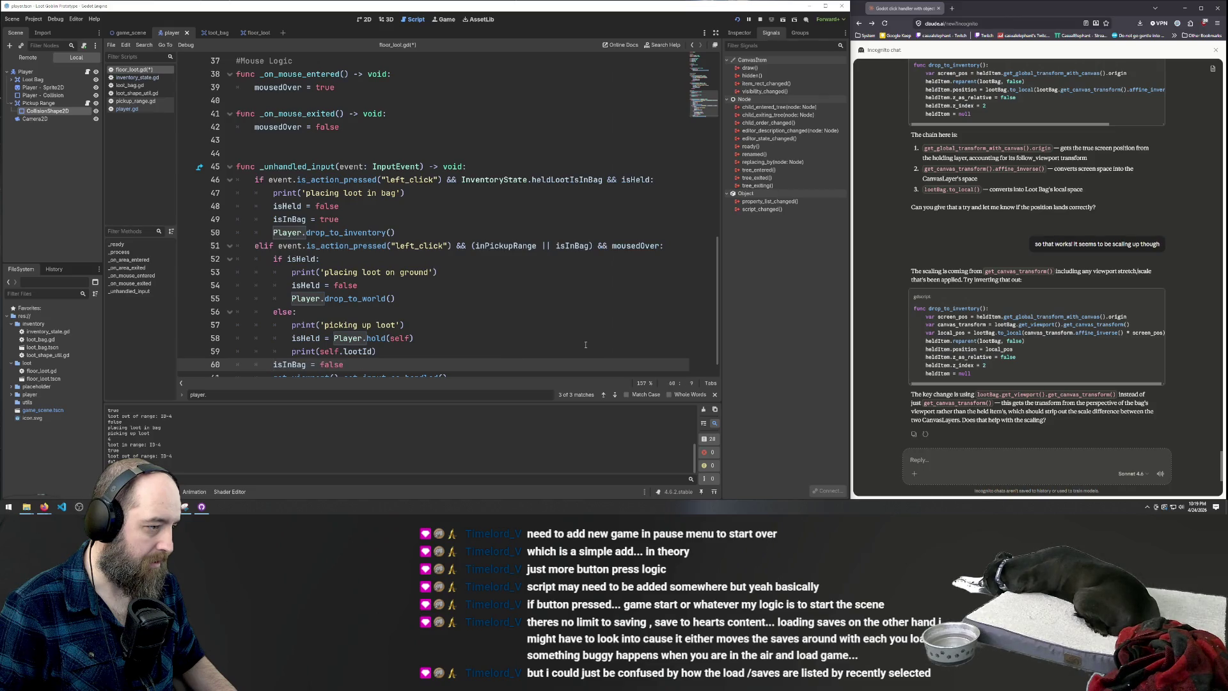
{"action": "key", "text": "ctrl+z"}
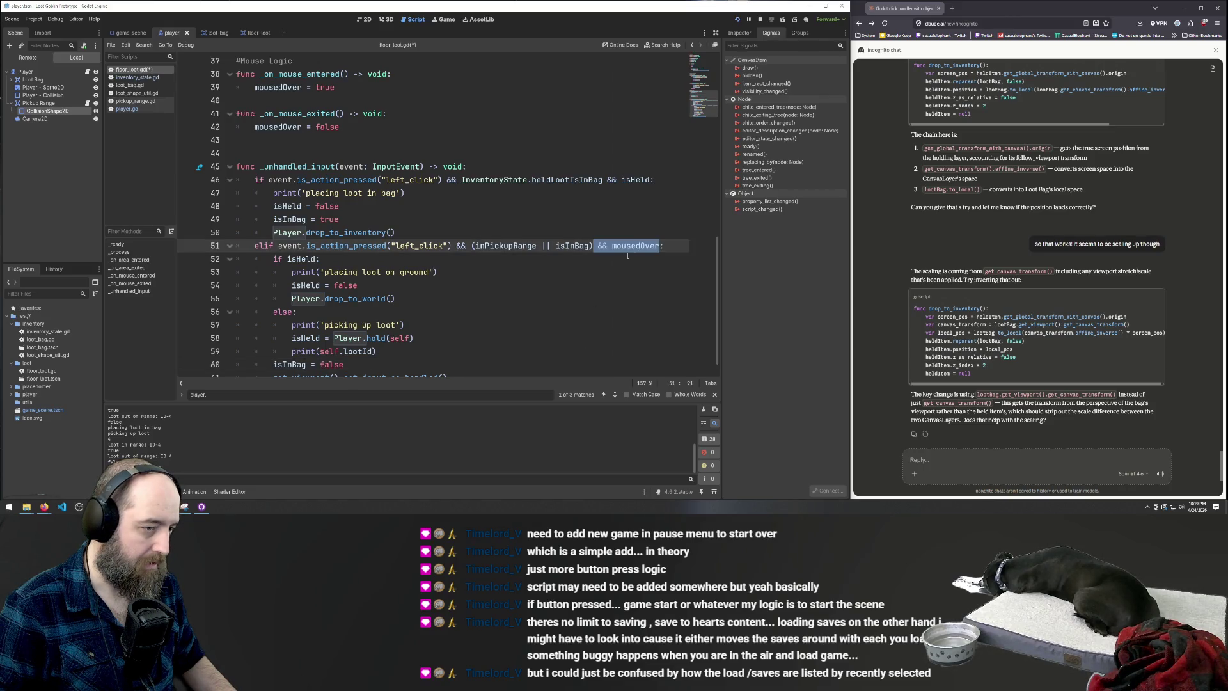
{"action": "key", "text": "ctrl+z"}
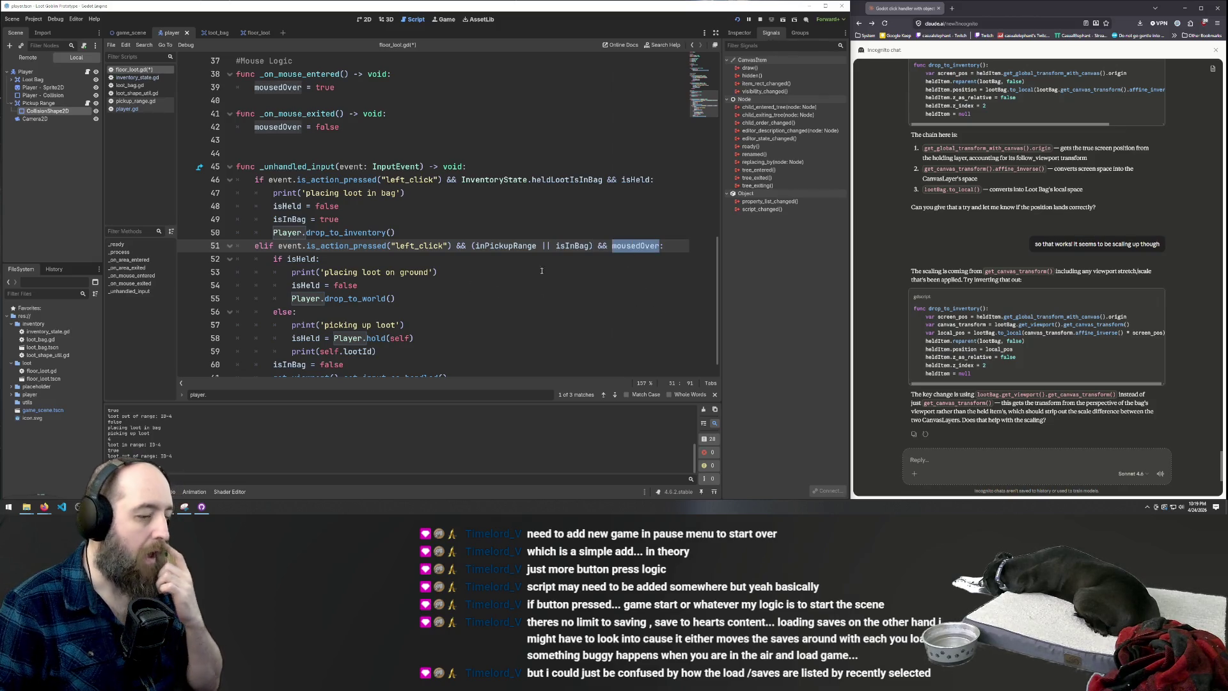
Inspect the mousedOver condition on line 51, then save and run the game
{"action": "key", "text": "Down"}
{"action": "key", "text": "Down"}
{"action": "key", "text": "Down"}
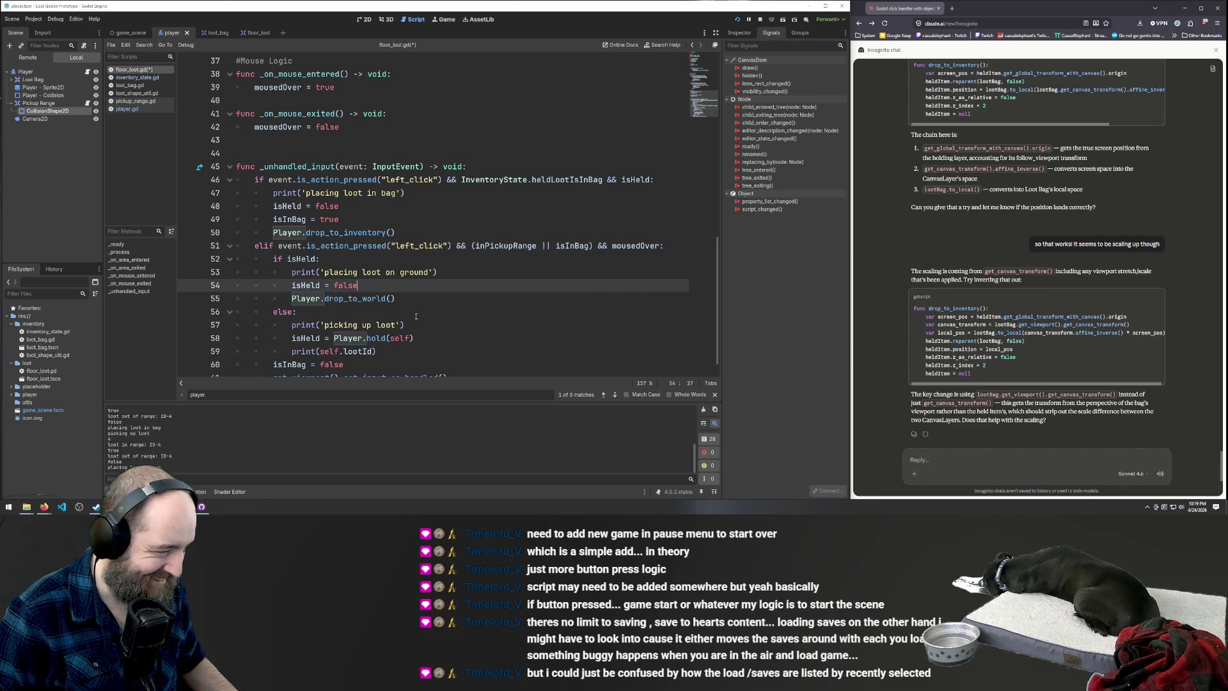
{"action": "double_click", "coordinate": [642, 246]}
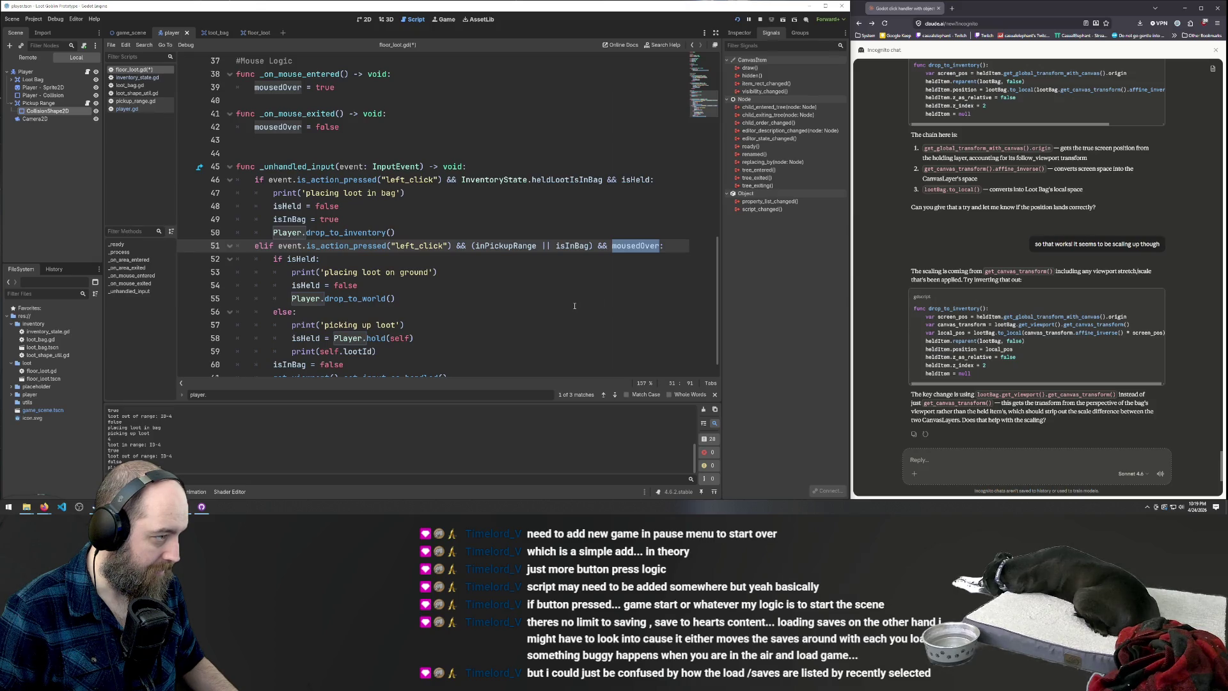
{"action": "scroll", "coordinate": [574, 306], "scroll_direction": "up", "scroll_amount": 3}
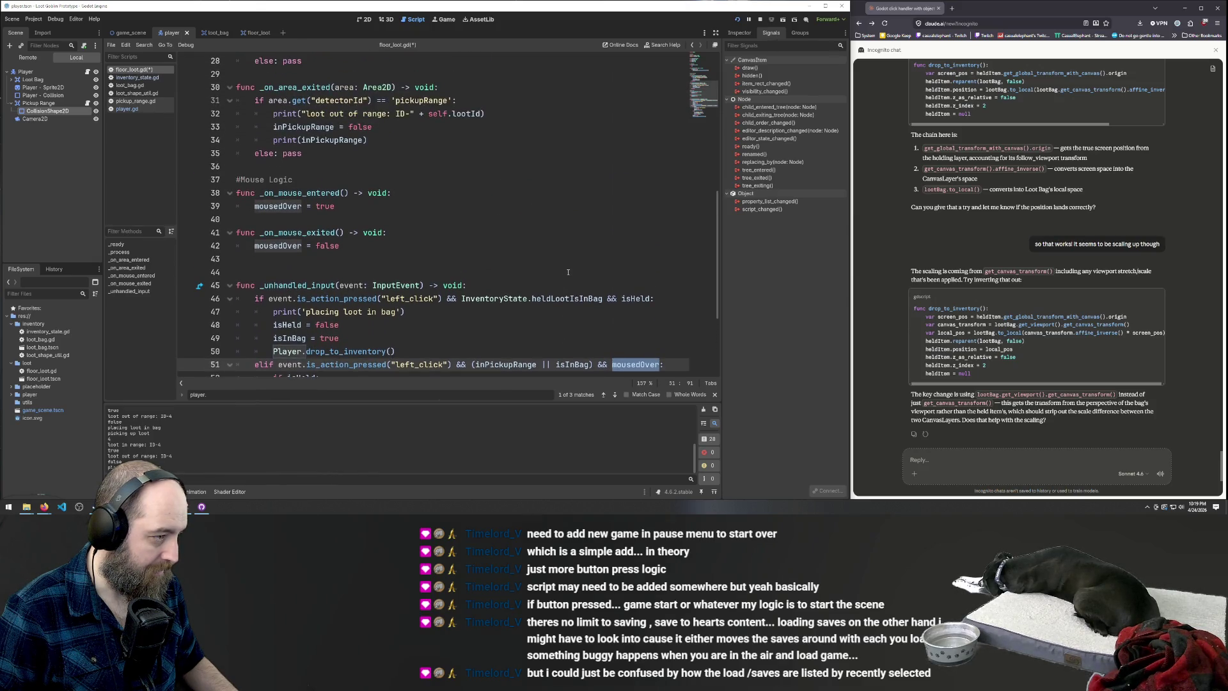
{"action": "scroll", "coordinate": [567, 273], "scroll_direction": "down", "scroll_amount": 1}
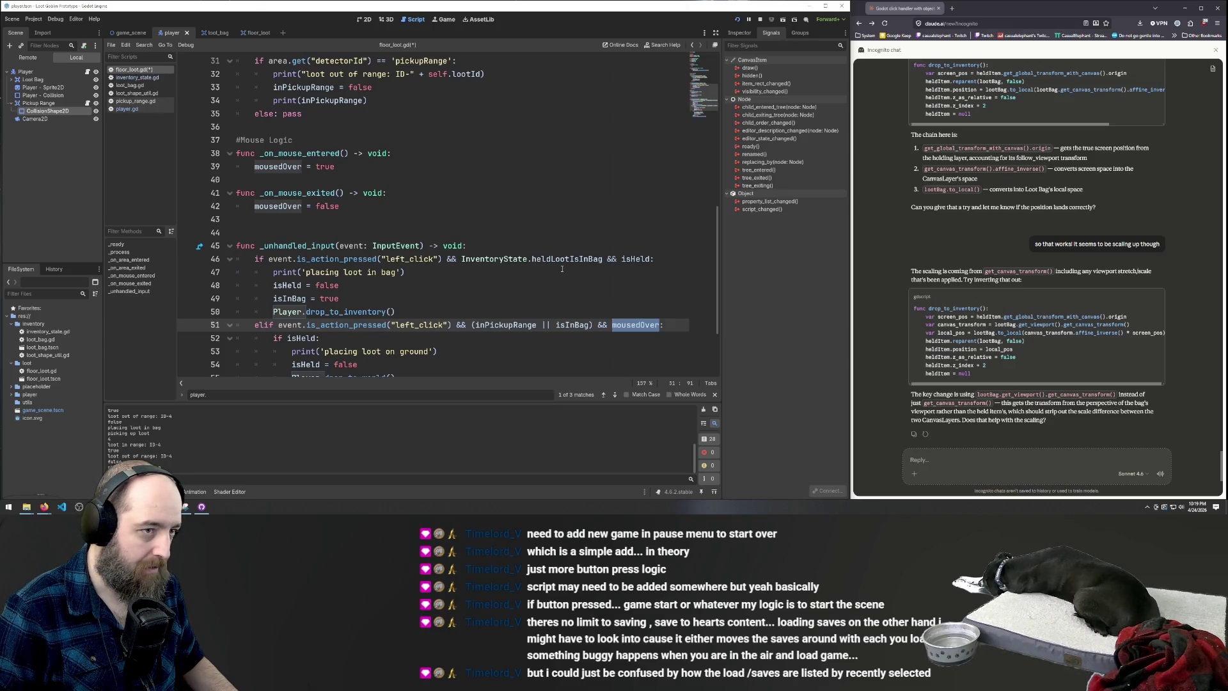
{"action": "left_click", "coordinate": [550, 180]}
{"action": "key", "text": "F5"}
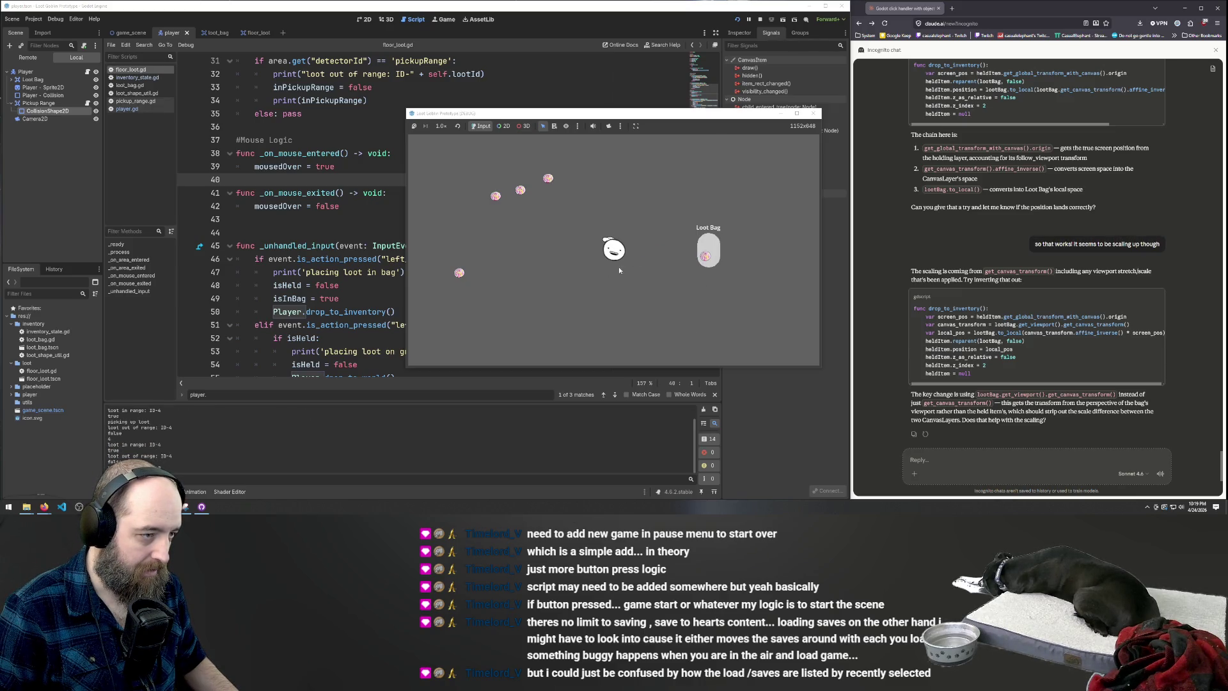
Drop loot, pick it up, place it in the Loot Bag, walk up-left, then return to the editor
{"action": "left_click", "coordinate": [629, 264]}
{"action": "left_click", "coordinate": [543, 179]}
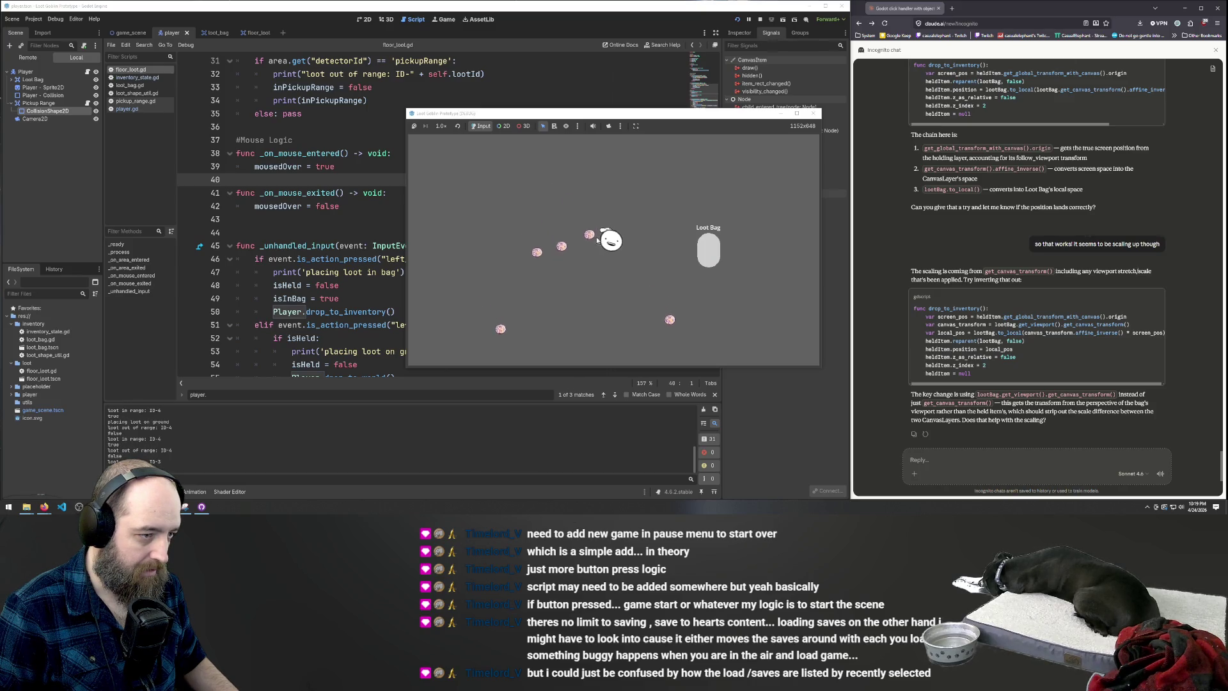
{"action": "left_click", "coordinate": [707, 256]}
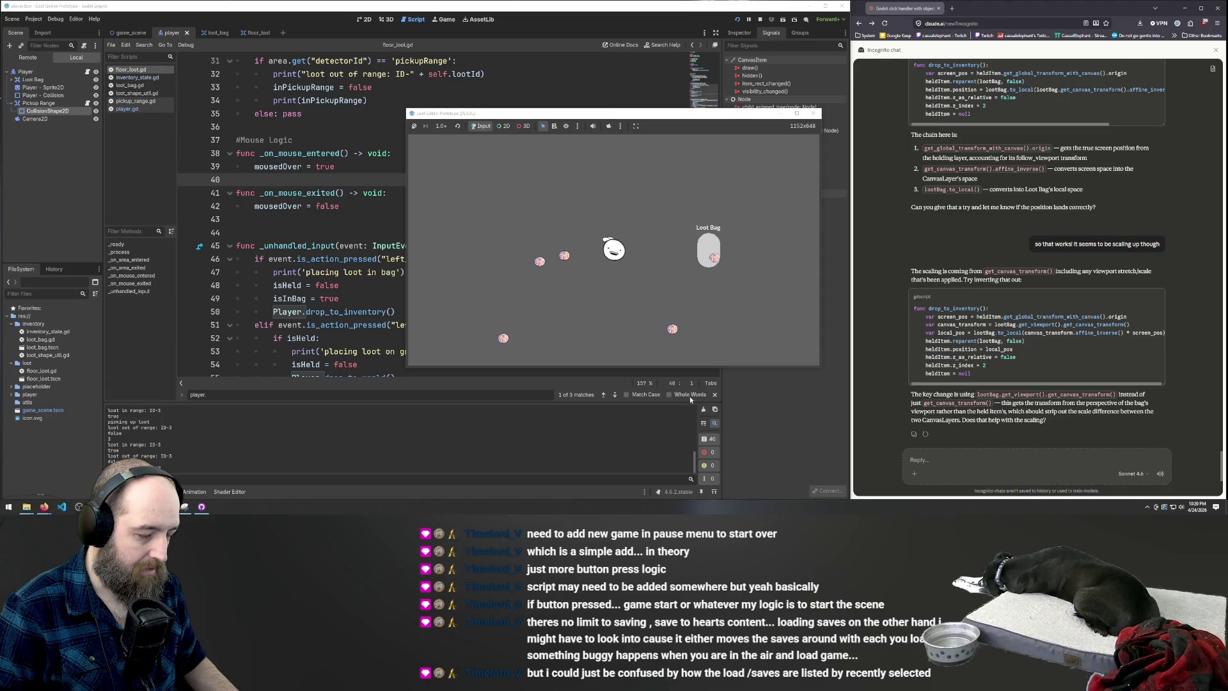
{"action": "left_click", "coordinate": [609, 288]}
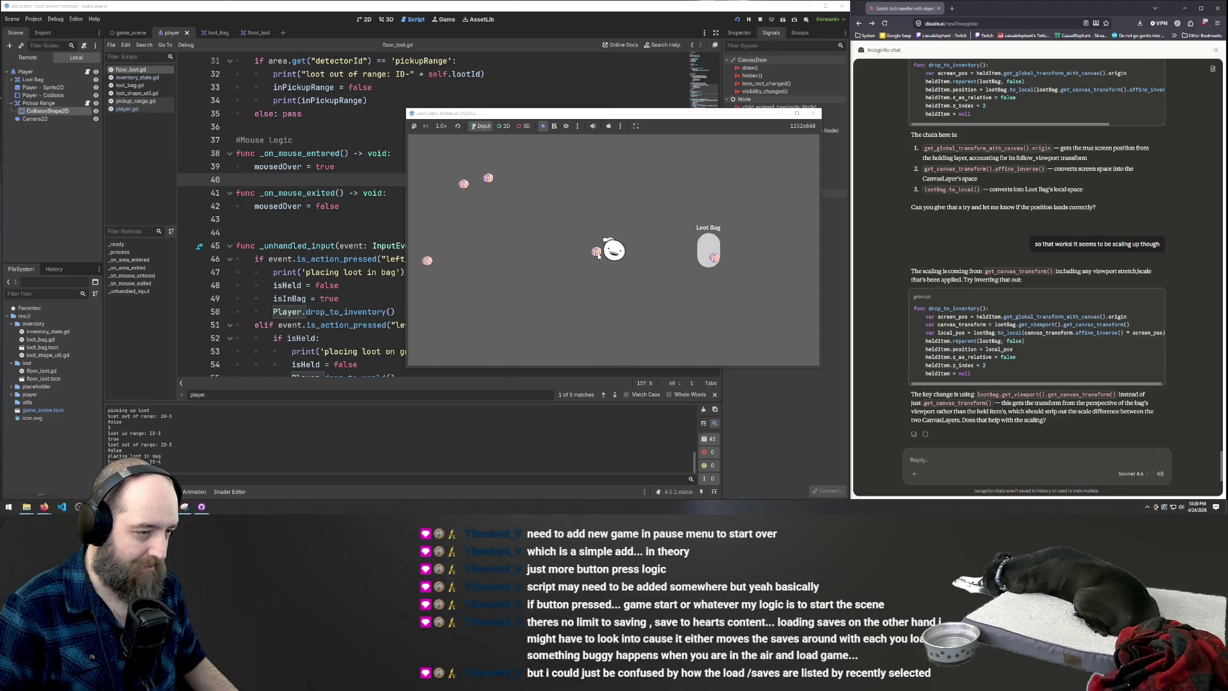
{"action": "key", "text": "a"}
{"action": "key", "text": "w"}
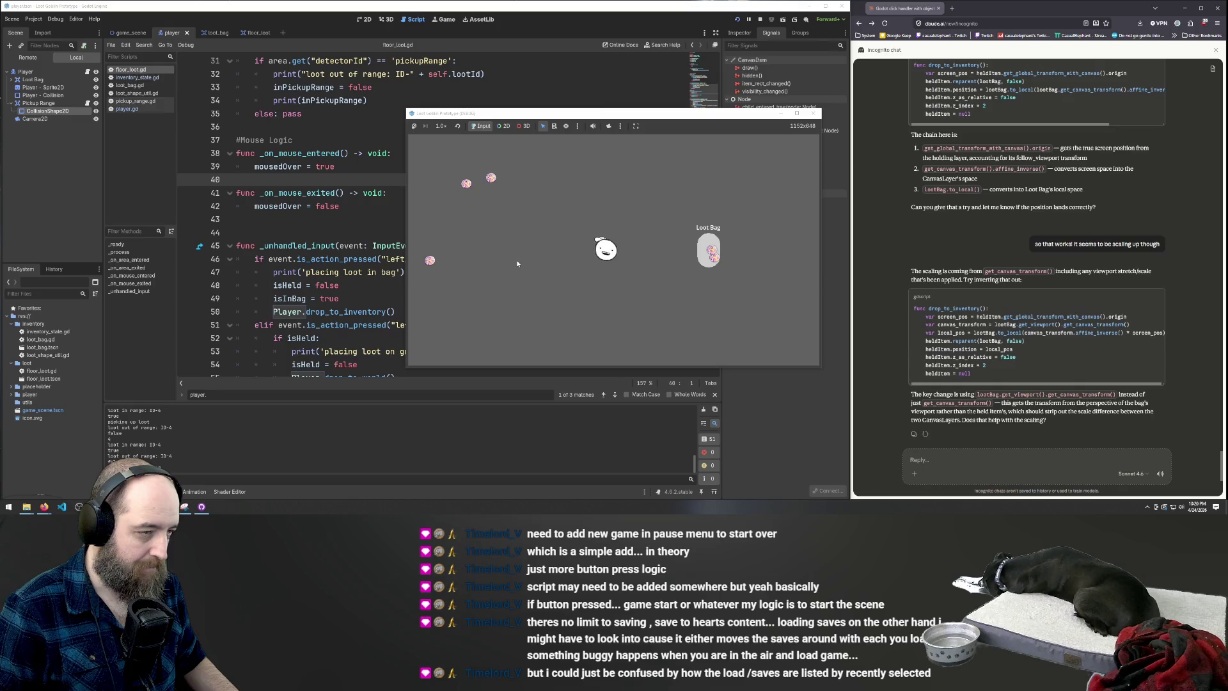
{"action": "left_click", "coordinate": [293, 179]}
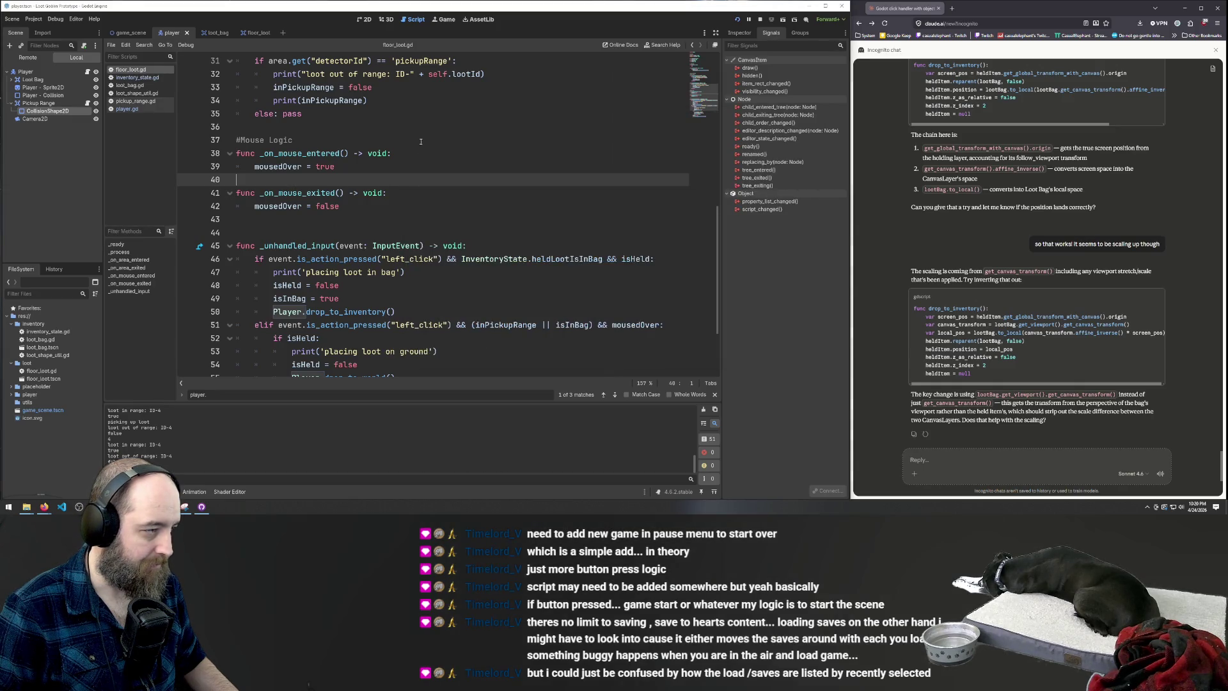
Remove the mousedOver check from line 51 and append '- (vestigial)' to the #Mouse Logic comment
{"action": "scroll", "coordinate": [309, 208], "scroll_direction": "up", "scroll_amount": 1}
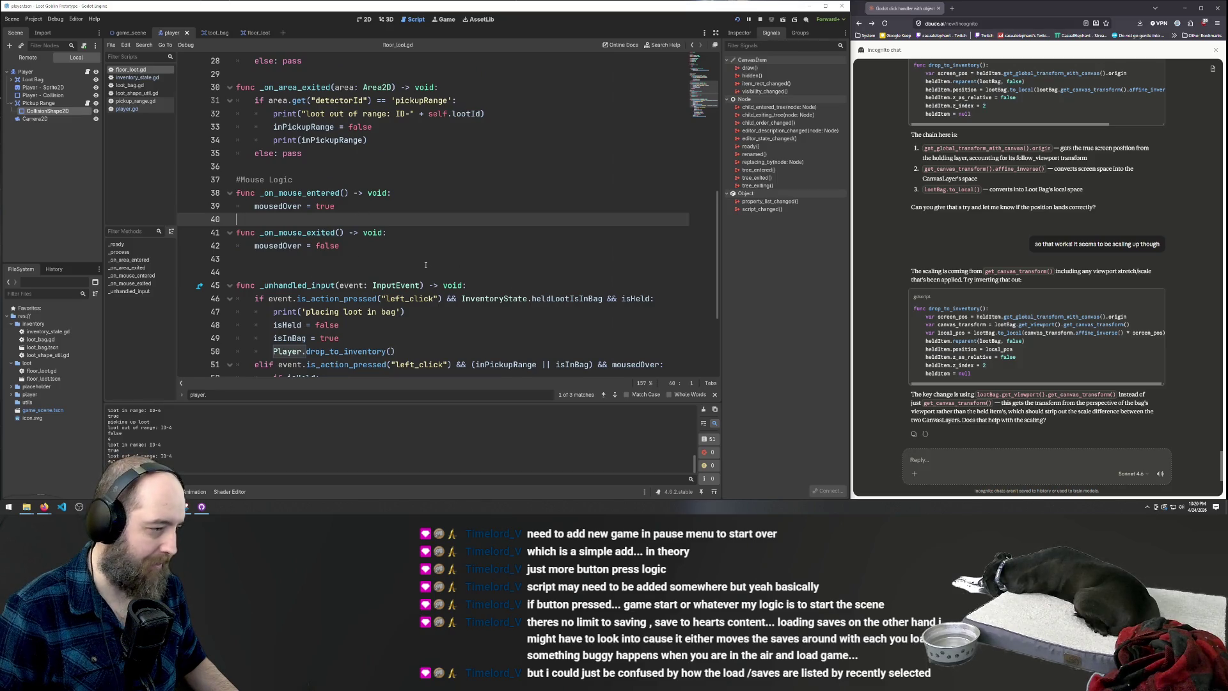
{"action": "scroll", "coordinate": [315, 274], "scroll_direction": "down", "scroll_amount": 3}
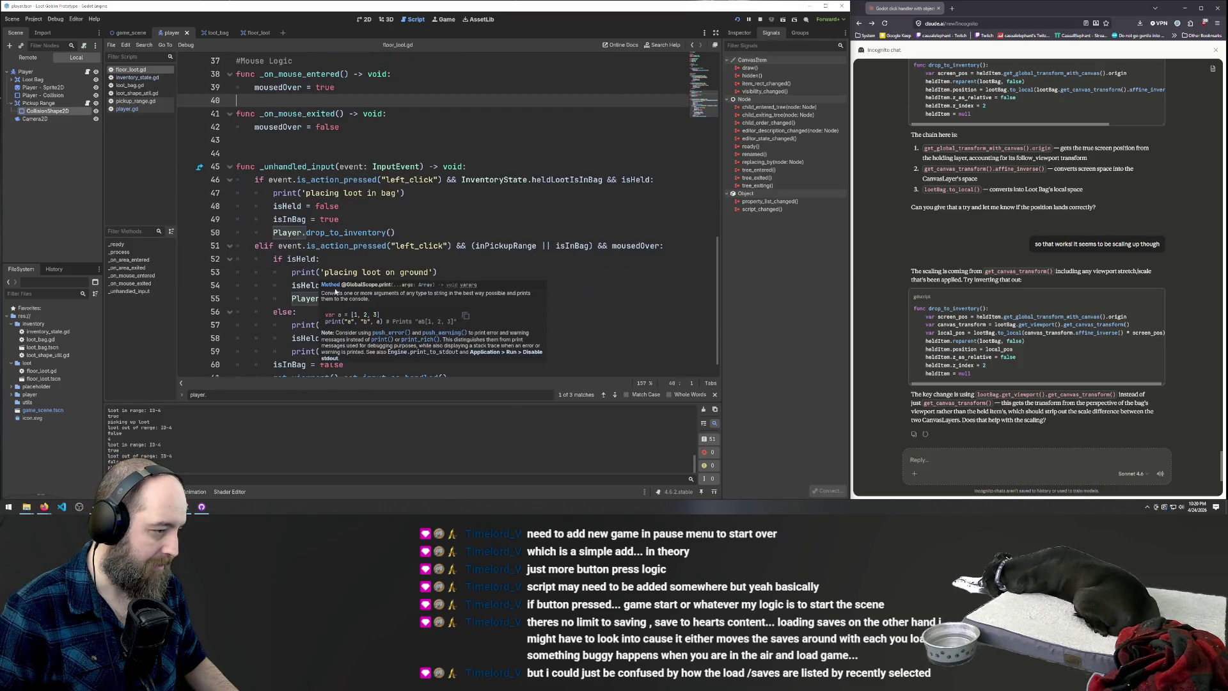
{"action": "left_click", "coordinate": [504, 275]}
{"action": "key", "text": "Up"}
{"action": "key", "text": "Up"}
{"action": "key", "text": "End"}
{"action": "key", "text": "Left"}
{"action": "key", "text": "ctrl+BackSpace"}
{"action": "key", "text": "ctrl+BackSpace"}
{"action": "key", "text": "BackSpace"}
{"action": "key", "text": "ctrl+Up"}
{"action": "key", "text": "End"}
{"action": "type", "text": "- (vestifgial"}
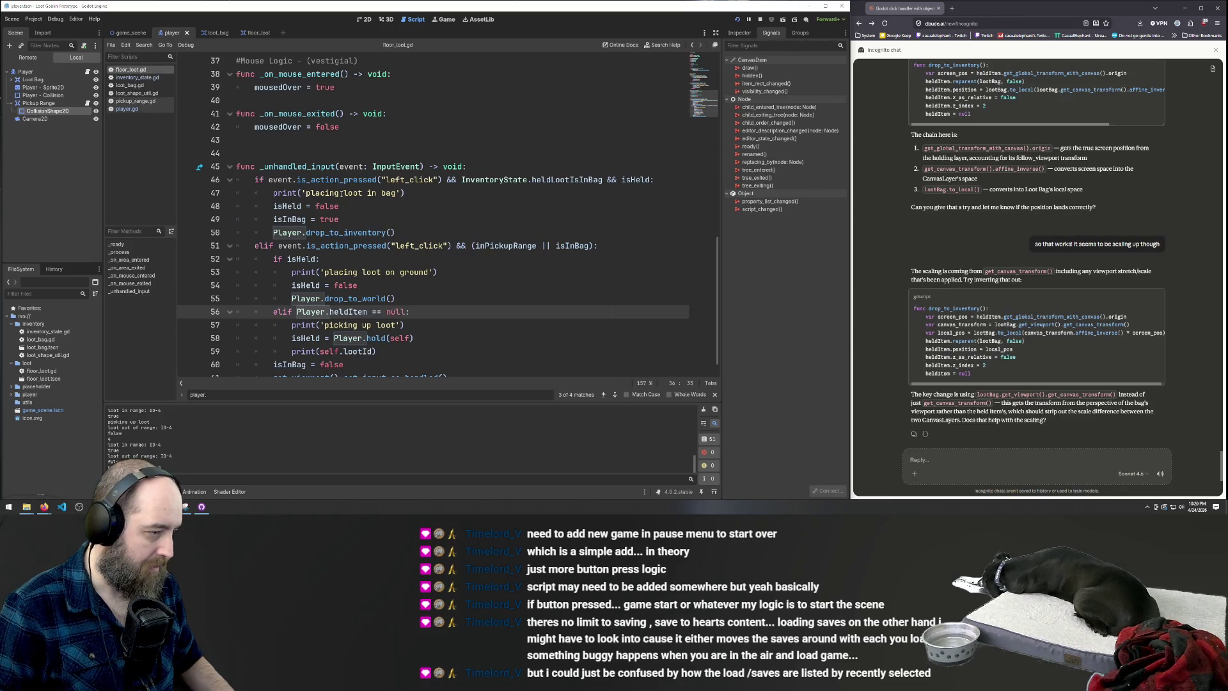
Re-add '&& mousedOver' to the line 51 condition, save, and relaunch the game
{"action": "left_click", "coordinate": [589, 247]}
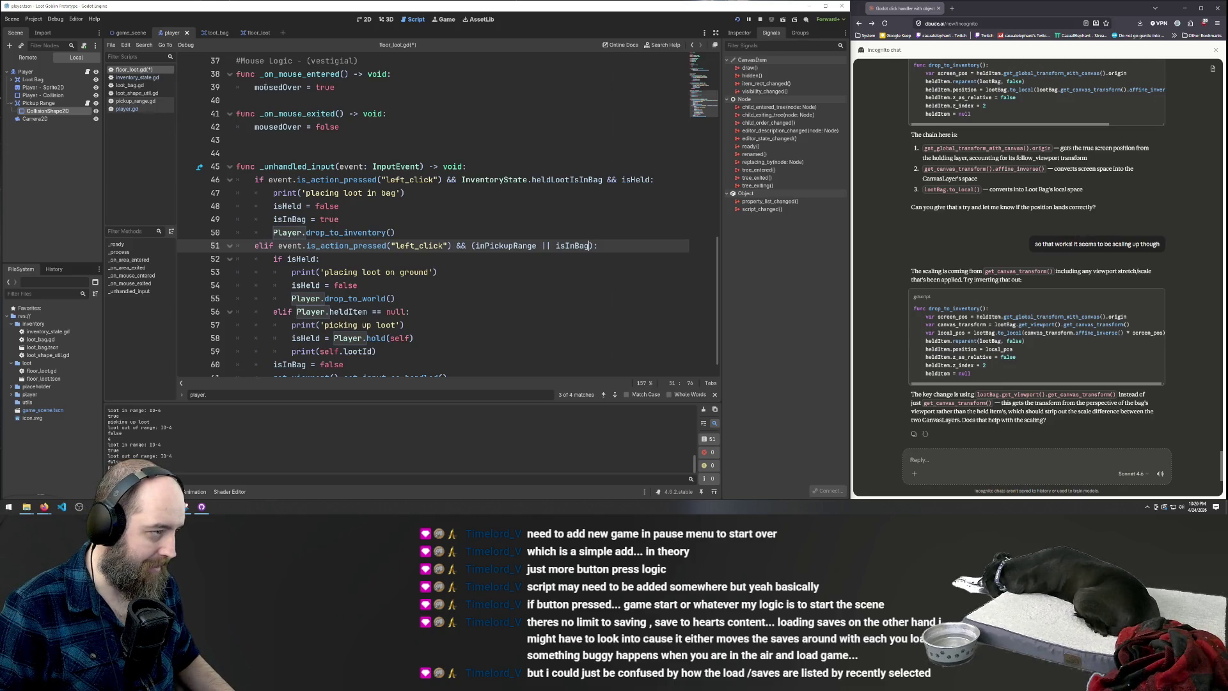
{"action": "double_click", "coordinate": [275, 127]}
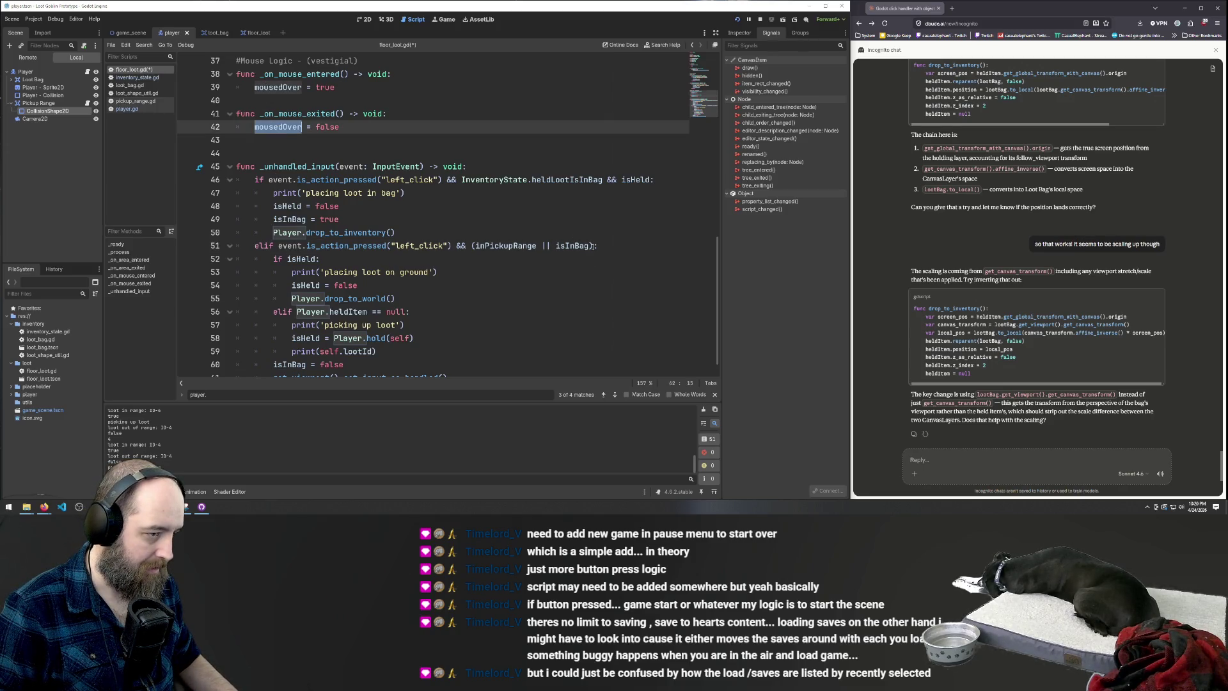
{"action": "left_click", "coordinate": [595, 246]}
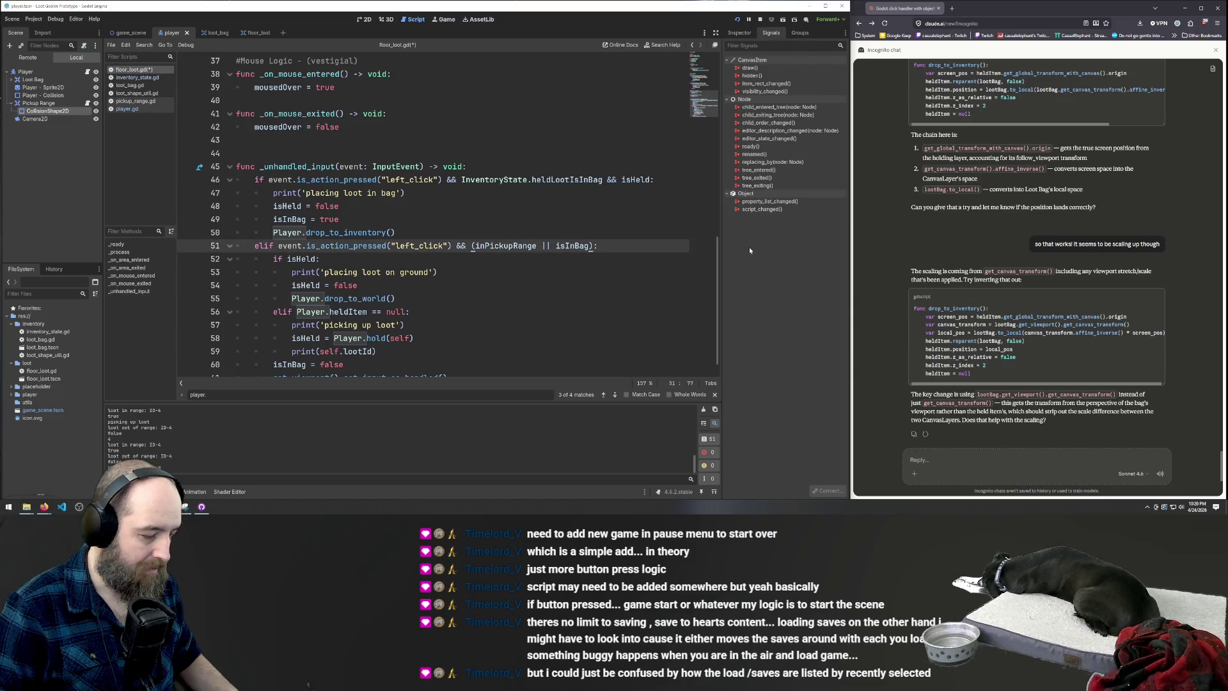
{"action": "type", "text": "&&"}
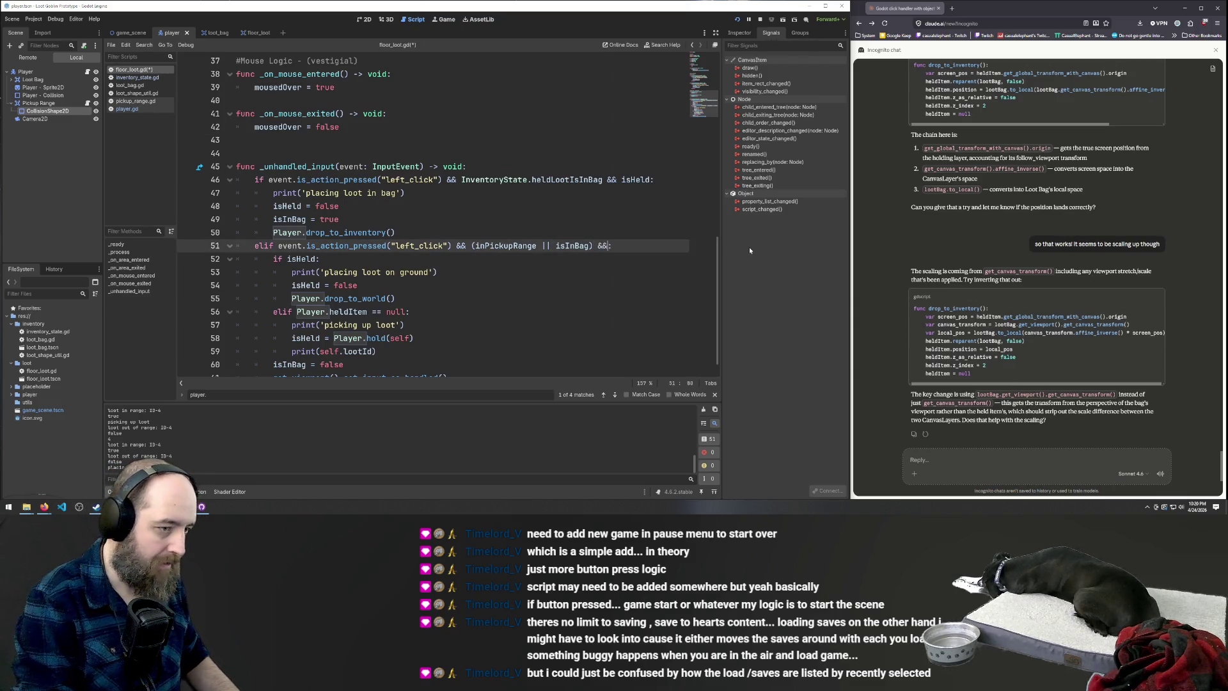
{"action": "type", "text": " mousedOver"}
{"action": "key", "text": "ctrl+s"}
{"action": "left_click", "coordinate": [515, 295]}
{"action": "key", "text": "F5"}
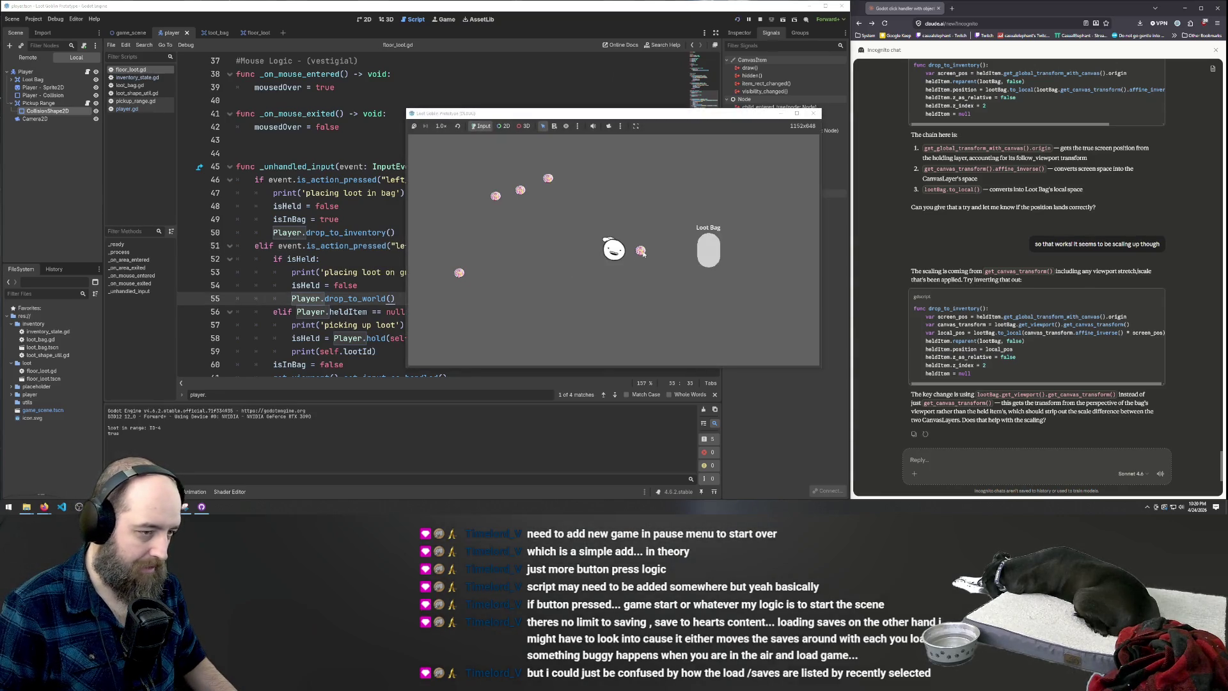
Carry the first floor loot items into the Loot Bag
{"action": "left_click", "coordinate": [641, 251]}
{"action": "left_click", "coordinate": [642, 252]}
{"action": "left_click", "coordinate": [591, 216]}
{"action": "left_click", "coordinate": [711, 262]}
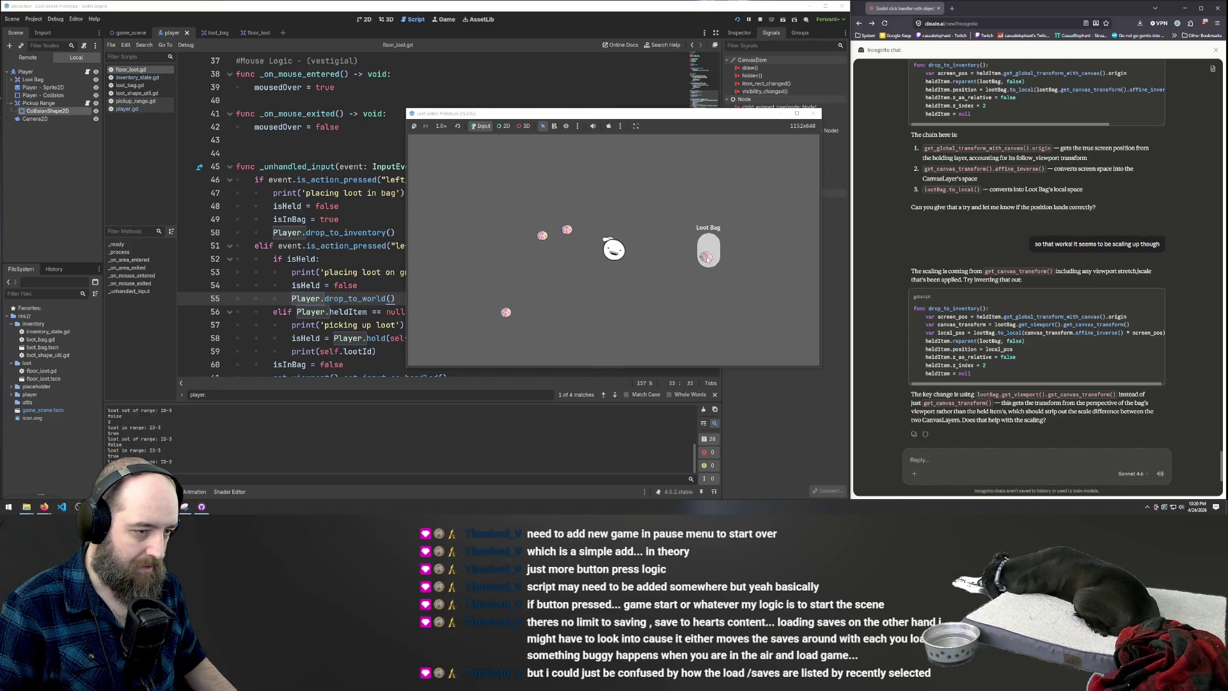
Take items back out of the Loot Bag and place them inside again
{"action": "left_click", "coordinate": [712, 263]}
{"action": "left_click", "coordinate": [708, 263]}
{"action": "left_click", "coordinate": [707, 259]}
{"action": "left_click", "coordinate": [706, 250]}
{"action": "left_click", "coordinate": [706, 253]}
{"action": "left_click", "coordinate": [706, 260]}
{"action": "left_click", "coordinate": [706, 252]}
{"action": "left_click", "coordinate": [708, 260]}
{"action": "left_click", "coordinate": [709, 268]}
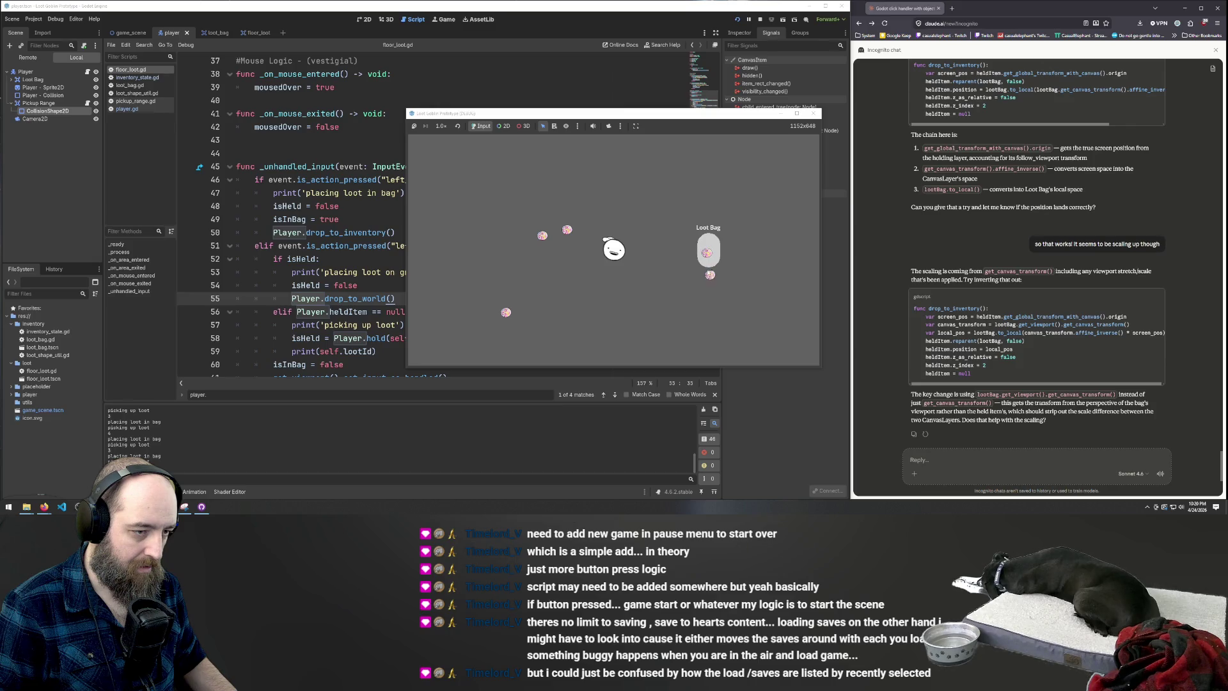
{"action": "left_click", "coordinate": [712, 260]}
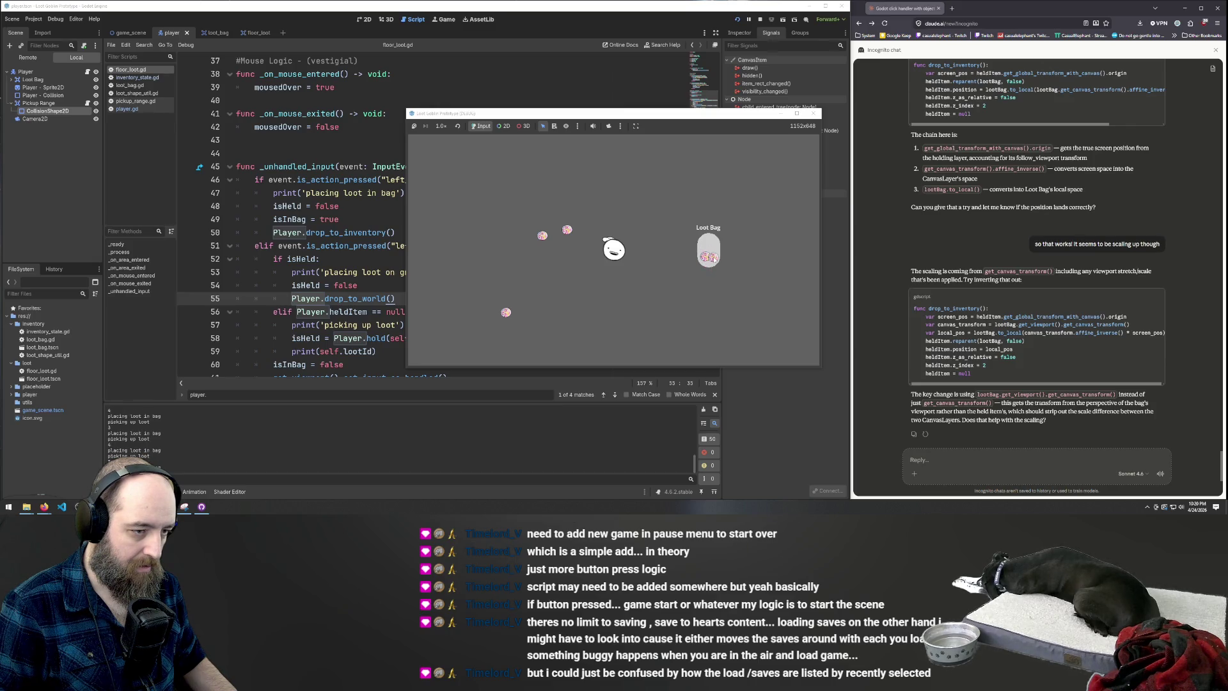
Drop another floor loot item into the bag, then take it out and put it back
{"action": "left_click", "coordinate": [567, 231]}
{"action": "left_click", "coordinate": [709, 259]}
{"action": "left_click", "coordinate": [707, 259]}
{"action": "left_click", "coordinate": [705, 259]}
{"action": "left_click", "coordinate": [708, 258]}
Repeatedly pick up and re-drop loot inside the Loot Bag, leaving it placed
{"action": "left_click", "coordinate": [704, 254]}
{"action": "left_click", "coordinate": [705, 255]}
{"action": "left_click", "coordinate": [716, 252]}
{"action": "left_click", "coordinate": [713, 249]}
{"action": "left_click", "coordinate": [709, 251]}
{"action": "left_click", "coordinate": [709, 250]}
{"action": "left_click", "coordinate": [709, 254]}
{"action": "left_click", "coordinate": [707, 253]}
{"action": "left_click", "coordinate": [708, 253]}
{"action": "left_click", "coordinate": [709, 254]}
{"action": "left_click", "coordinate": [710, 256]}
{"action": "left_click", "coordinate": [709, 251]}
{"action": "left_click", "coordinate": [712, 258]}
{"action": "left_click", "coordinate": [710, 256]}
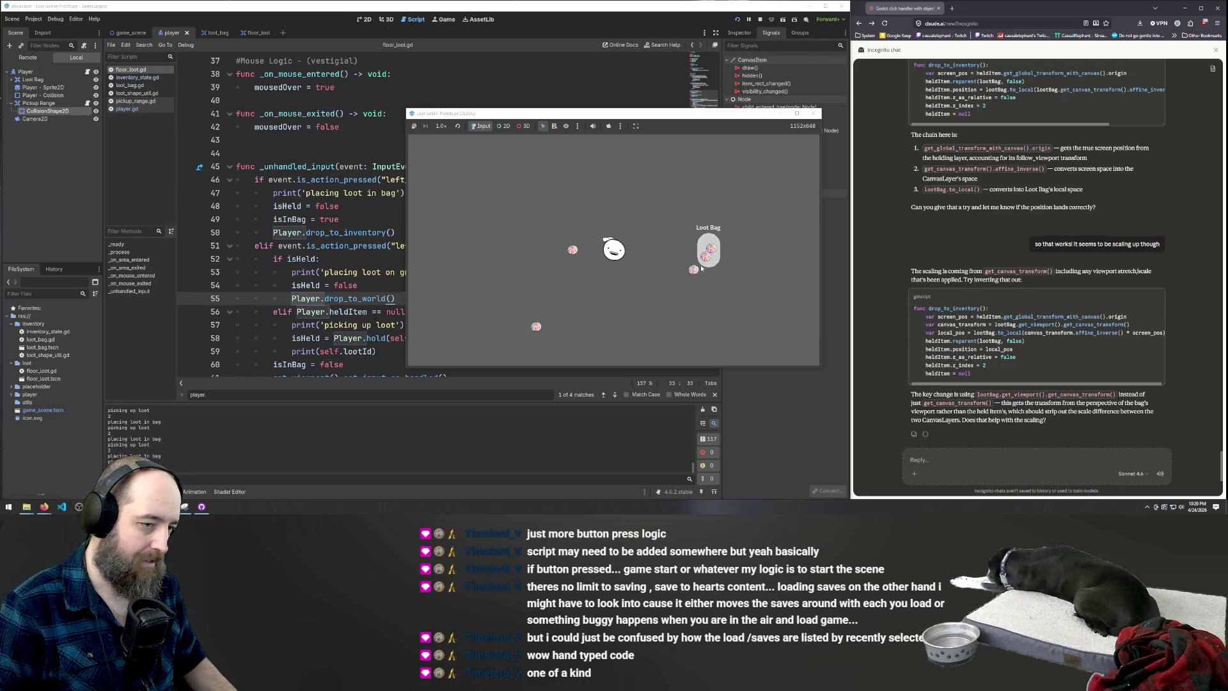
Carry another floor loot item past the player and drop it into the bag
{"action": "left_click", "coordinate": [552, 250]}
{"action": "left_click", "coordinate": [643, 248]}
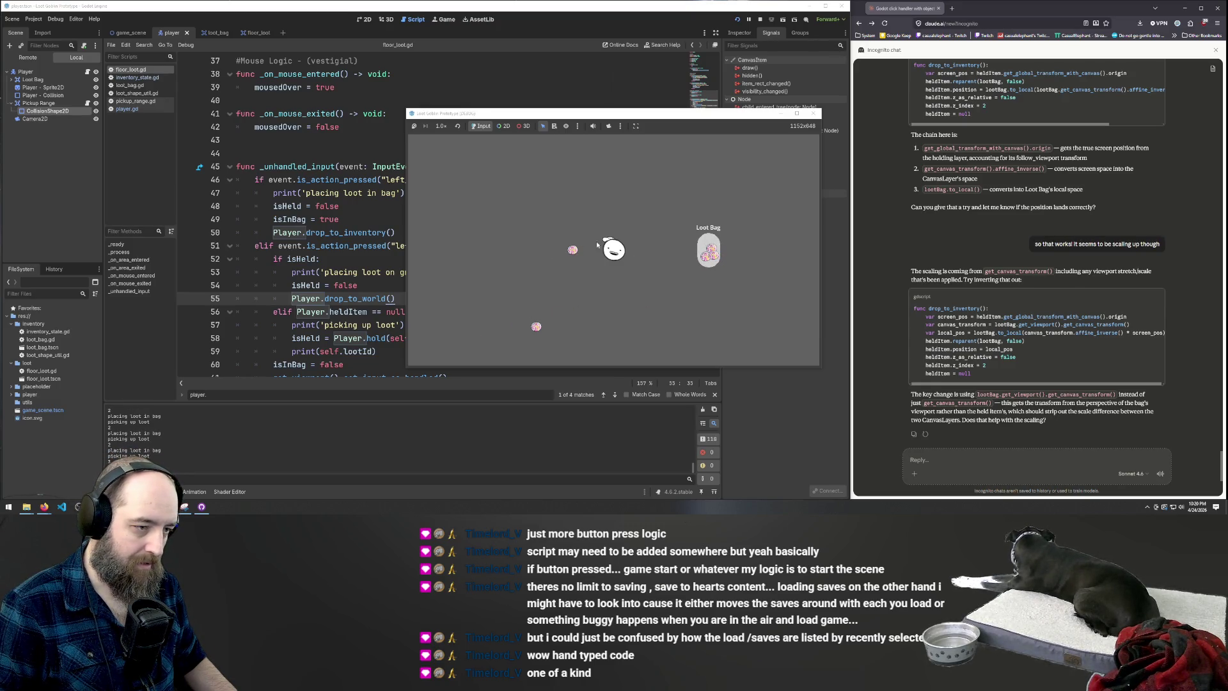
{"action": "left_click", "coordinate": [707, 255]}
{"action": "left_click", "coordinate": [708, 259]}
{"action": "left_click", "coordinate": [709, 265]}
Take loot out and return it, then drop the last floor pizza into the bag's edge
{"action": "left_click", "coordinate": [710, 258]}
{"action": "left_click", "coordinate": [711, 258]}
{"action": "left_click", "coordinate": [670, 281]}
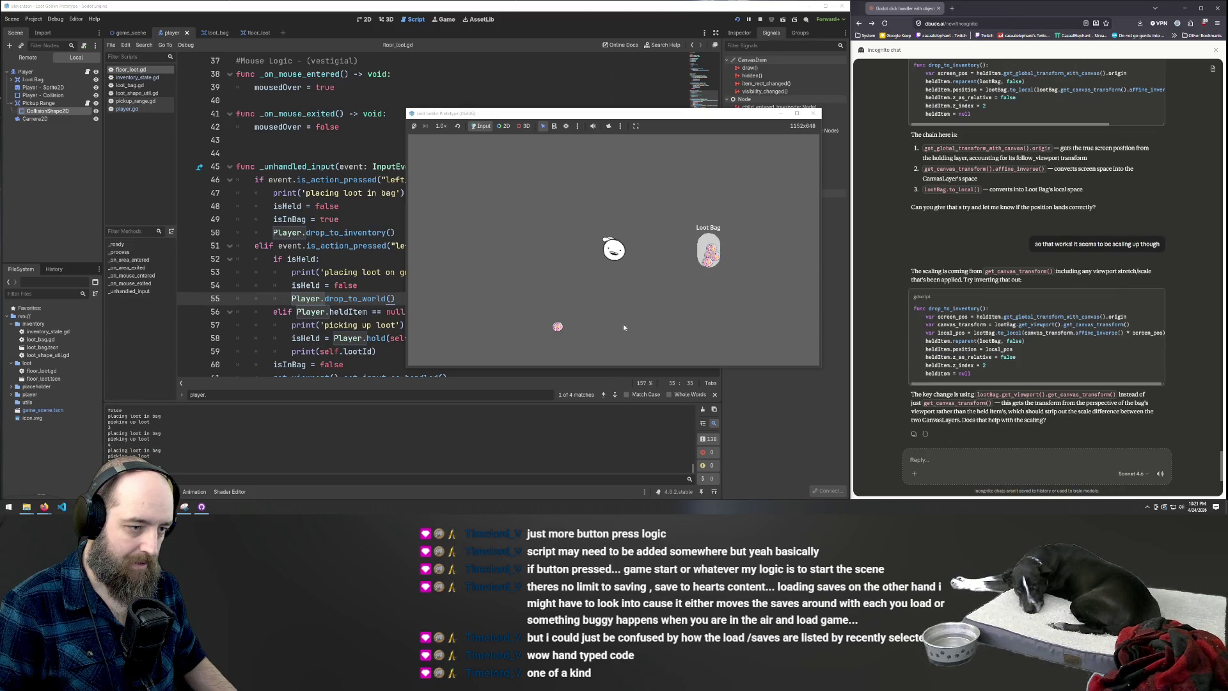
{"action": "left_click", "coordinate": [559, 325]}
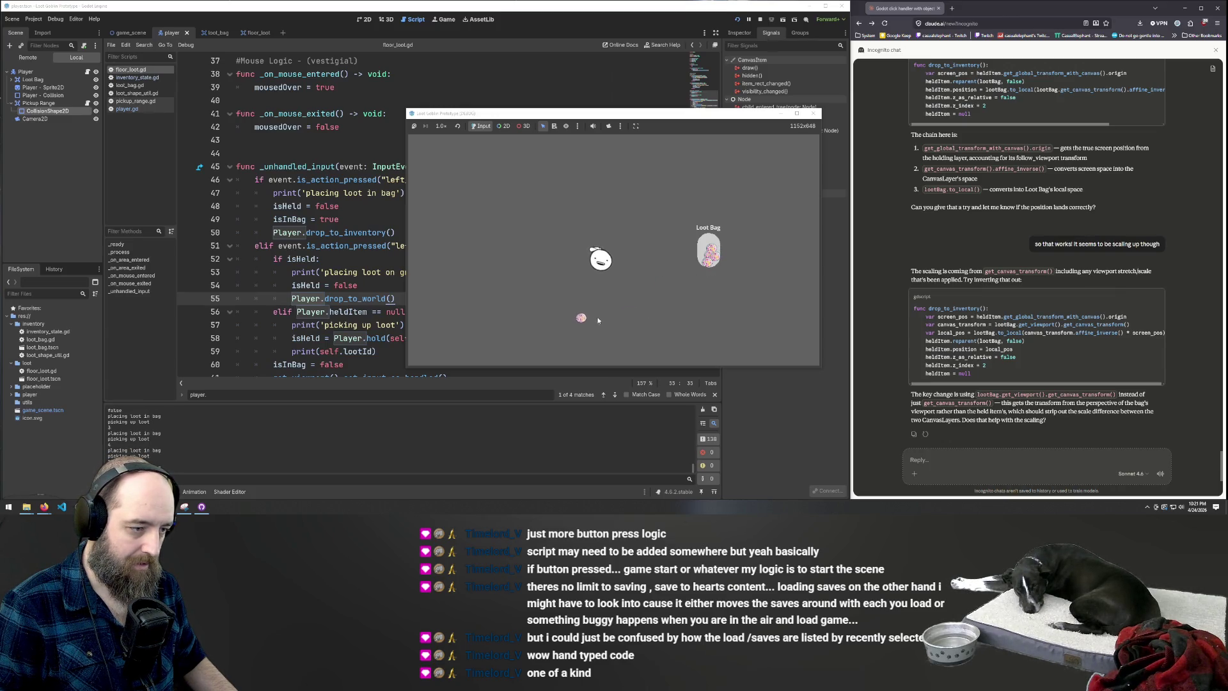
{"action": "left_click", "coordinate": [626, 274]}
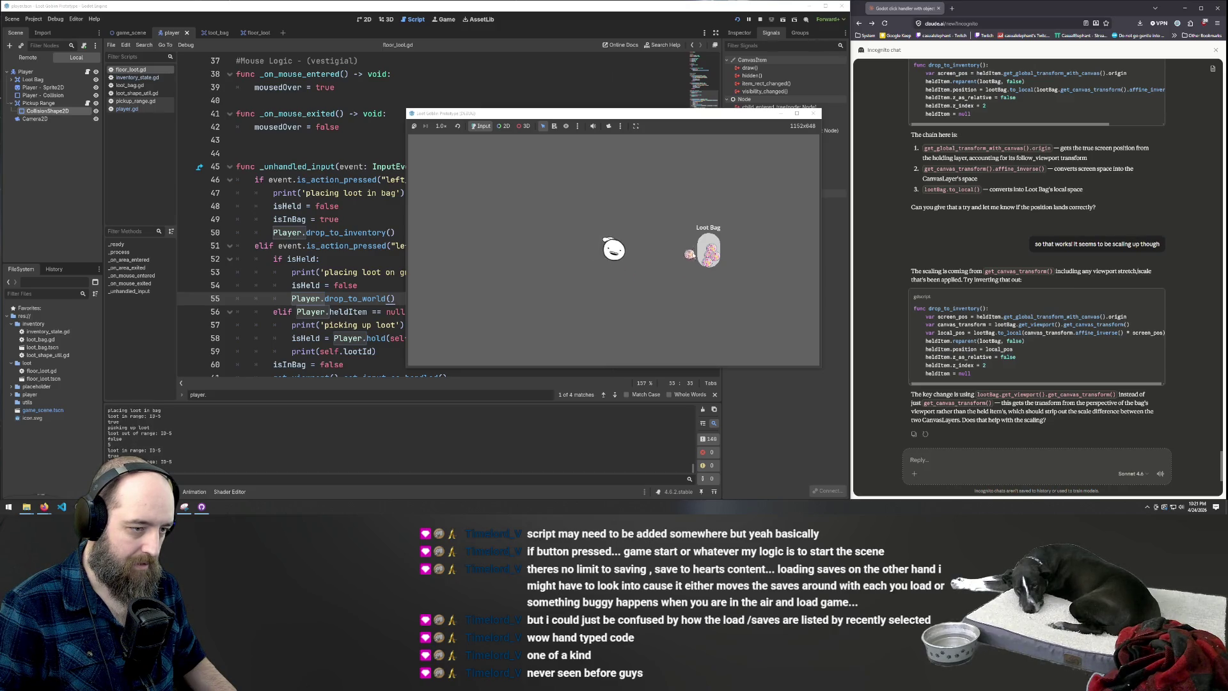
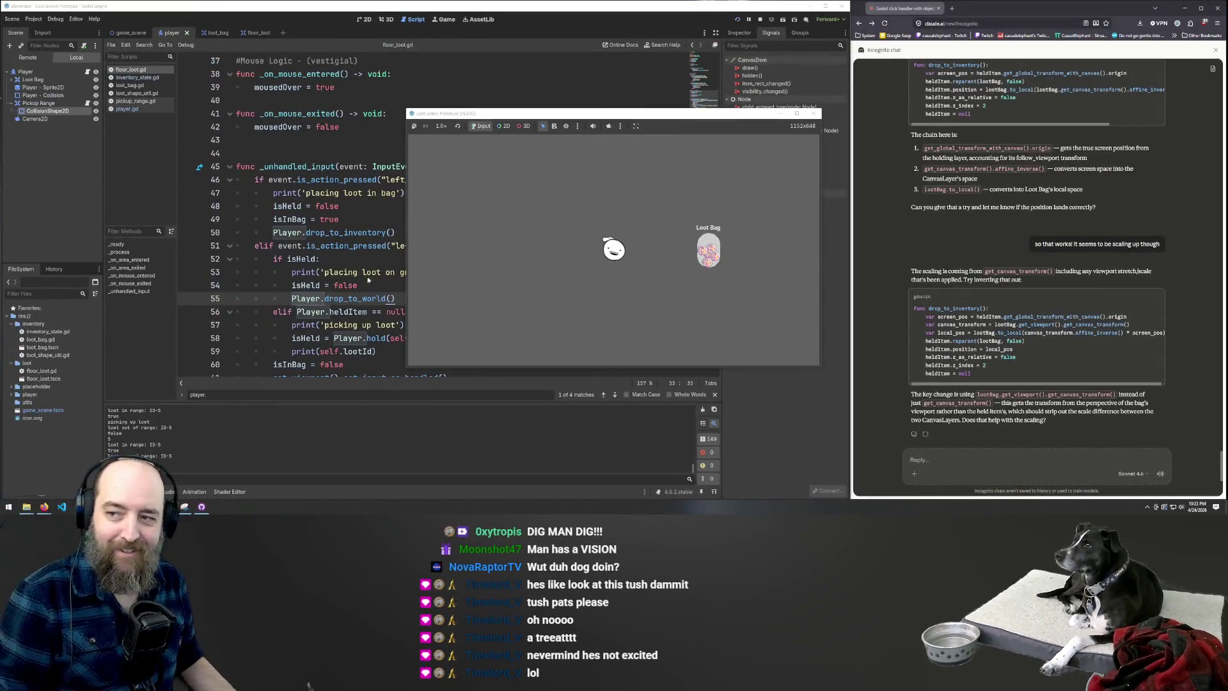
Take five loot pieces out of the Loot Bag and drop them on the ground beside the player
{"action": "left_click", "coordinate": [691, 267]}
{"action": "left_click", "coordinate": [691, 267]}
{"action": "left_click", "coordinate": [691, 272]}
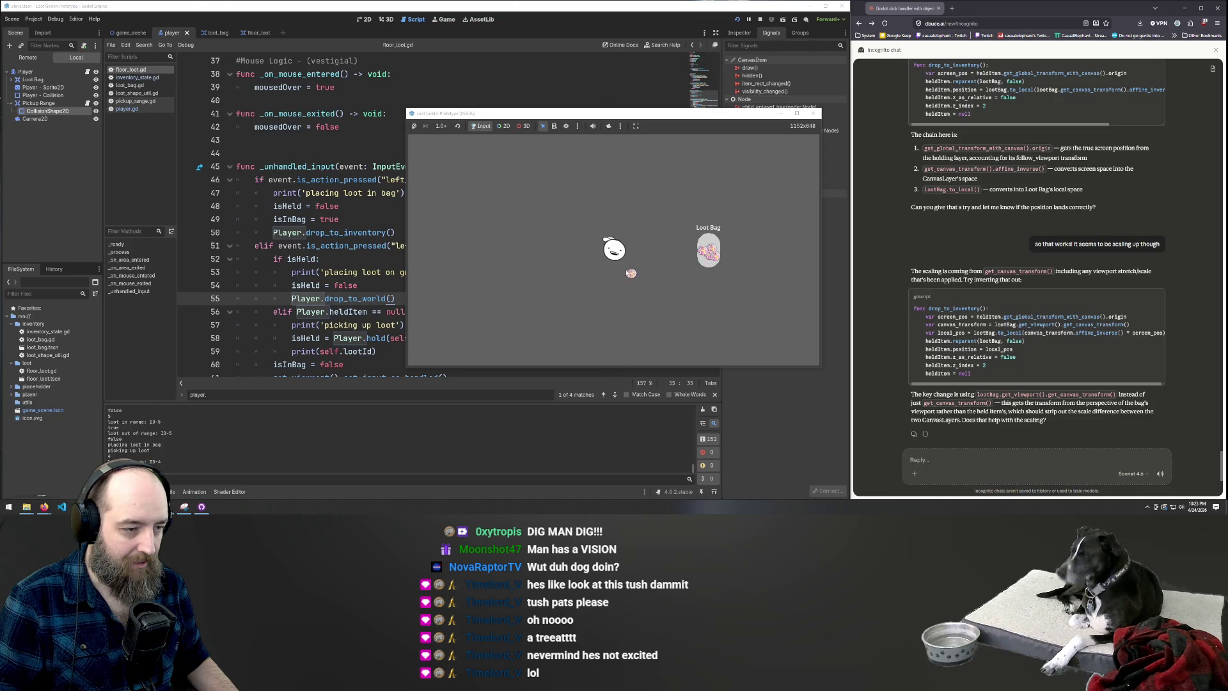
{"action": "left_click", "coordinate": [709, 256]}
{"action": "left_click", "coordinate": [711, 265]}
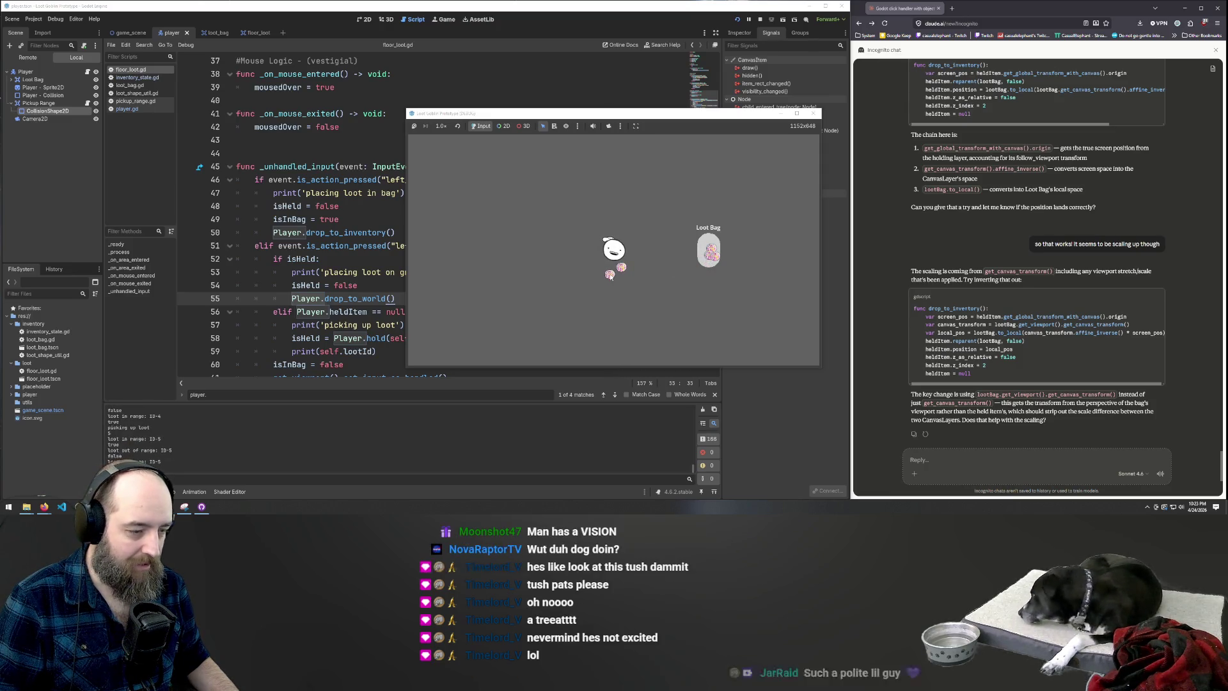
{"action": "left_click", "coordinate": [712, 265]}
{"action": "left_click", "coordinate": [713, 264]}
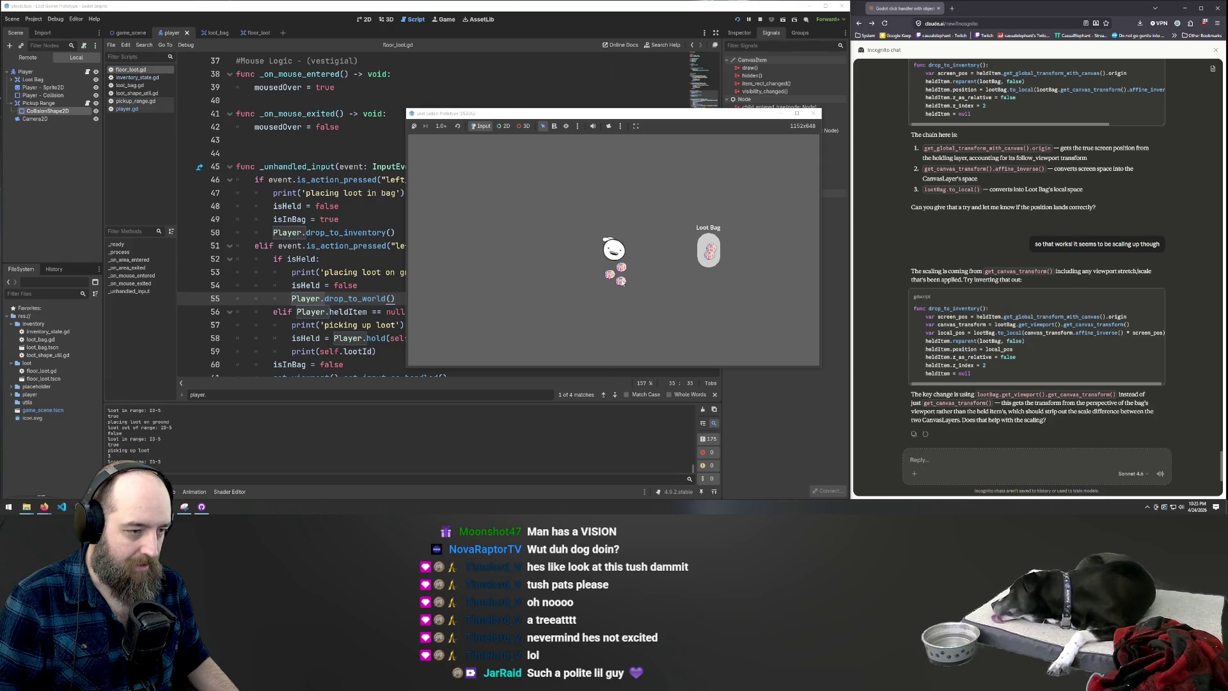
{"action": "left_click", "coordinate": [714, 260]}
{"action": "left_click", "coordinate": [614, 286]}
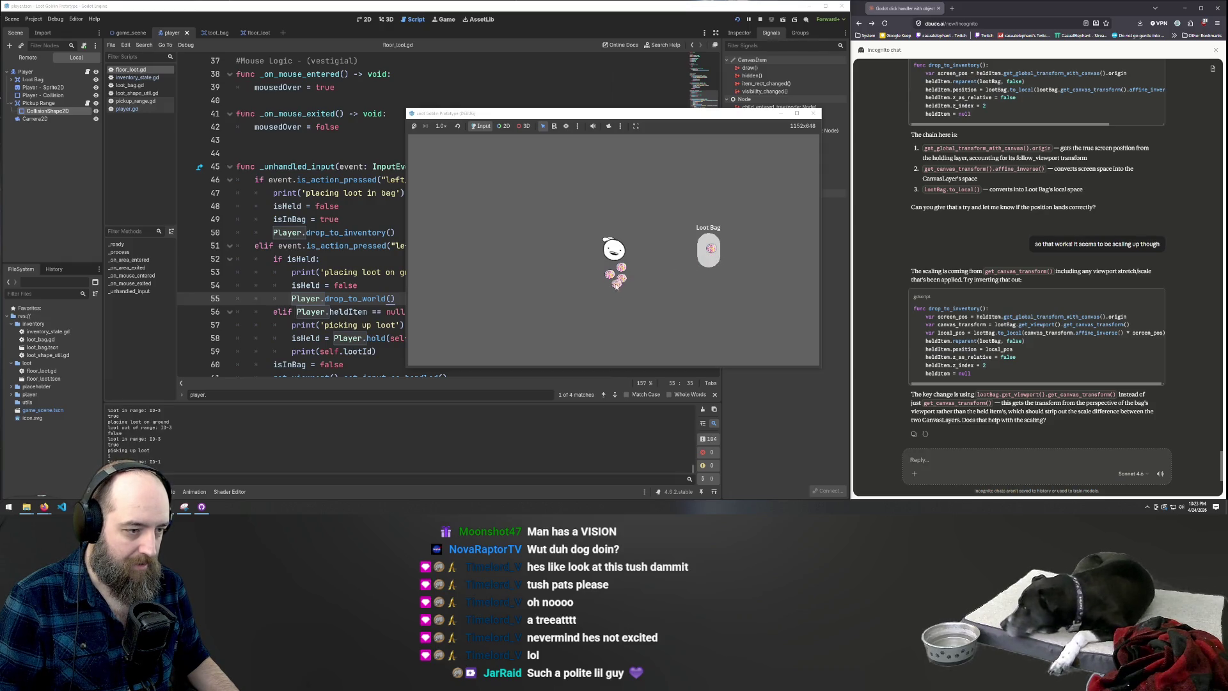
{"action": "left_click", "coordinate": [702, 250]}
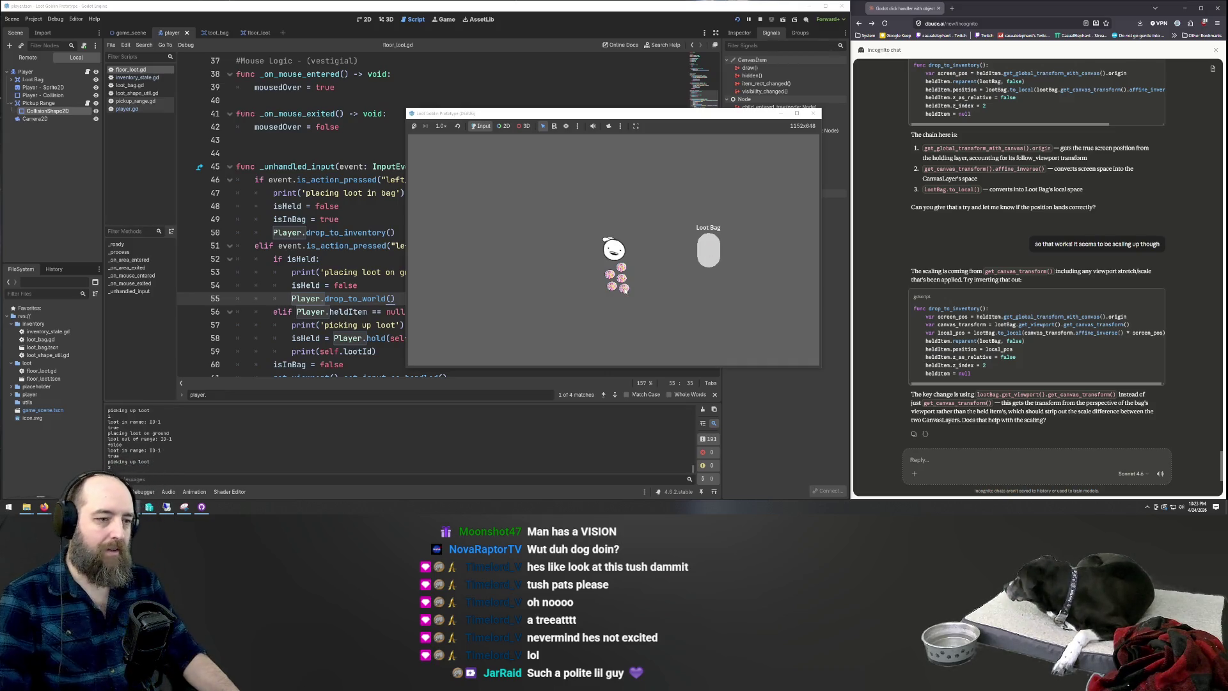
{"action": "left_click", "coordinate": [622, 290]}
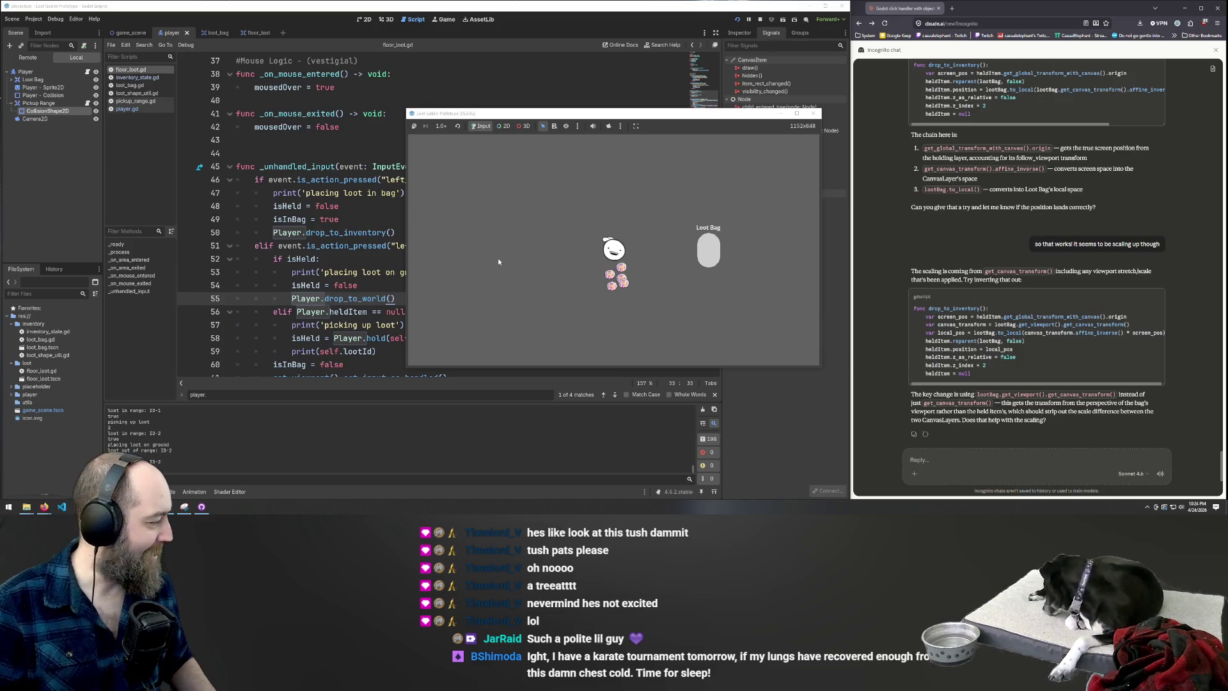
Walk the player to the loot pile and put three pieces back into the Loot Bag
{"action": "key", "text": "s"}
{"action": "key", "text": "a"}
{"action": "key", "text": "w"}
{"action": "left_click", "coordinate": [646, 251]}
{"action": "left_click", "coordinate": [701, 260]}
{"action": "left_click", "coordinate": [648, 245]}
{"action": "left_click", "coordinate": [704, 253]}
{"action": "left_click", "coordinate": [647, 242]}
{"action": "left_click", "coordinate": [703, 251]}
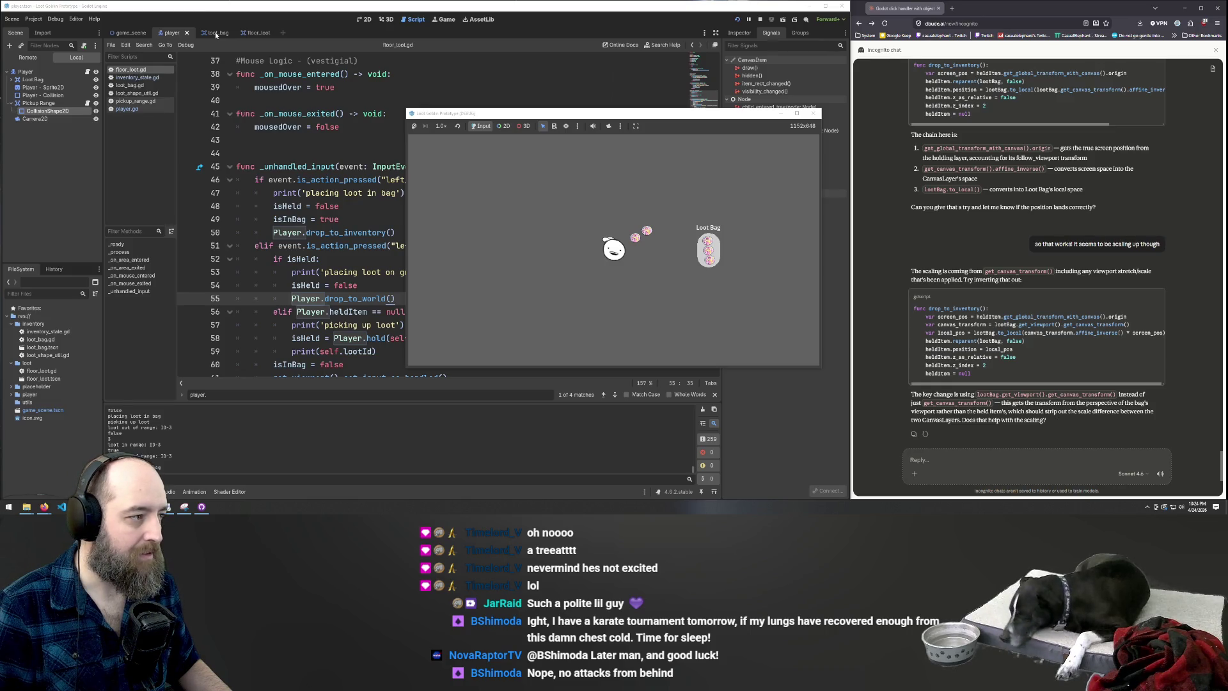
In game_scene, select the UI Layer node and expand its Transform properties in the Inspector
{"action": "left_click", "coordinate": [133, 32]}
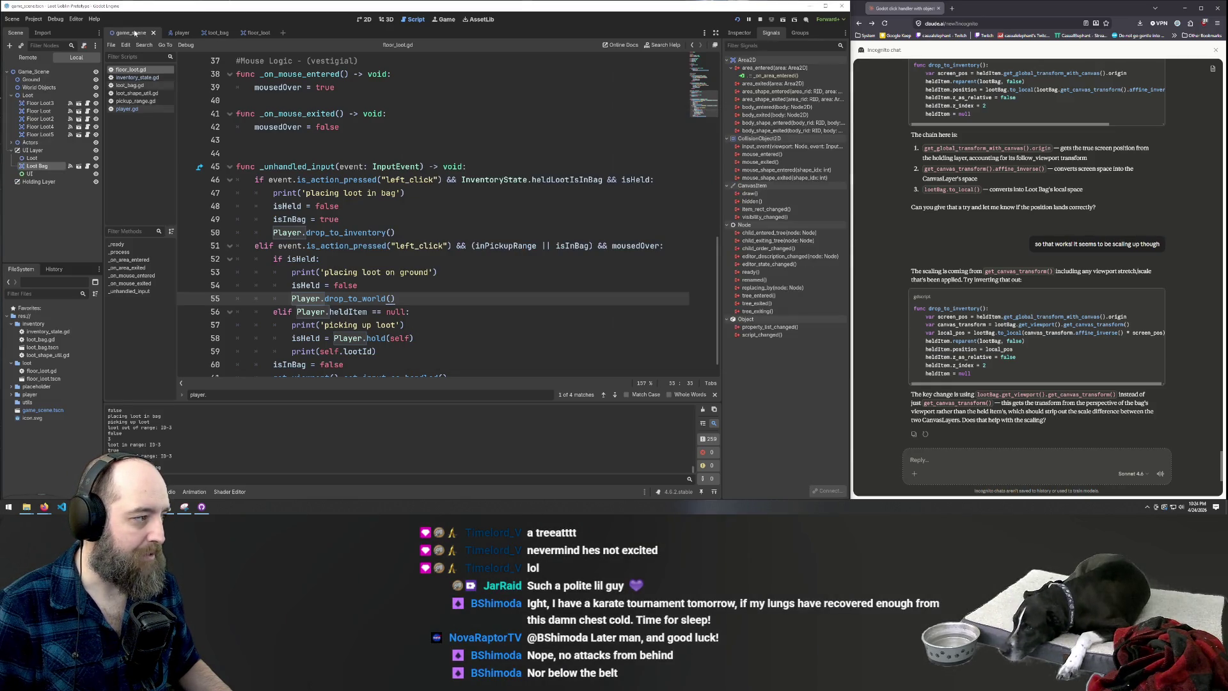
{"action": "left_click", "coordinate": [32, 150]}
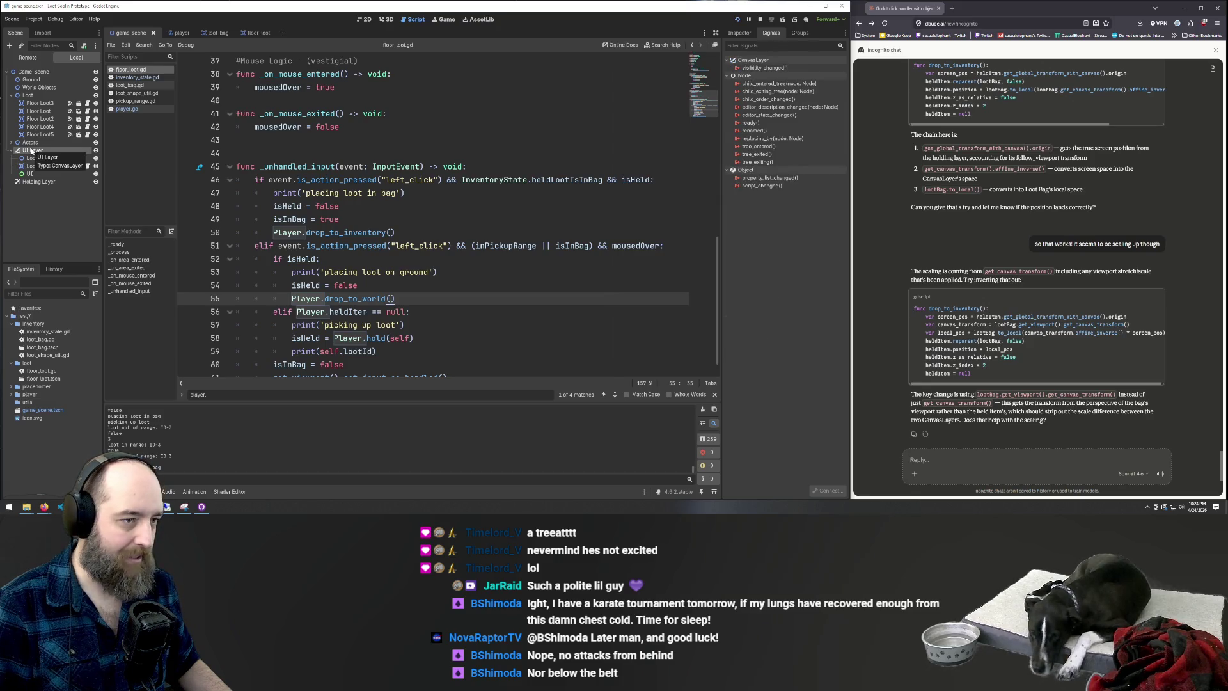
{"action": "left_click", "coordinate": [740, 33]}
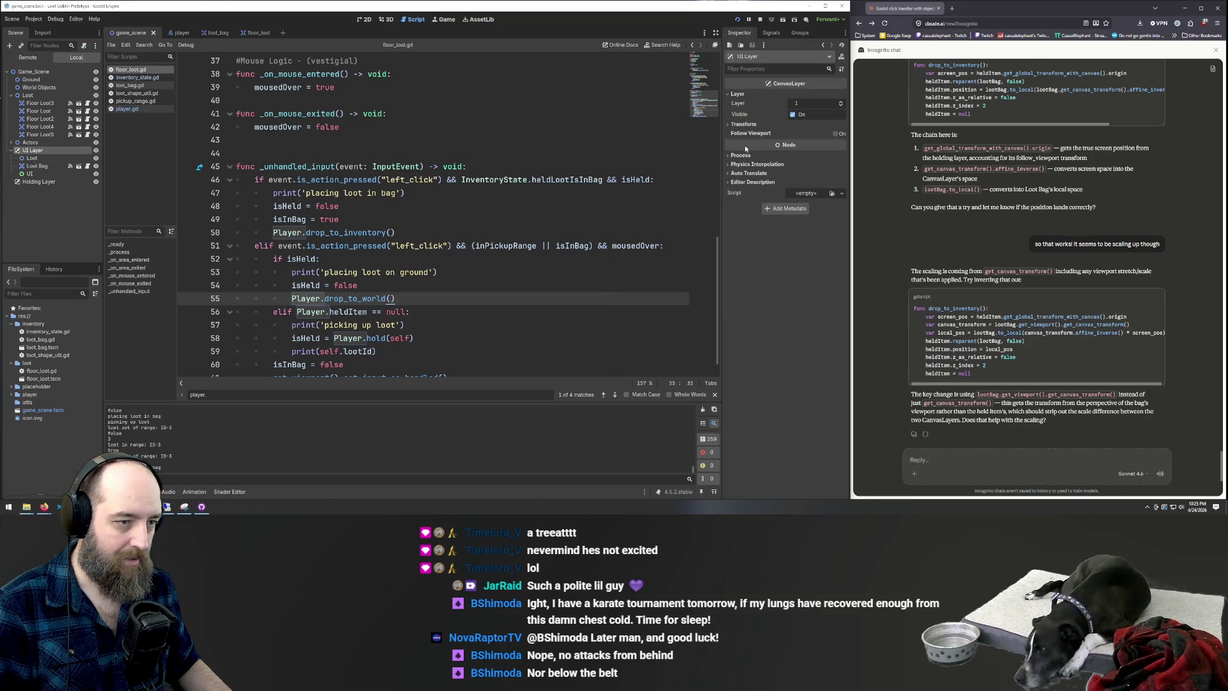
{"action": "left_click", "coordinate": [744, 124]}
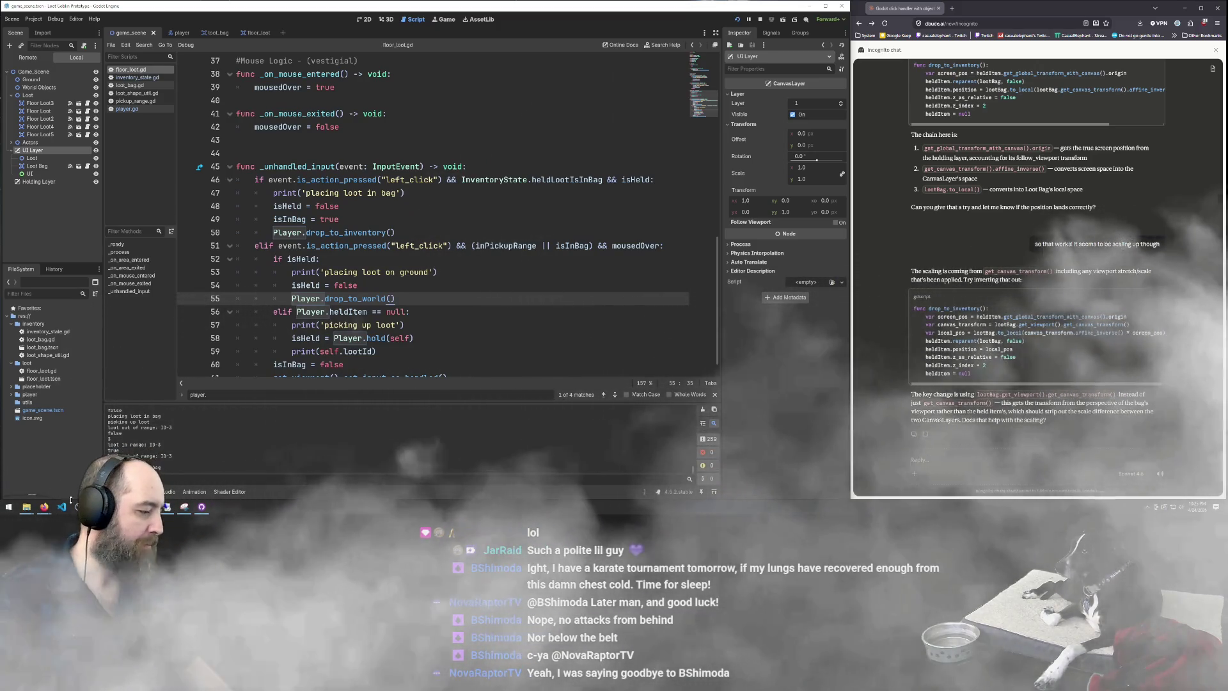
Place the caret near line 49 of the script and bring GitHub Desktop over the editor
{"action": "left_click", "coordinate": [488, 324]}
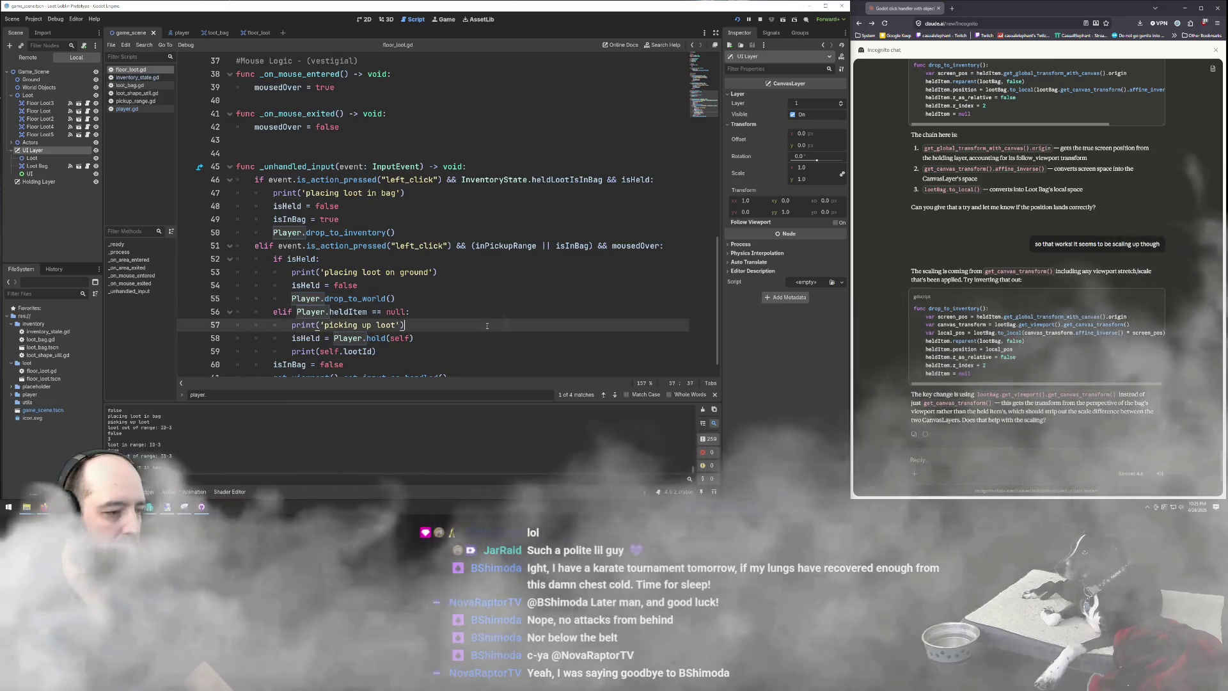
{"action": "key", "text": "Up"}
{"action": "key", "text": "Up"}
{"action": "key", "text": "Up"}
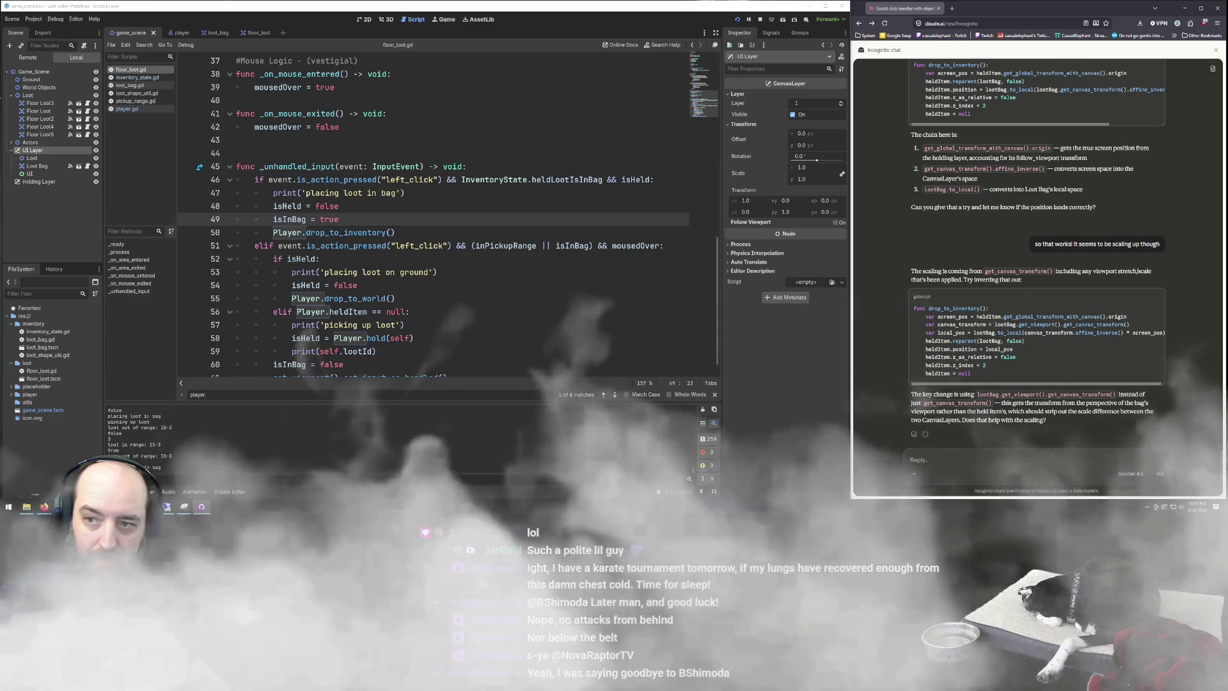
{"action": "mouse_move", "coordinate": [1227, 135]}
{"action": "left_mouse_down"}
{"action": "mouse_move", "coordinate": [862, 93]}
{"action": "mouse_move", "coordinate": [830, 58]}
{"action": "left_mouse_up"}
{"action": "left_click", "coordinate": [675, 223]}
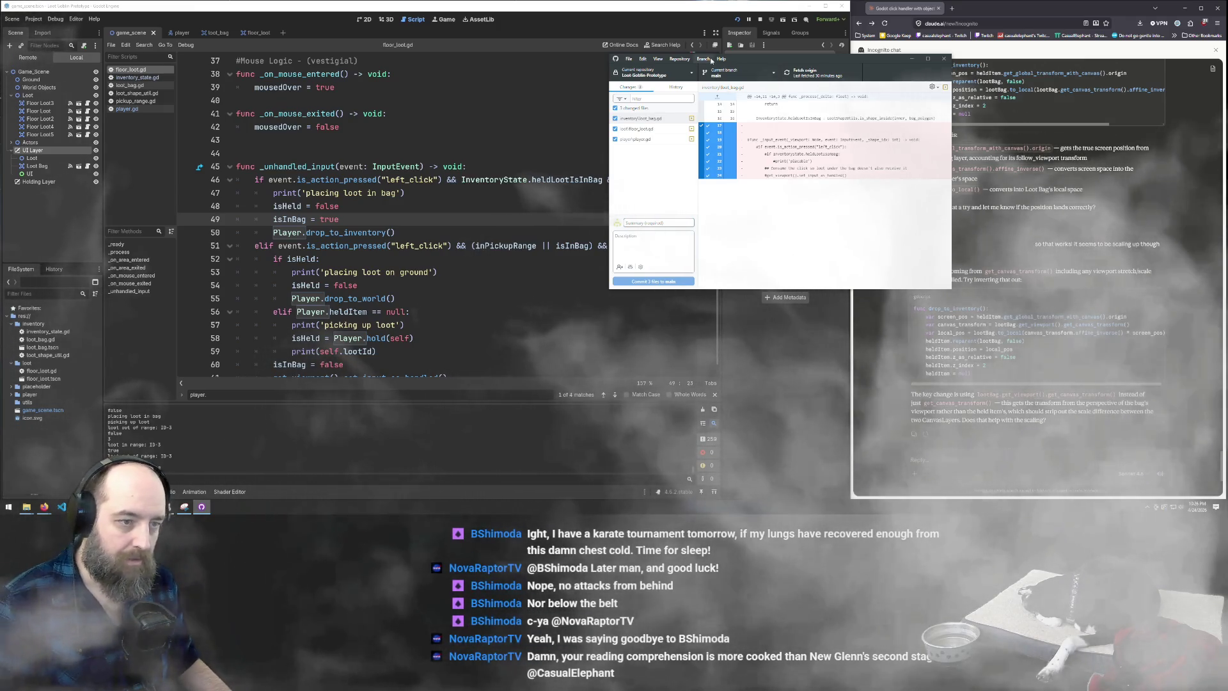
Review the floor_loot.gd and player.gd diffs and commit three files as 'improved loot bag pickup and drop logic'
{"action": "left_click", "coordinate": [665, 128]}
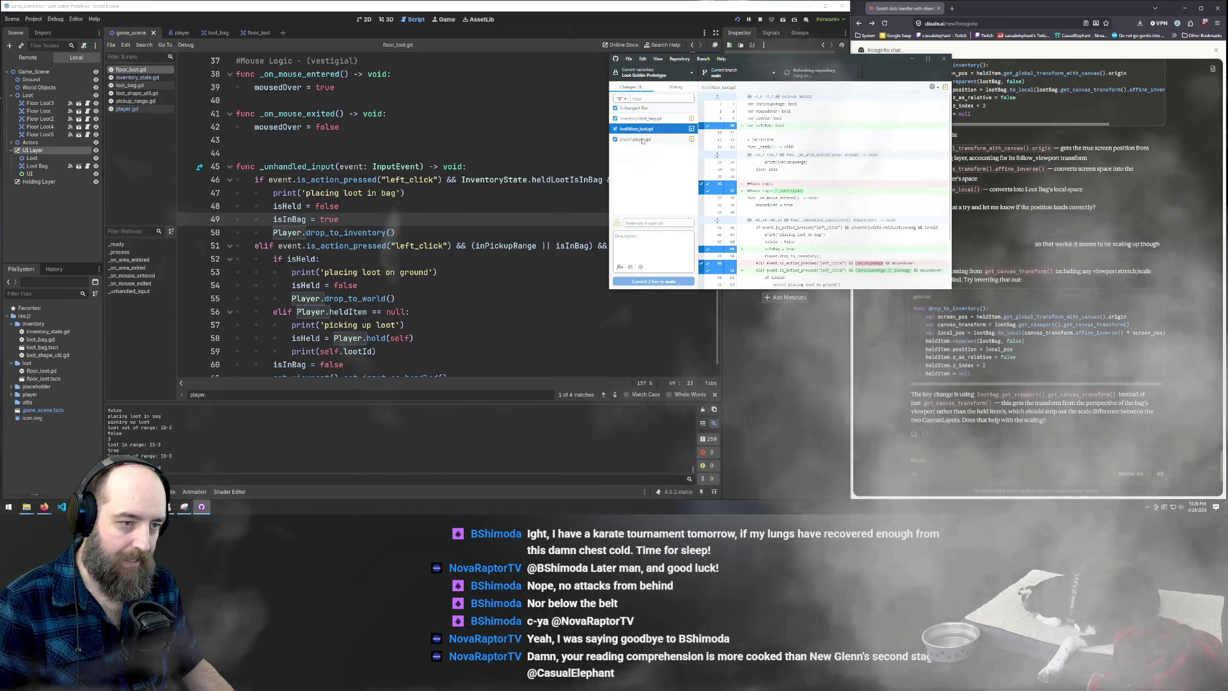
{"action": "left_click", "coordinate": [643, 140]}
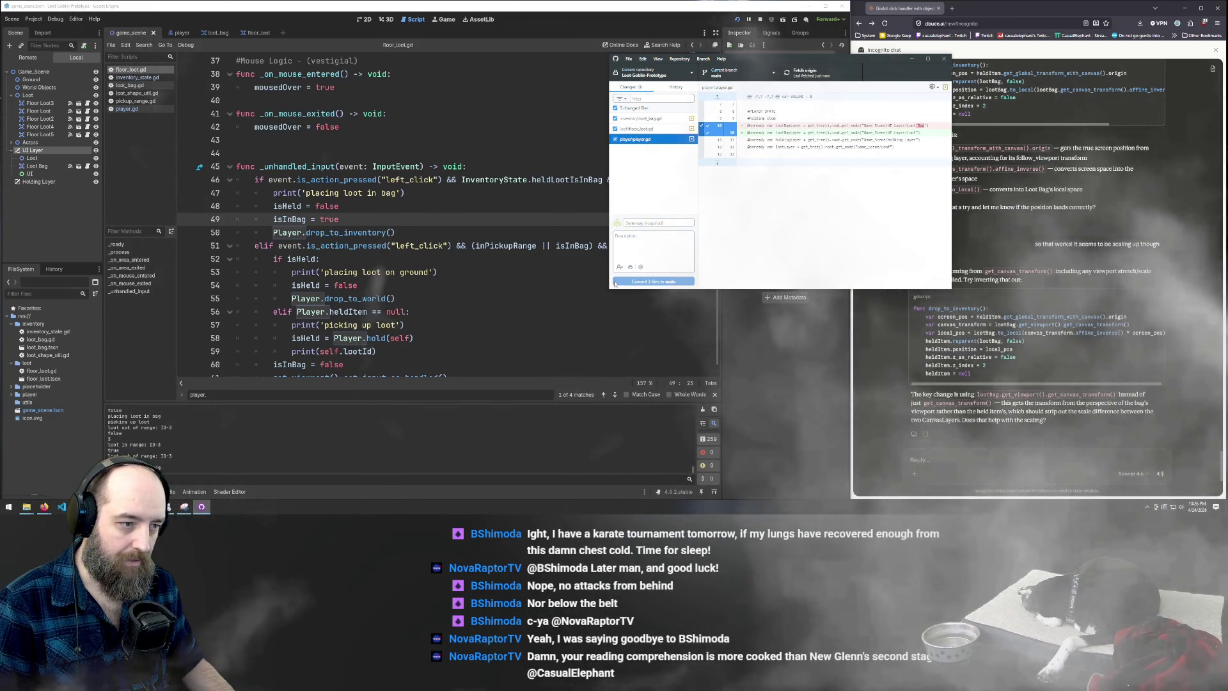
{"action": "left_click", "coordinate": [650, 222]}
{"action": "type", "text": "improved lo"}
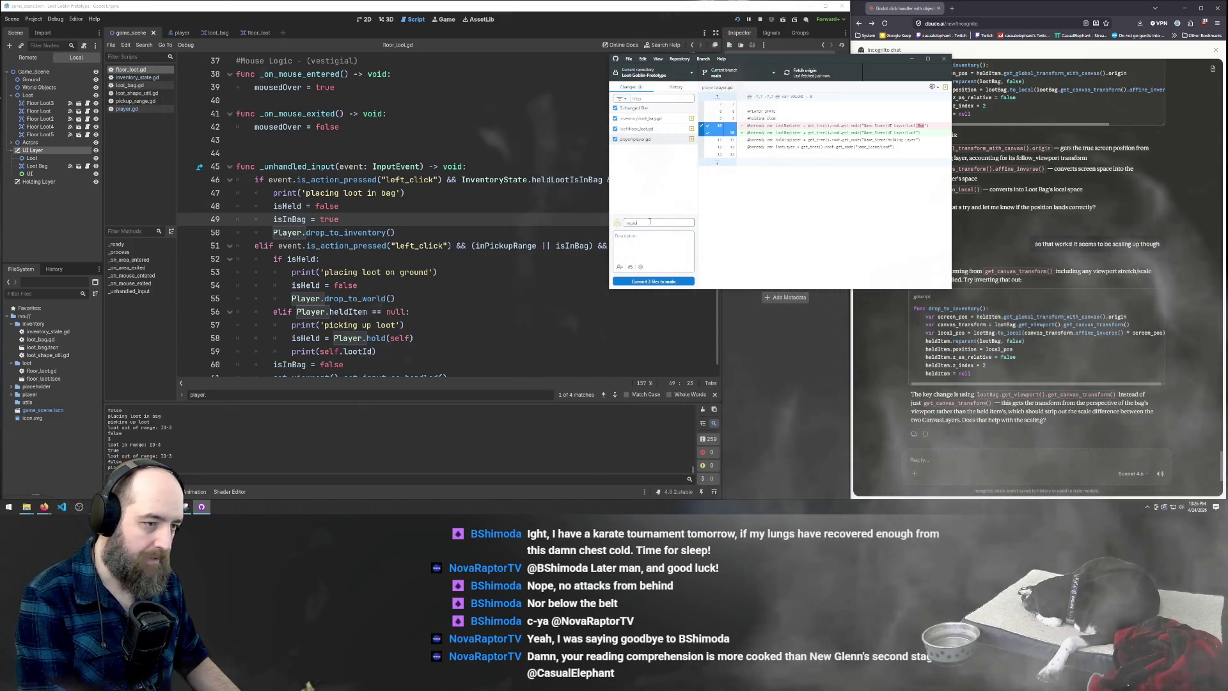
{"action": "type", "text": "ot bag"}
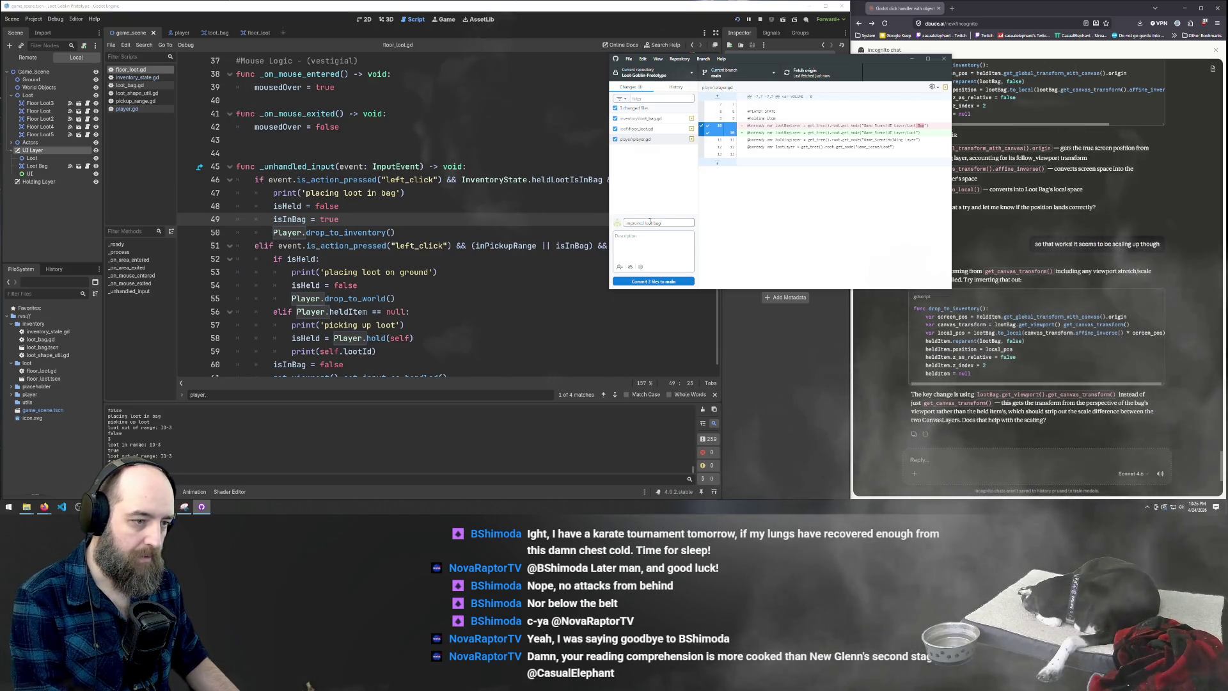
{"action": "type", "text": " pickup and dr"}
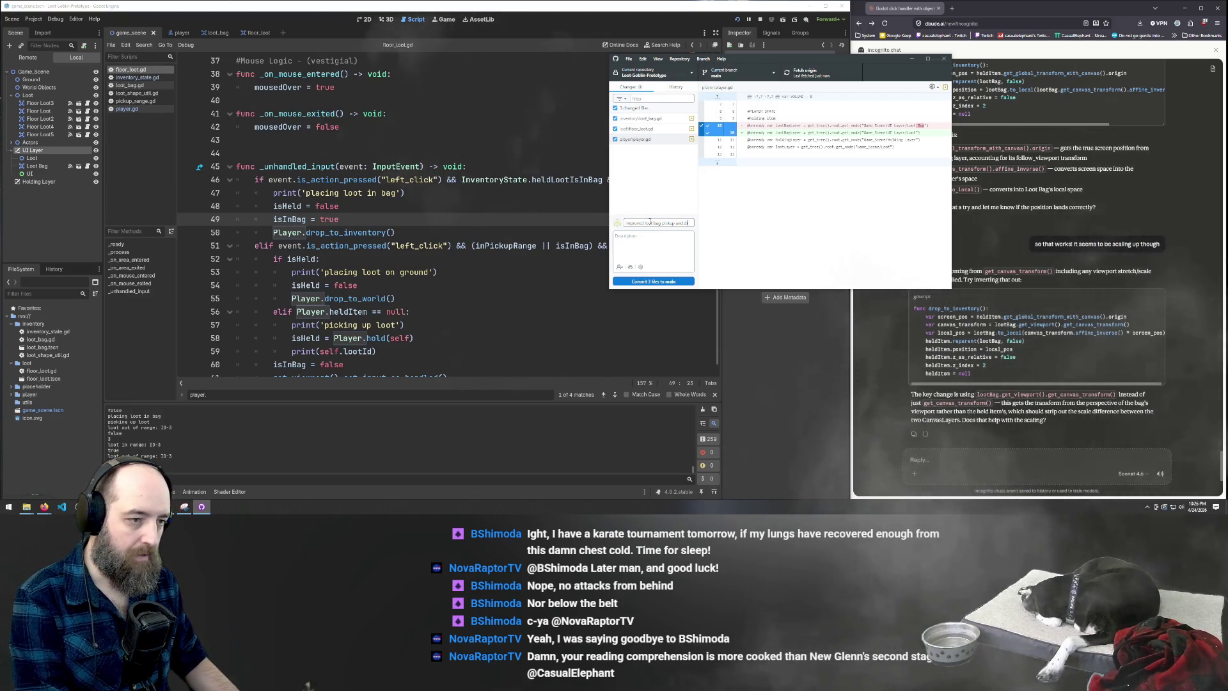
{"action": "type", "text": "op logic"}
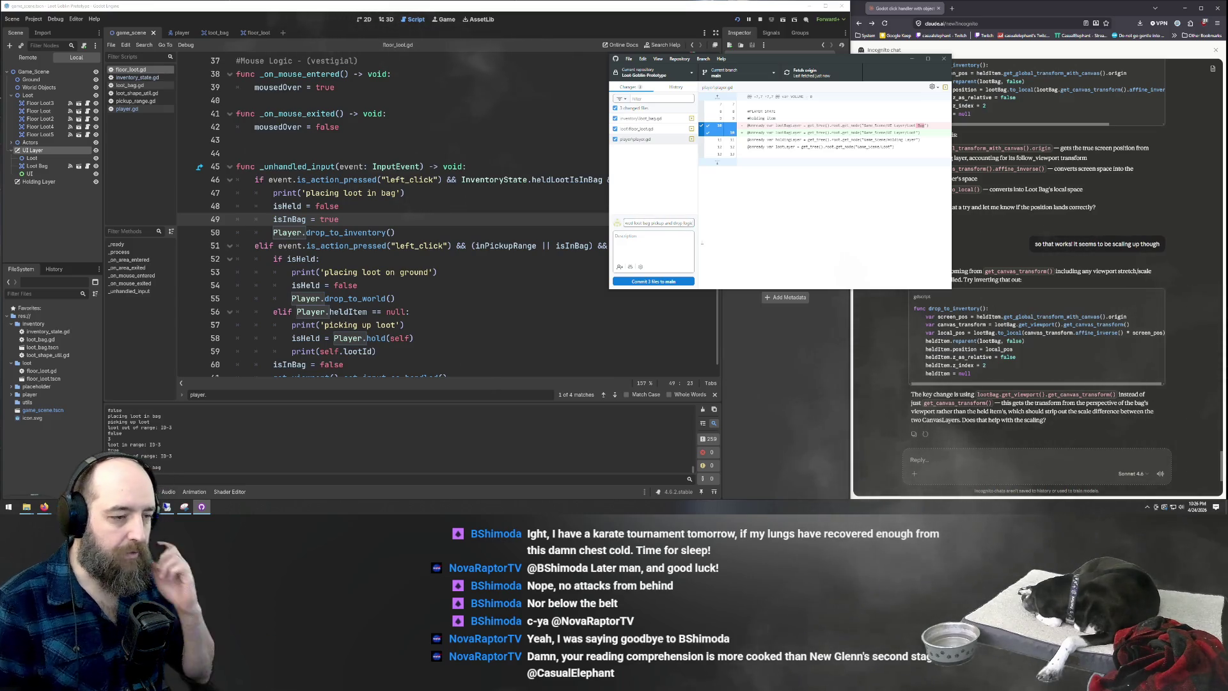
{"action": "left_click", "coordinate": [657, 279]}
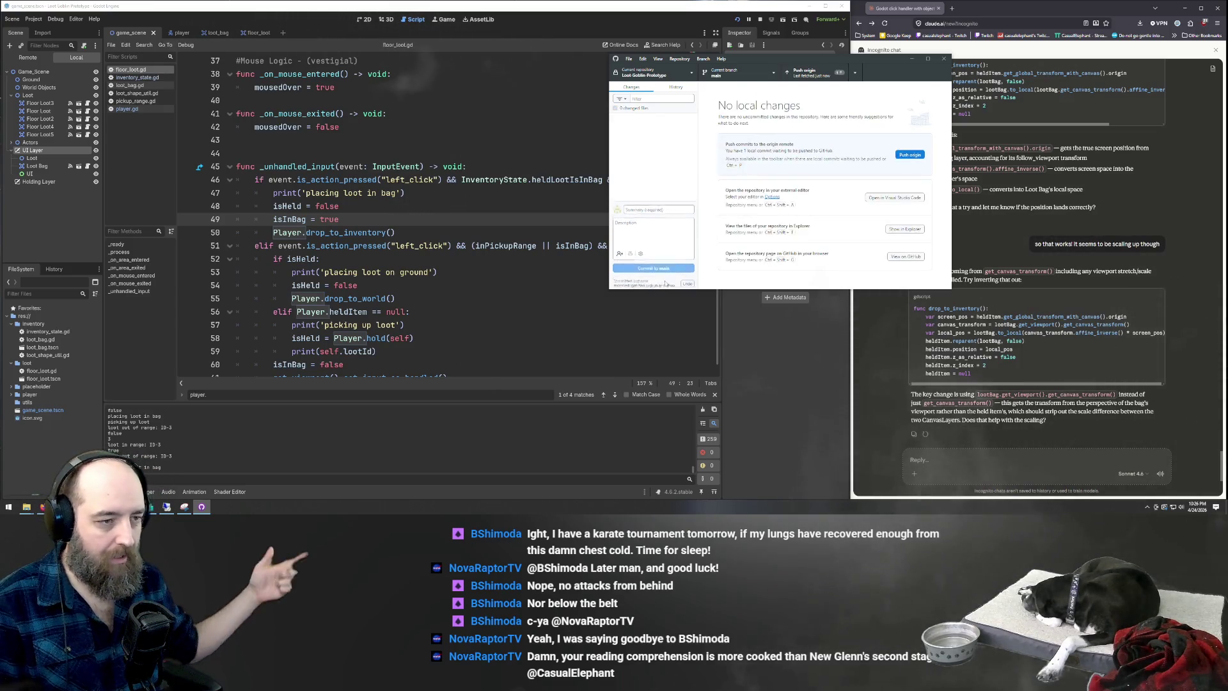
Push the commit to origin and hide GitHub Desktop
{"action": "left_click", "coordinate": [911, 156]}
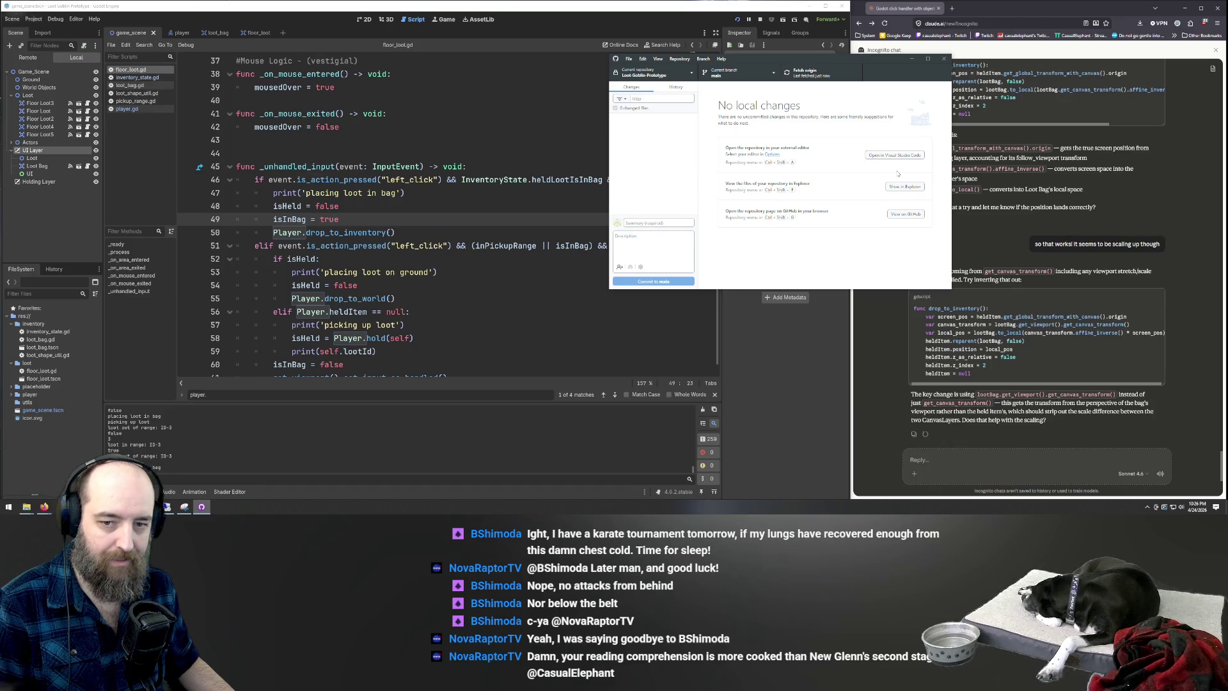
{"action": "left_click", "coordinate": [912, 59]}
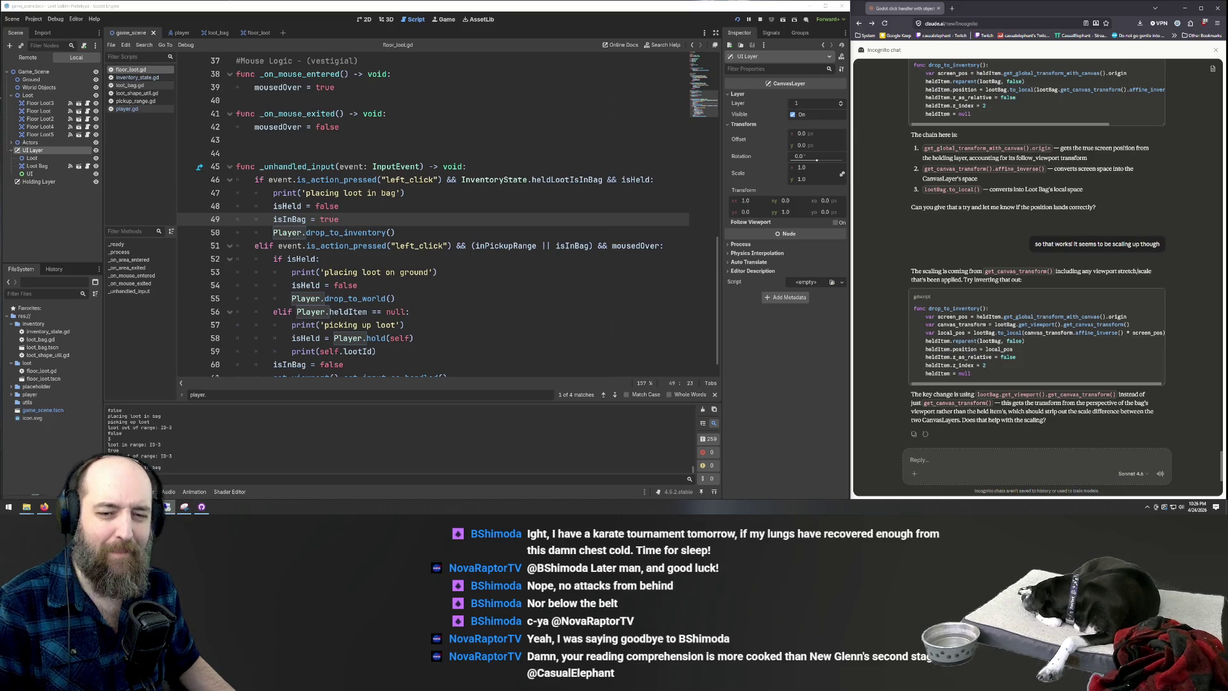
Put the caret back in floor_loot.gd around lines 51–55
{"action": "mouse_move", "coordinate": [1159, 291]}
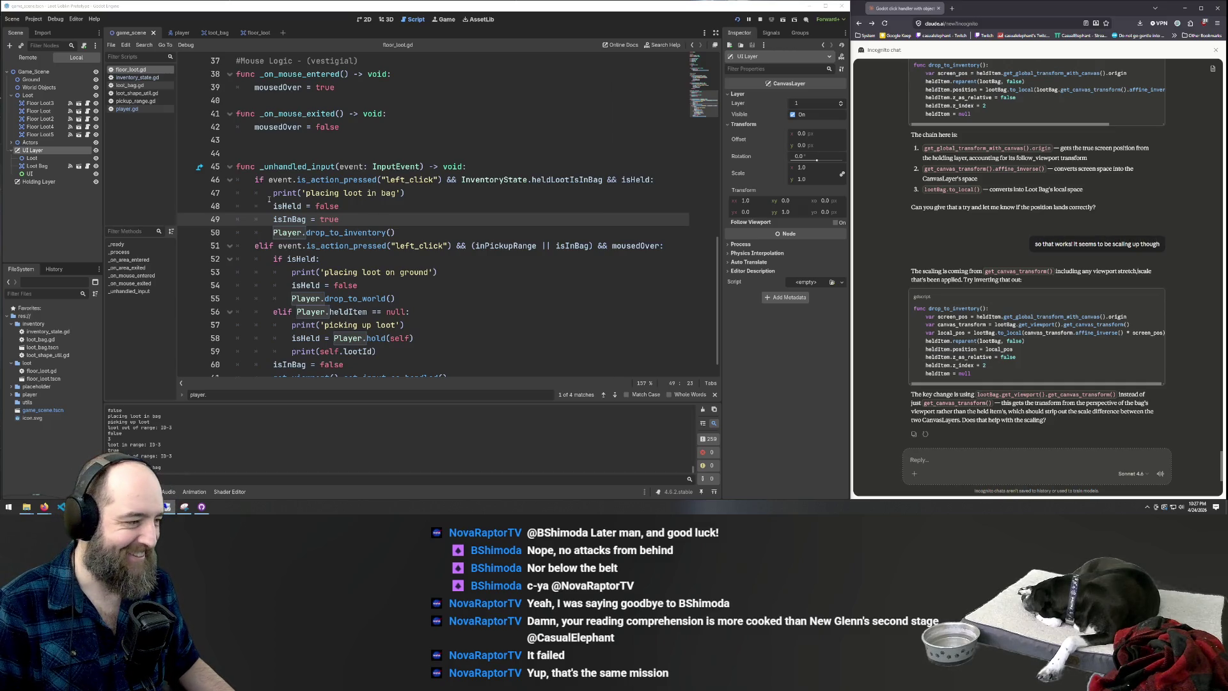
{"action": "left_click", "coordinate": [354, 246]}
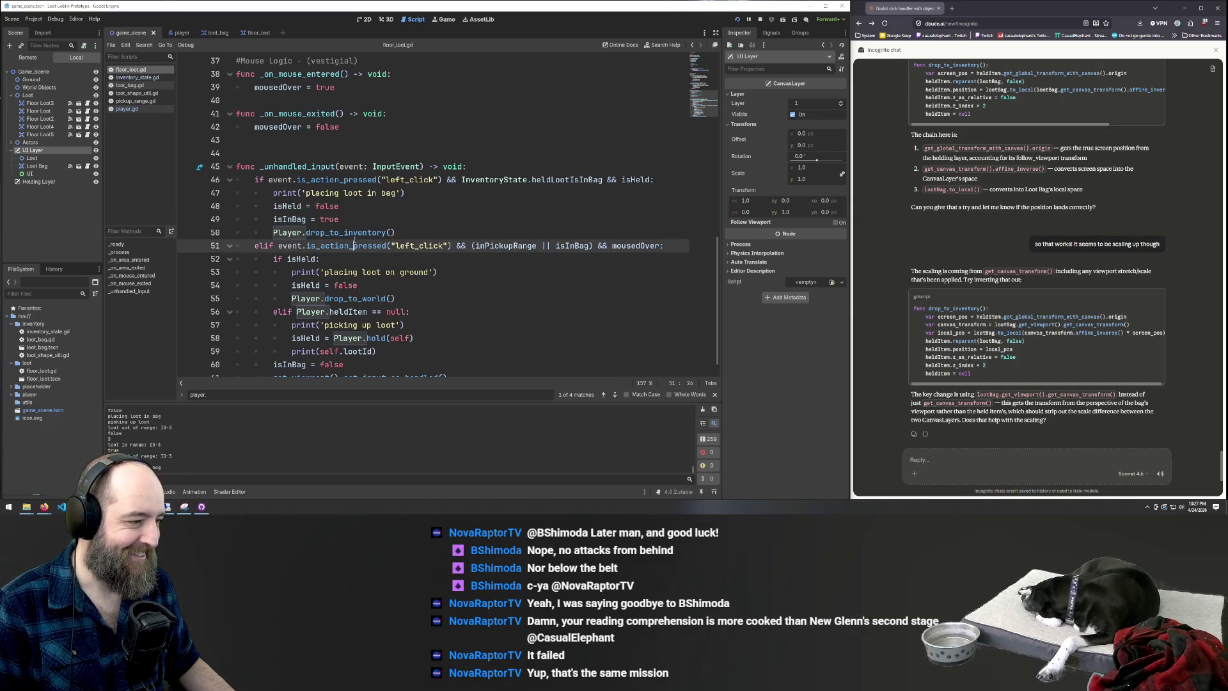
{"action": "left_click", "coordinate": [437, 298]}
Run the game with F5, move a ground loot piece into the Loot Bag, and walk up-left
{"action": "key", "text": "F5"}
{"action": "left_click", "coordinate": [640, 251]}
{"action": "left_click", "coordinate": [711, 251]}
{"action": "key", "text": "w"}
{"action": "key", "text": "a"}
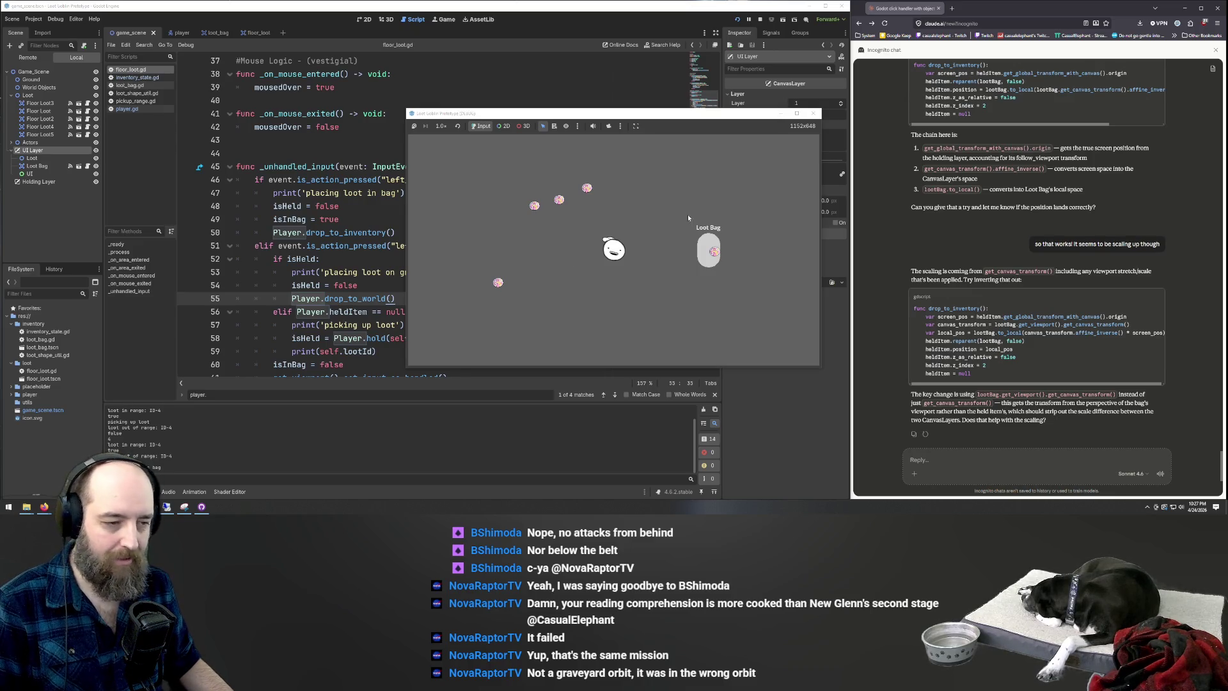
Walk up, drop a loot piece beside the player, then put two loot pieces into the Loot Bag
{"action": "key", "text": "w"}
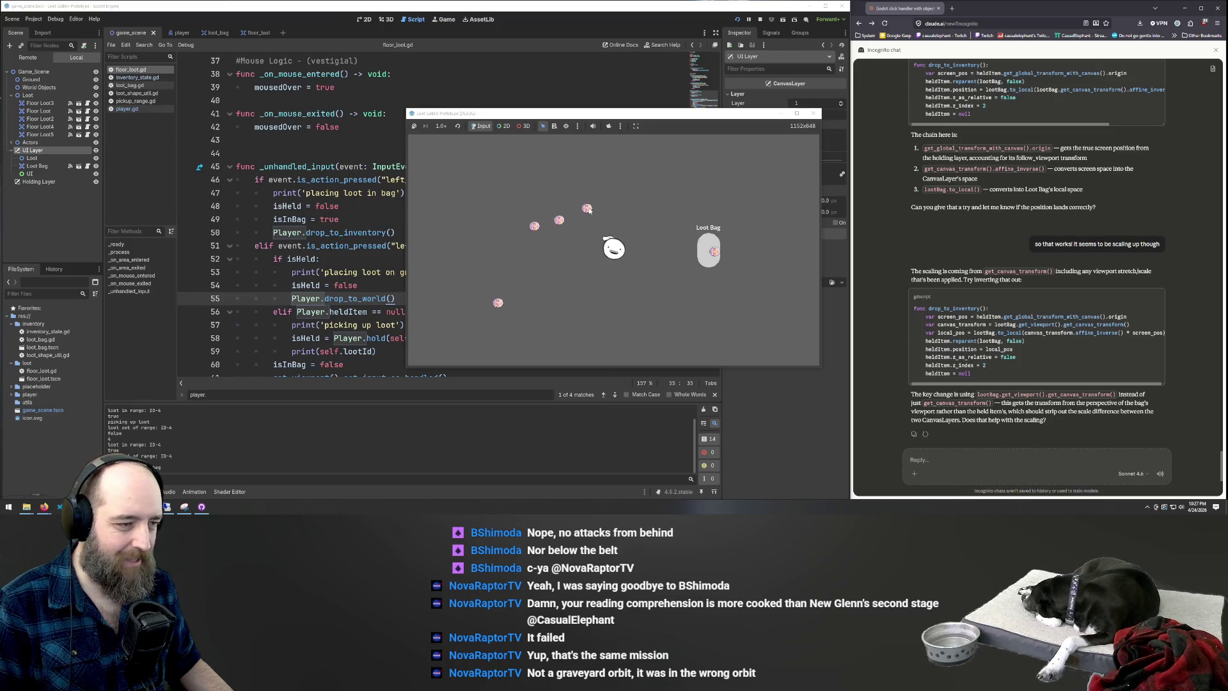
{"action": "left_click", "coordinate": [594, 214]}
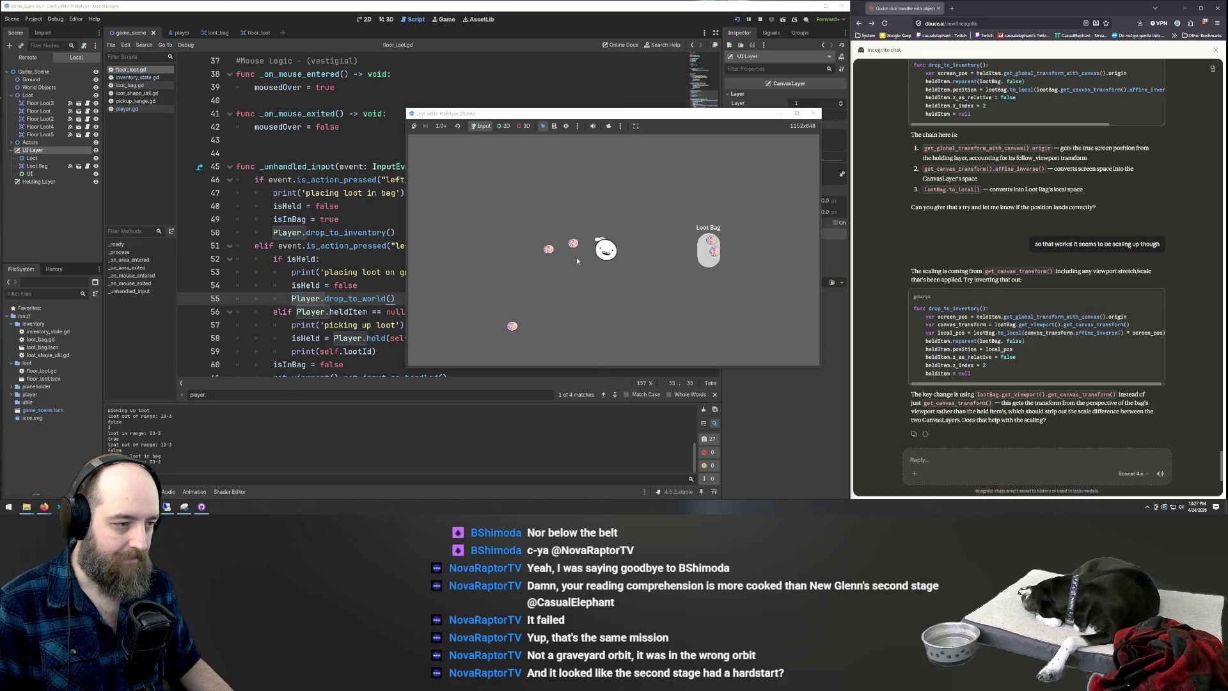
{"action": "left_click", "coordinate": [593, 255]}
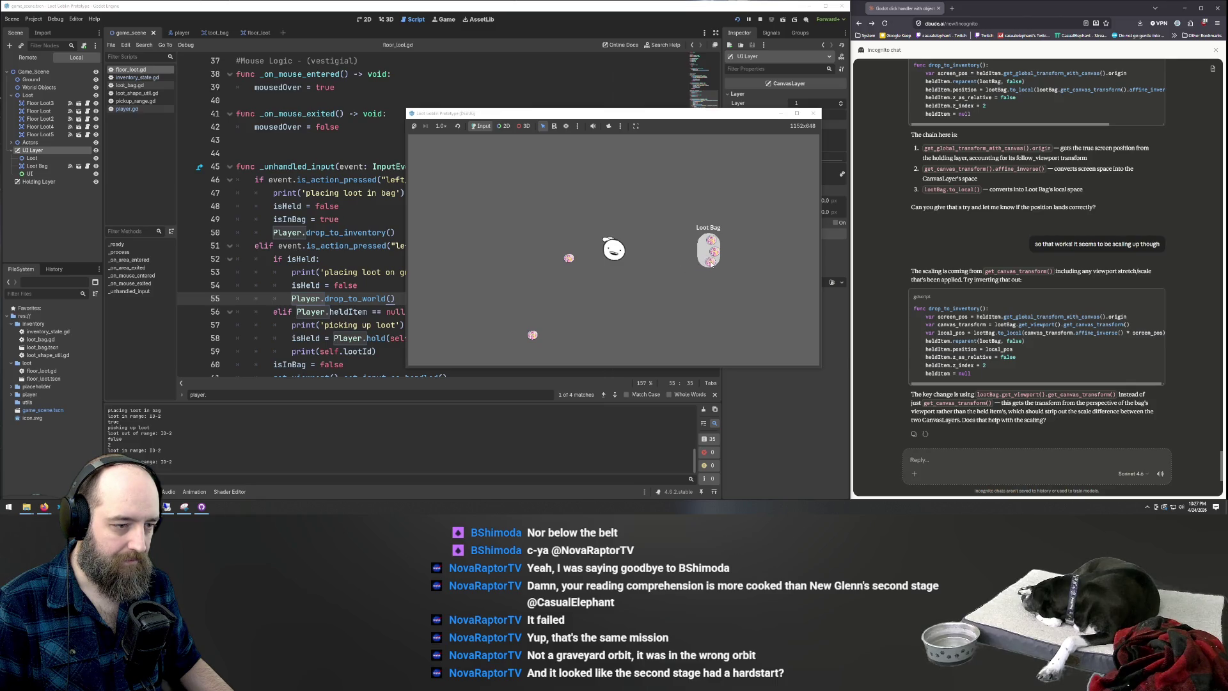
{"action": "left_click", "coordinate": [625, 265]}
{"action": "left_click", "coordinate": [704, 257]}
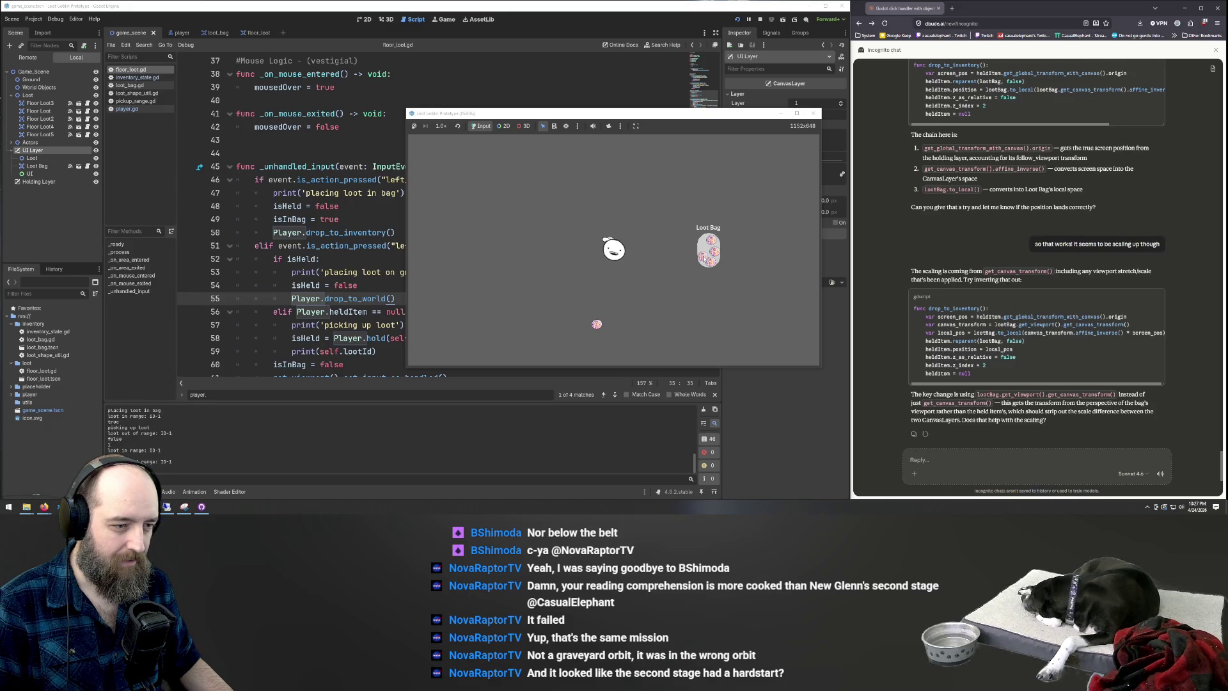
{"action": "left_click", "coordinate": [597, 324]}
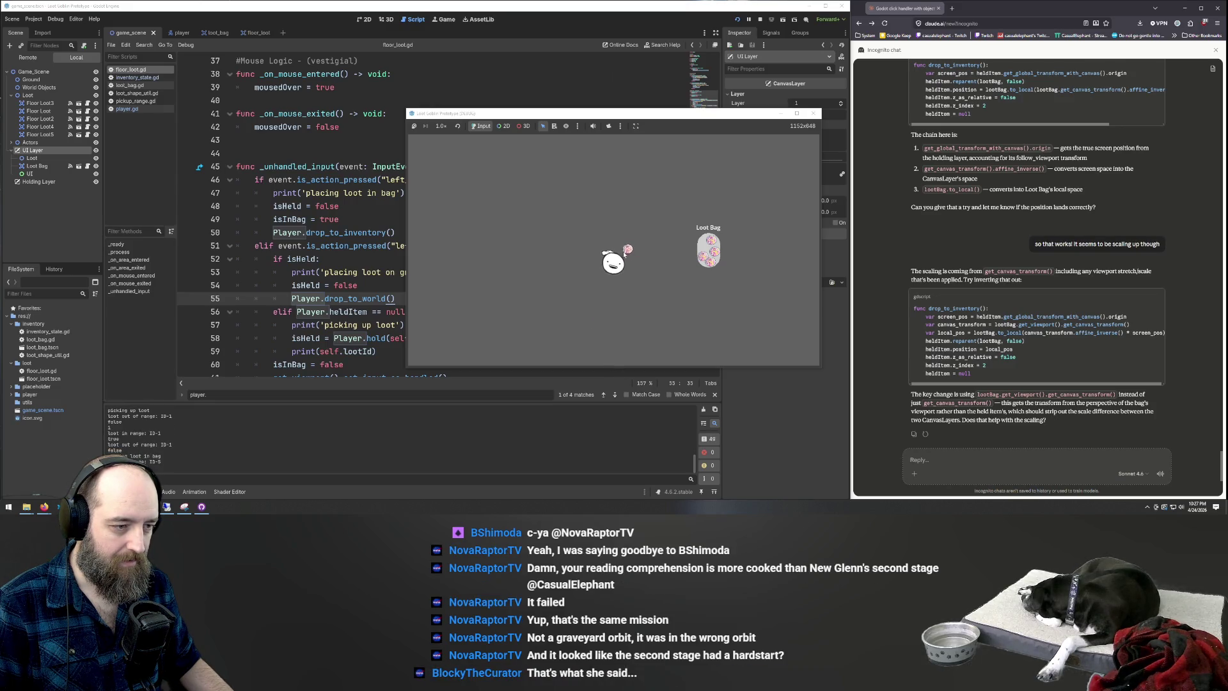
{"action": "left_click", "coordinate": [705, 251]}
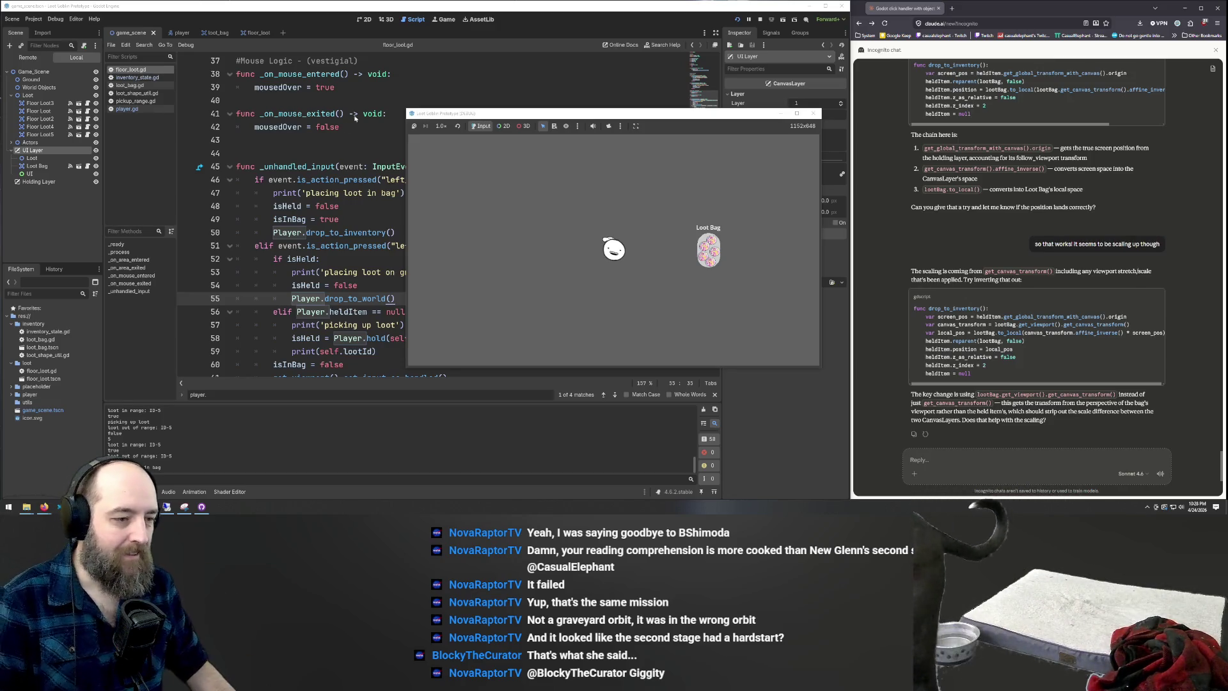
Take a loot item out of the Loot Bag, drop it on the ground, then bag it again
{"action": "left_click", "coordinate": [684, 274]}
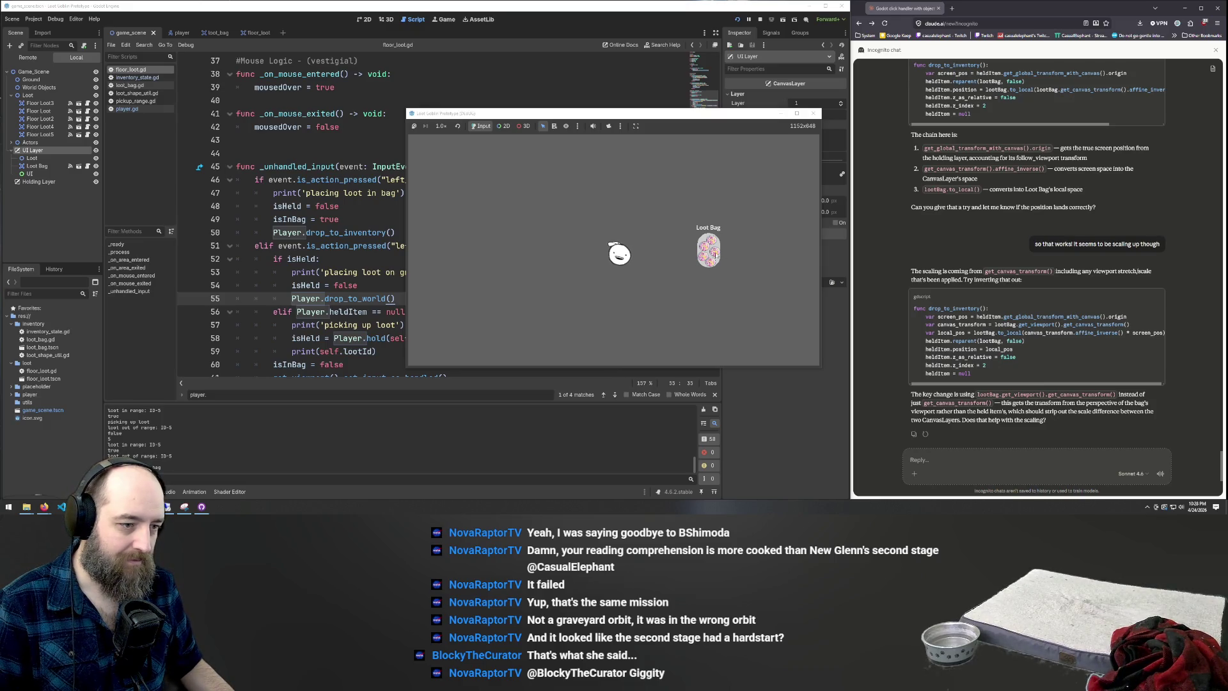
{"action": "left_click", "coordinate": [686, 267]}
{"action": "left_click", "coordinate": [592, 270]}
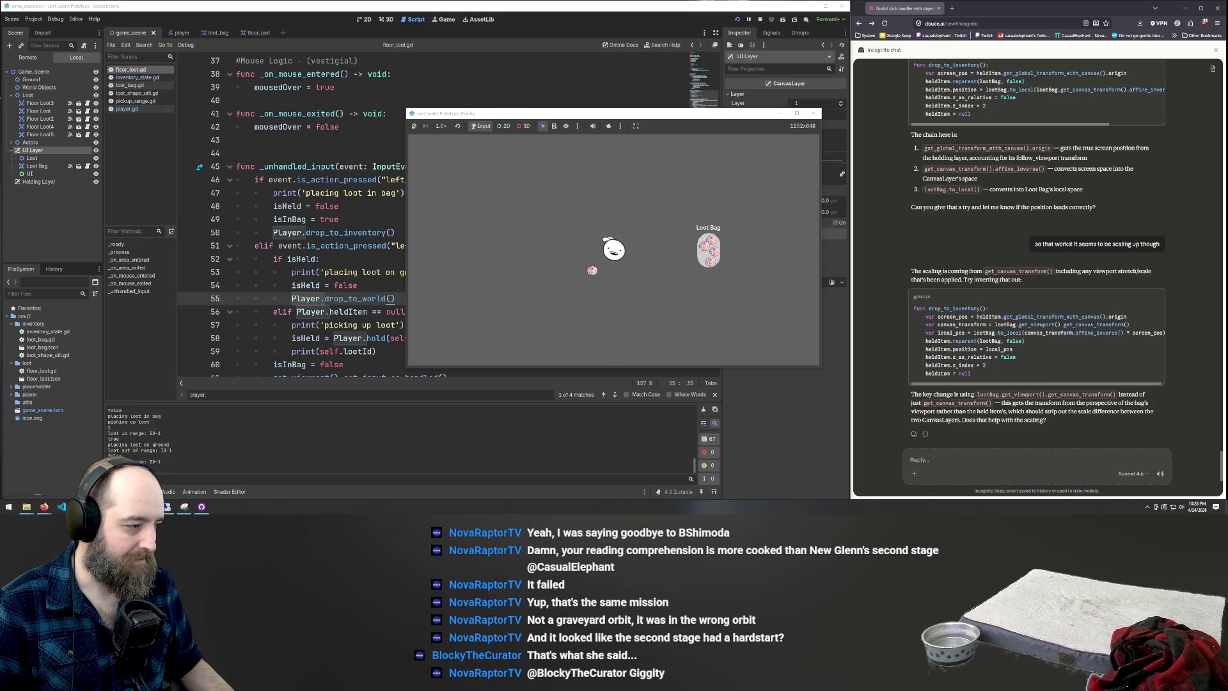
{"action": "left_click", "coordinate": [593, 272]}
{"action": "left_click", "coordinate": [708, 261]}
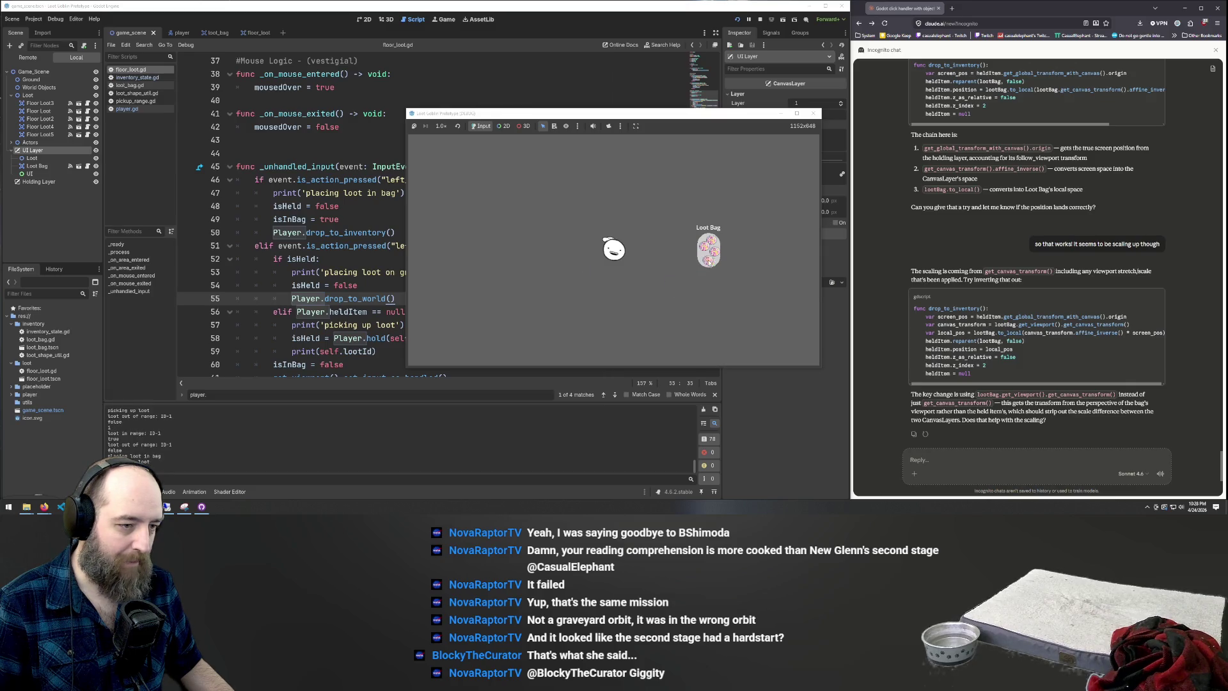
{"action": "left_click", "coordinate": [708, 256]}
Rearrange loot items inside the Loot Bag, then return to the script editor
{"action": "left_click", "coordinate": [715, 255]}
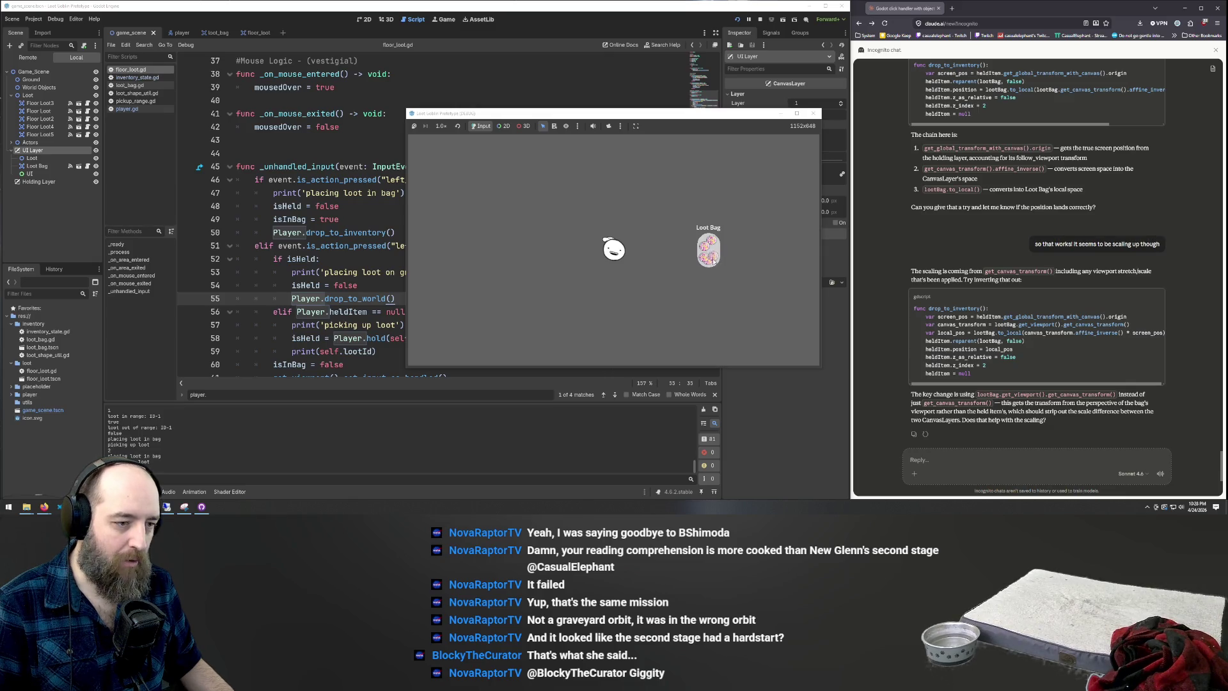
{"action": "left_click", "coordinate": [712, 263]}
{"action": "left_click", "coordinate": [708, 268]}
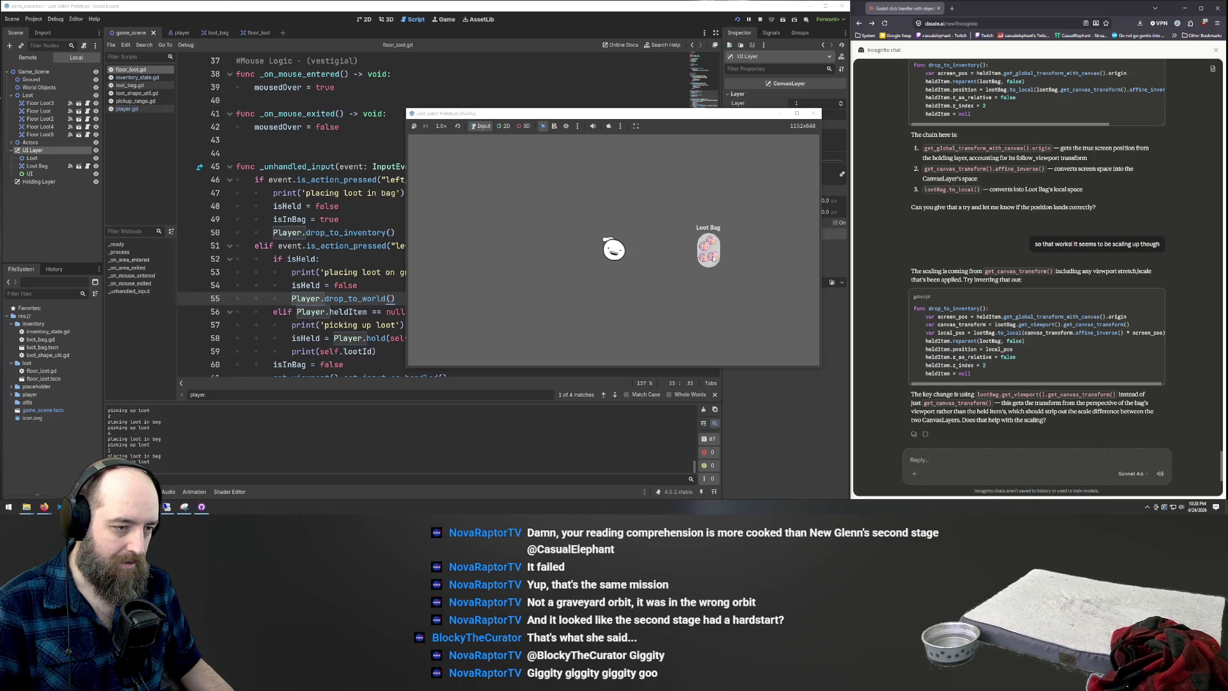
{"action": "left_click", "coordinate": [710, 268]}
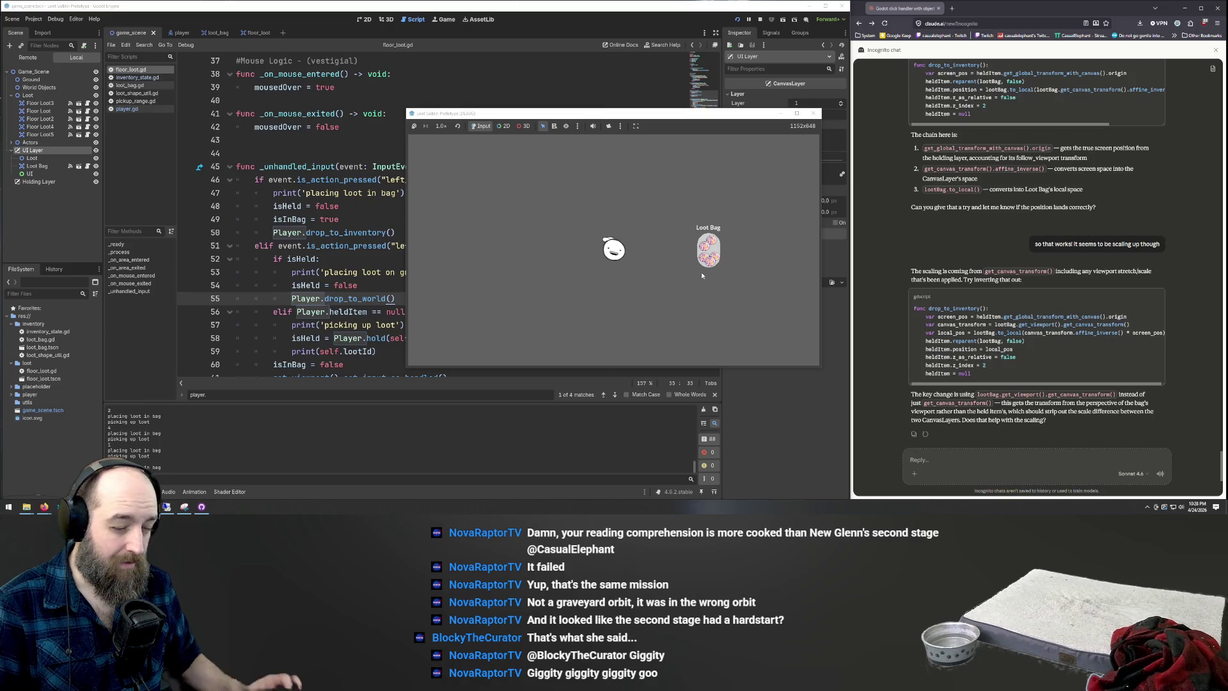
{"action": "left_click", "coordinate": [709, 259]}
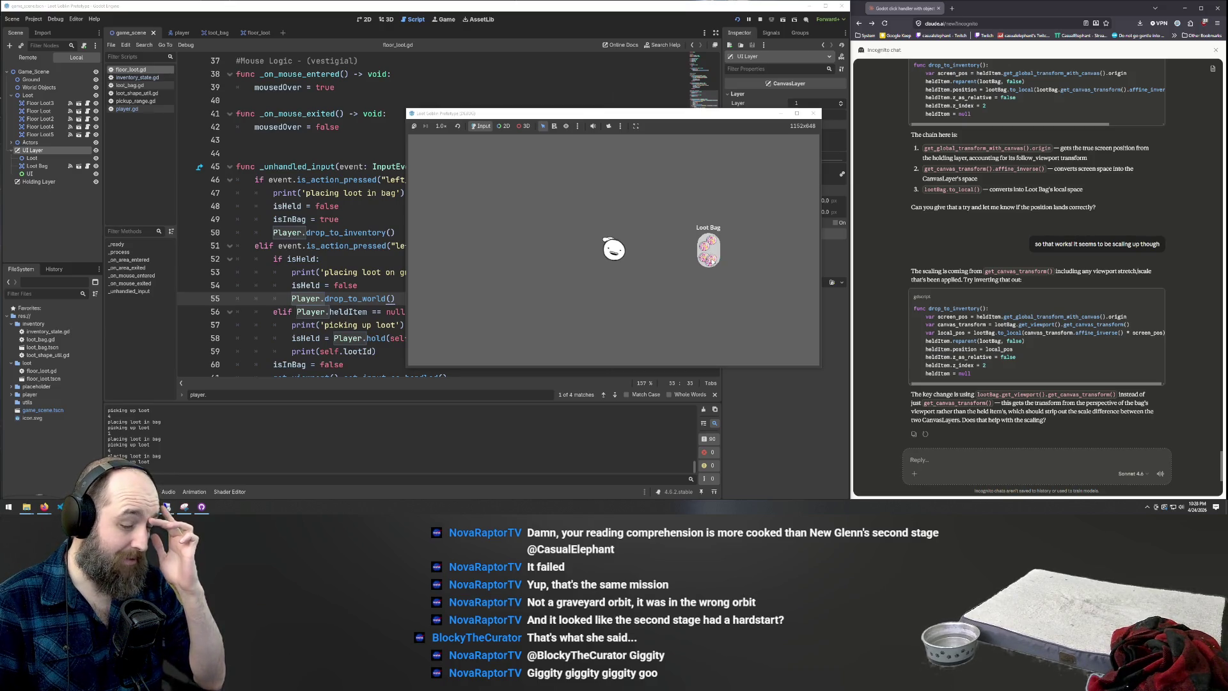
{"action": "left_click", "coordinate": [710, 262]}
{"action": "left_click", "coordinate": [709, 266]}
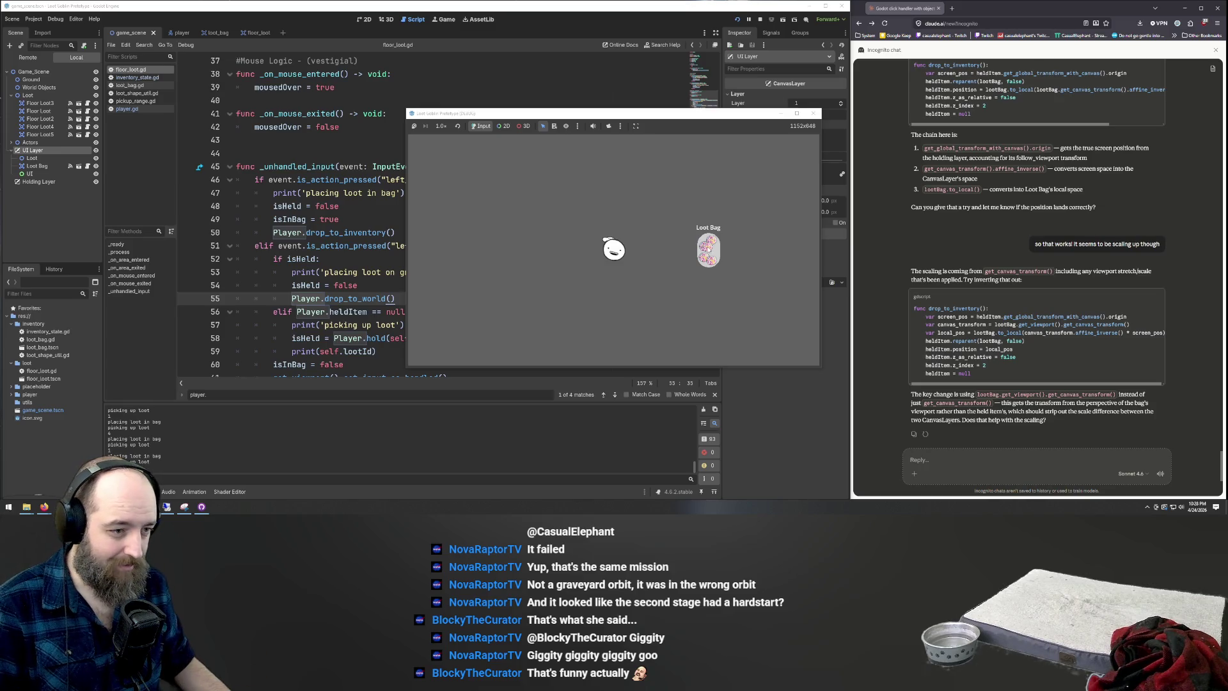
{"action": "left_click", "coordinate": [710, 251]}
{"action": "left_click", "coordinate": [710, 253]}
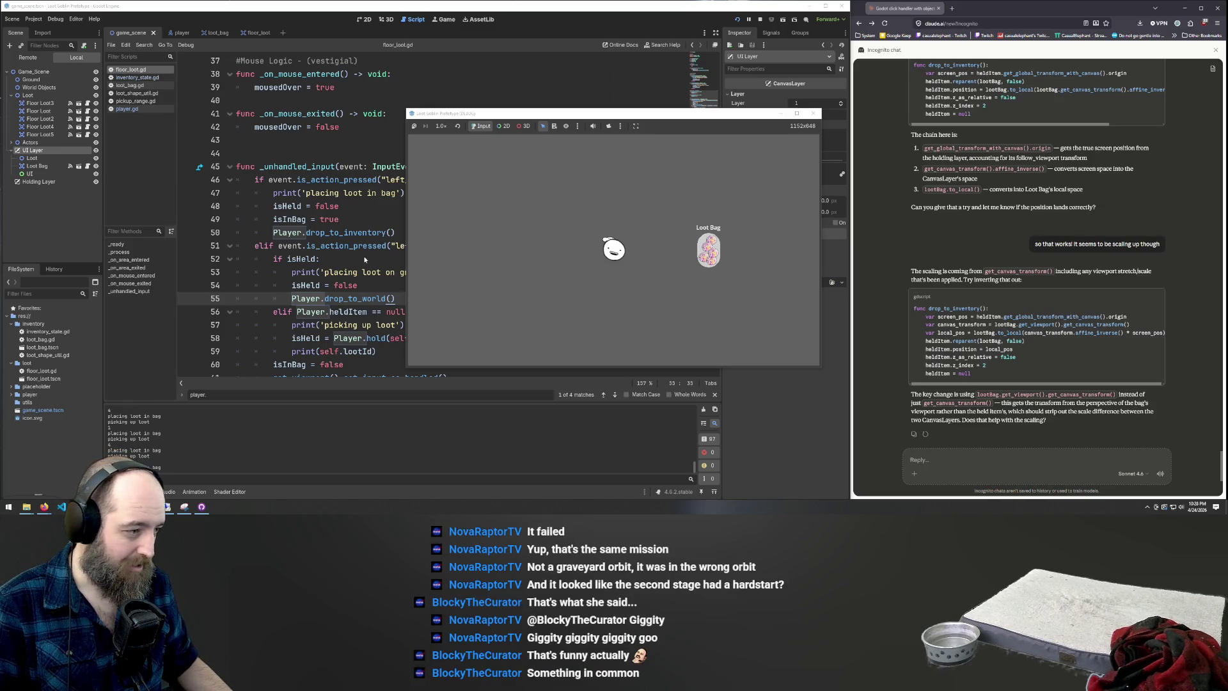
{"action": "left_click", "coordinate": [368, 261]}
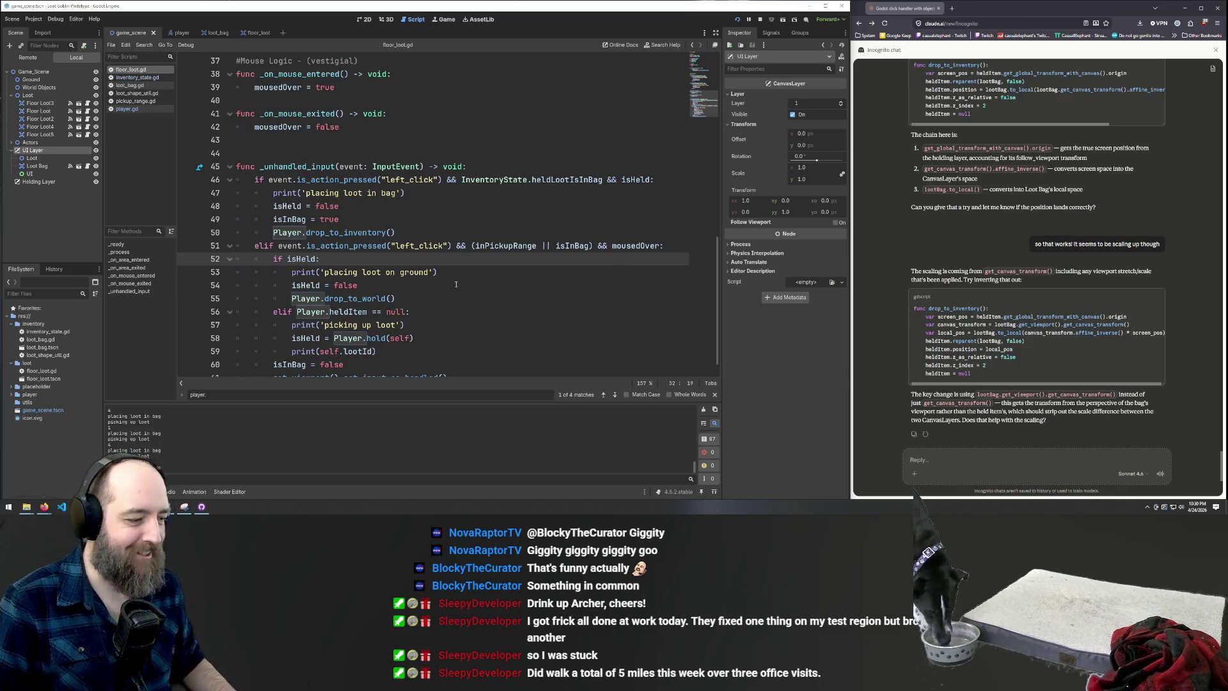
{"action": "scroll", "coordinate": [451, 284], "scroll_direction": "down", "scroll_amount": 1}
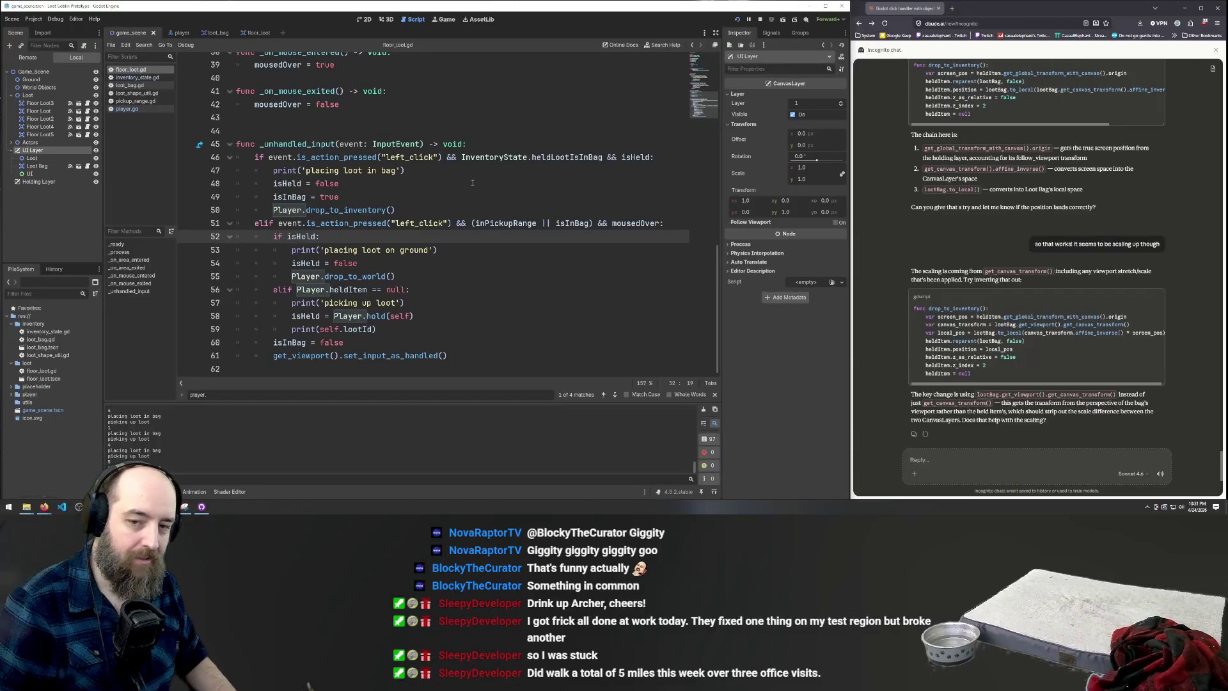
{"action": "left_click", "coordinate": [456, 294]}
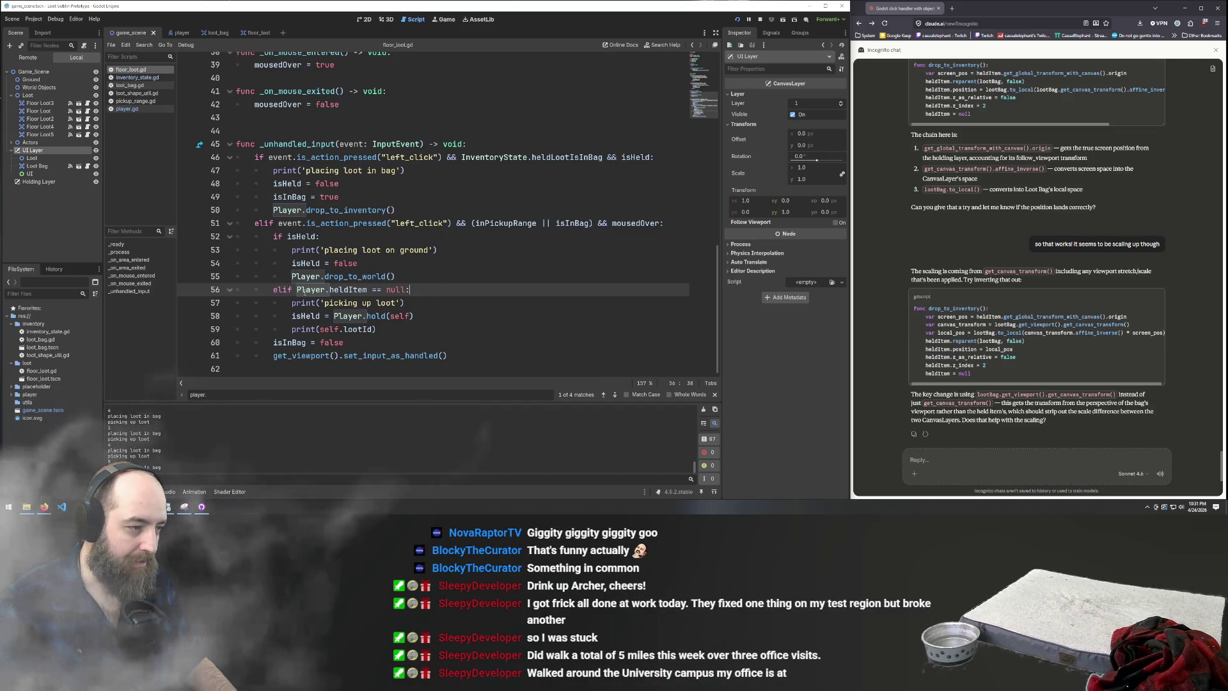
{"action": "key", "text": "Left"}
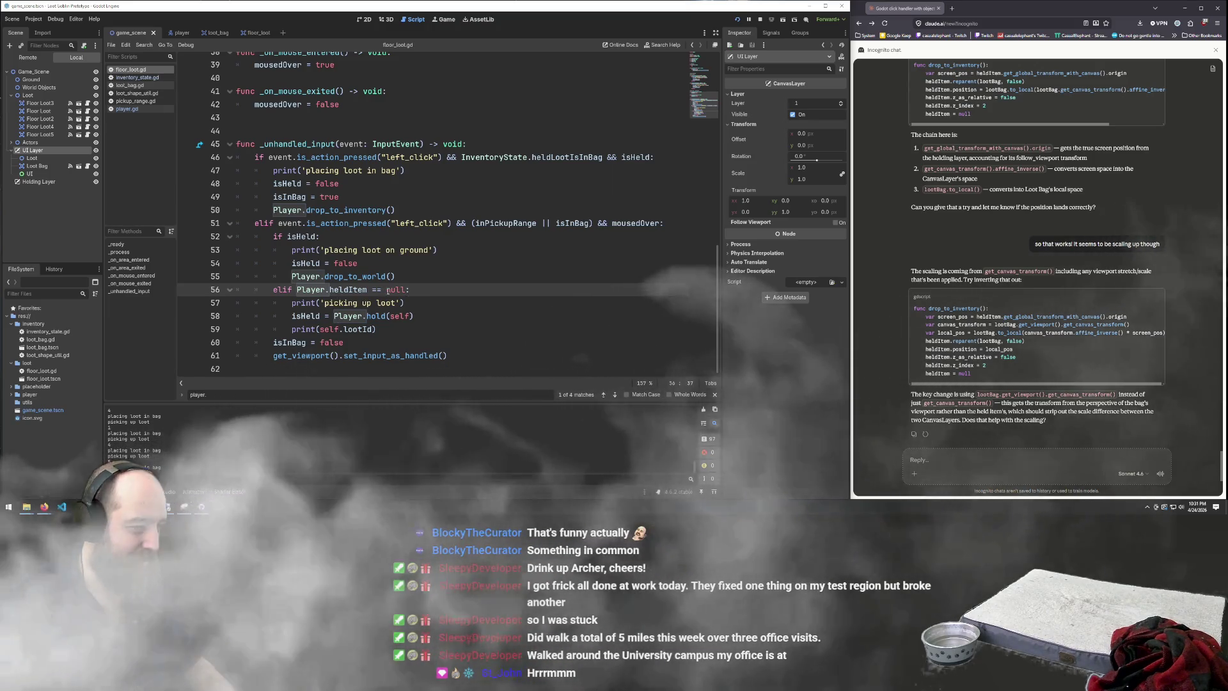
{"action": "left_click", "coordinate": [397, 289]}
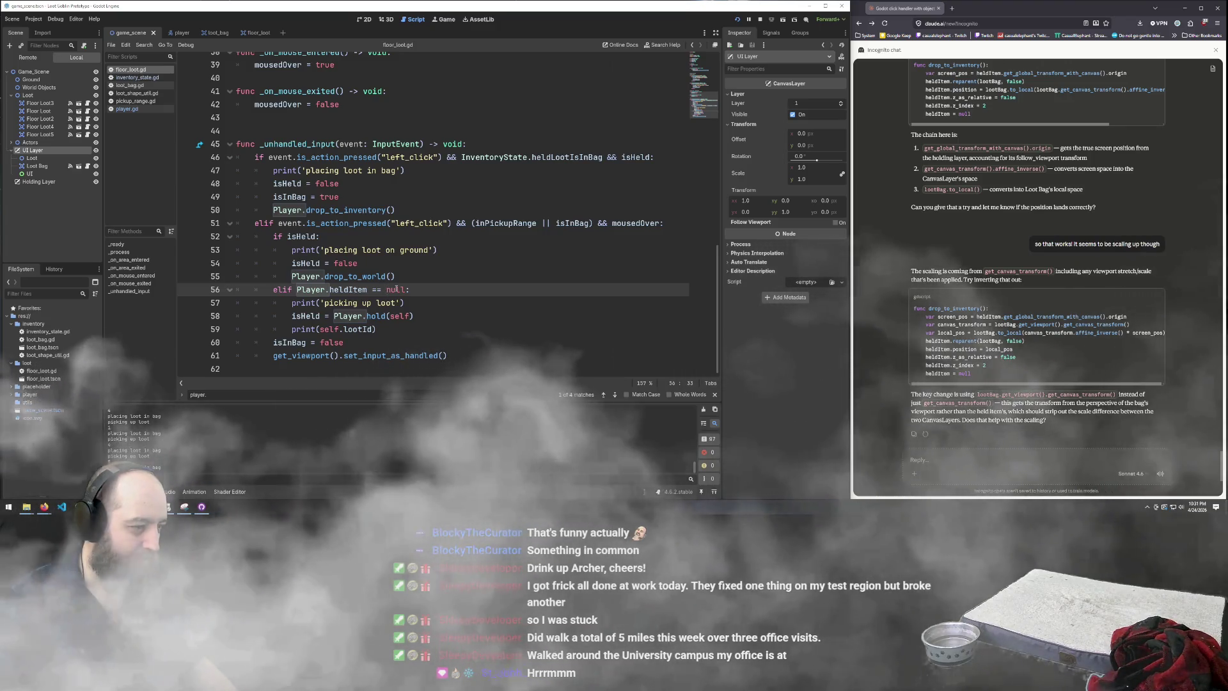
{"action": "key", "text": "End"}
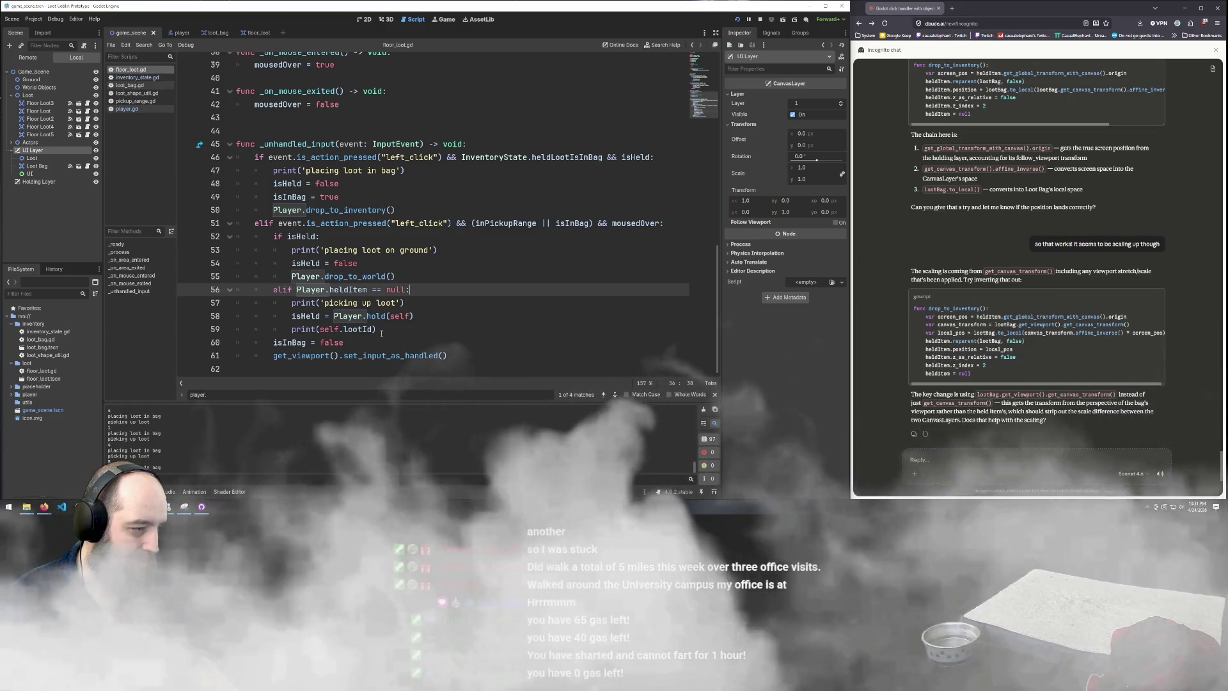
{"action": "left_click_drag", "start_coordinate": [381, 332], "coordinate": [158, 307]}
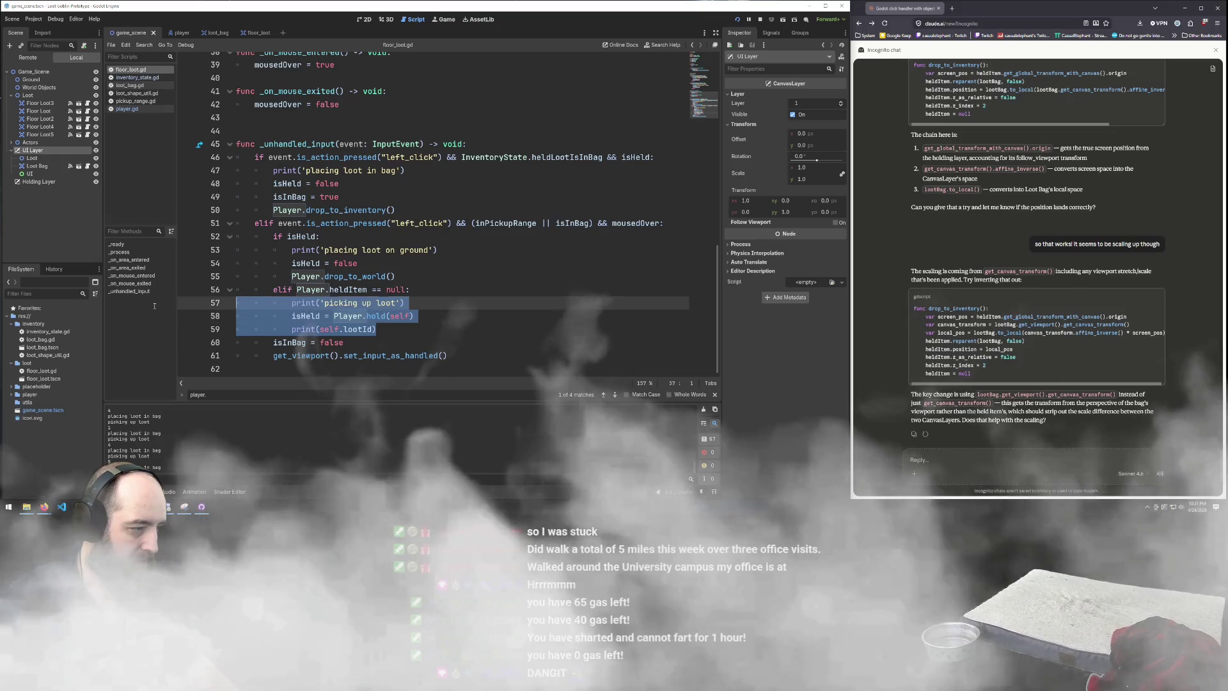
Cut the elif Player.heldItem pickup branch and paste it after line 51, above if isHeld:
{"action": "key", "text": "shift+Up"}
{"action": "key", "text": "shift+Up"}
{"action": "key", "text": "ctrl+c"}
{"action": "key", "text": "BackSpace"}
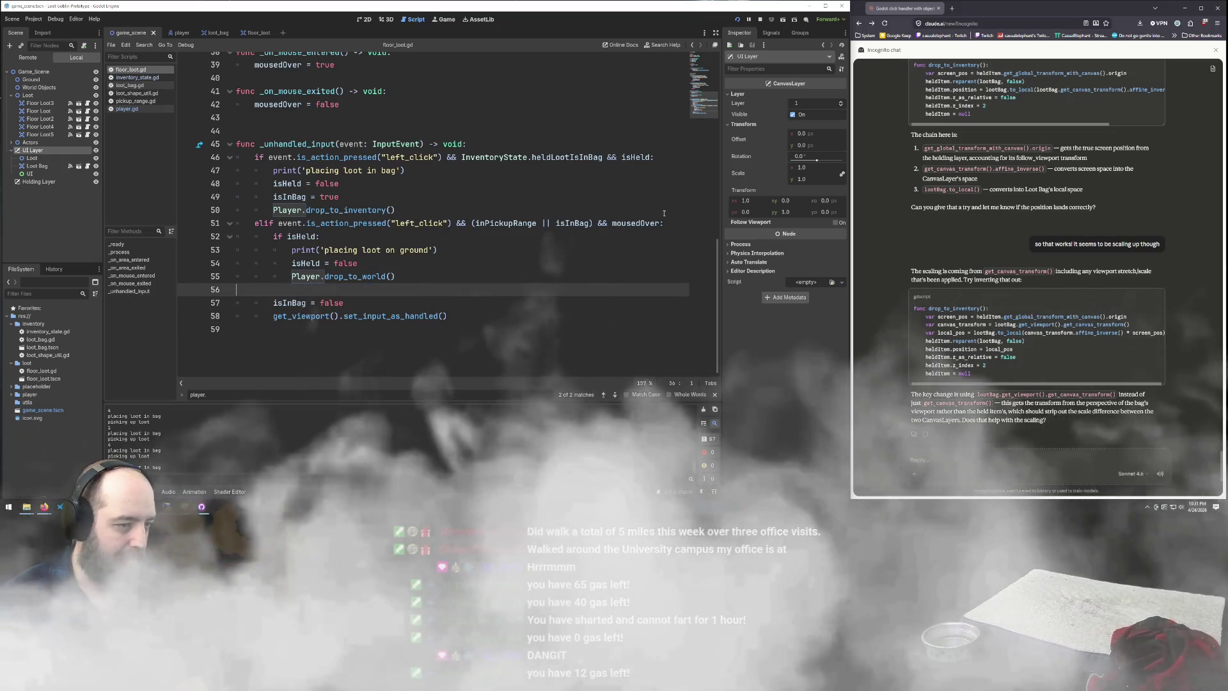
{"action": "key", "text": "BackSpace"}
{"action": "left_click", "coordinate": [670, 223]}
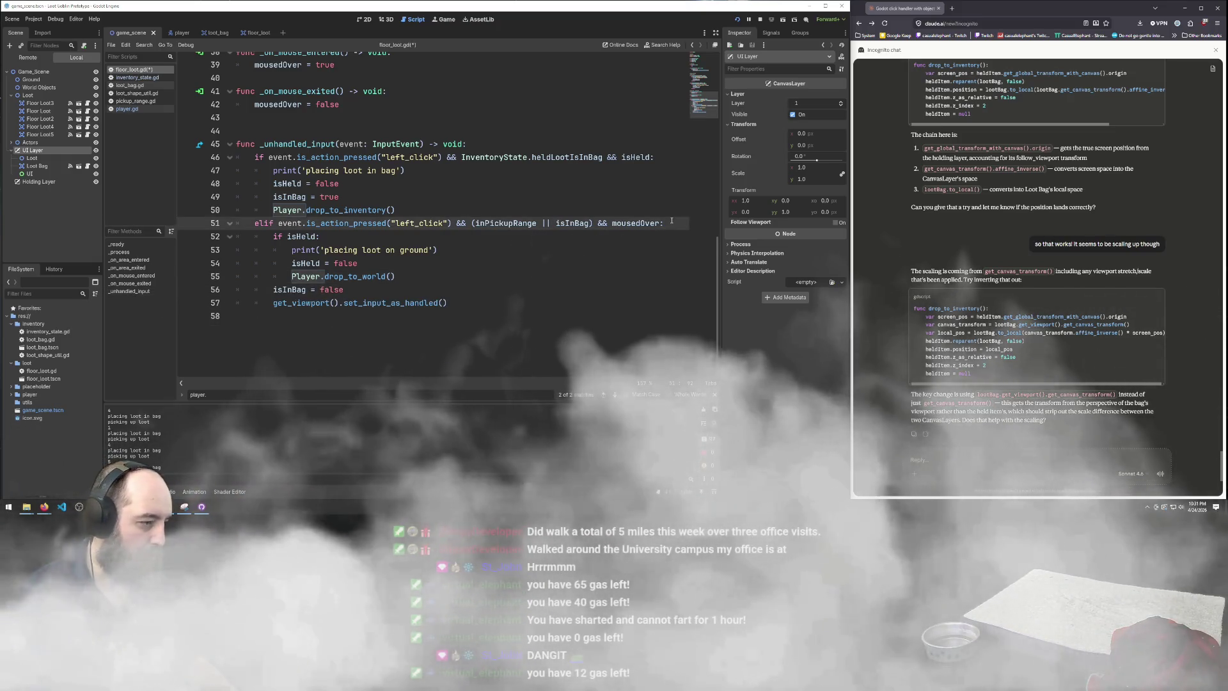
{"action": "key", "text": "Return"}
{"action": "key", "text": "ctrl+v"}
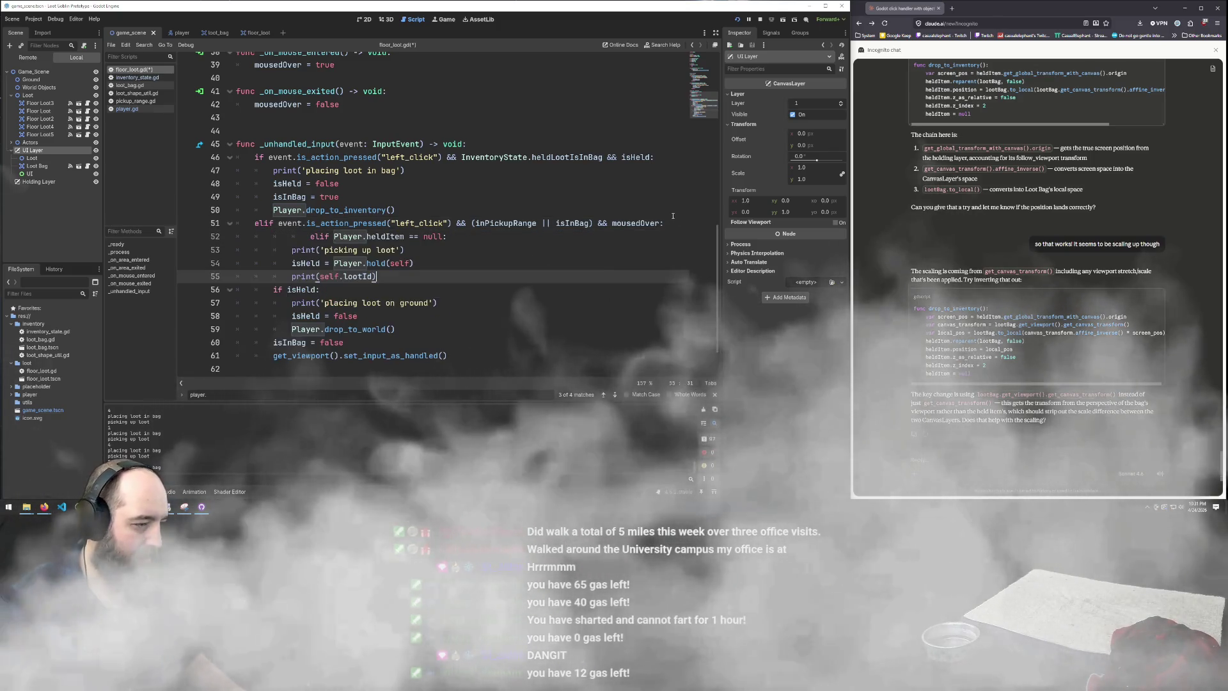
Make the pasted pickup branch a plain if, change if isHeld: to elif, and run with F5
{"action": "key", "text": "Up"}
{"action": "key", "text": "Up"}
{"action": "key", "text": "Up"}
{"action": "key", "text": "Home"}
{"action": "key", "text": "BackSpace"}
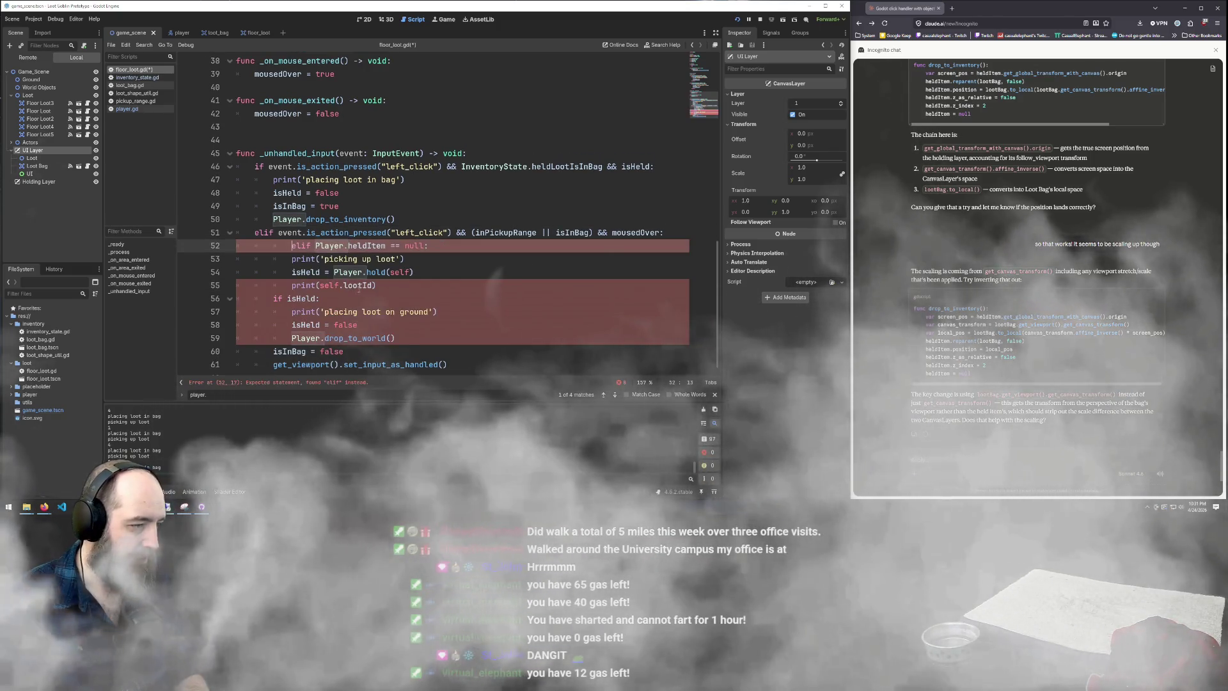
{"action": "key", "text": "BackSpace"}
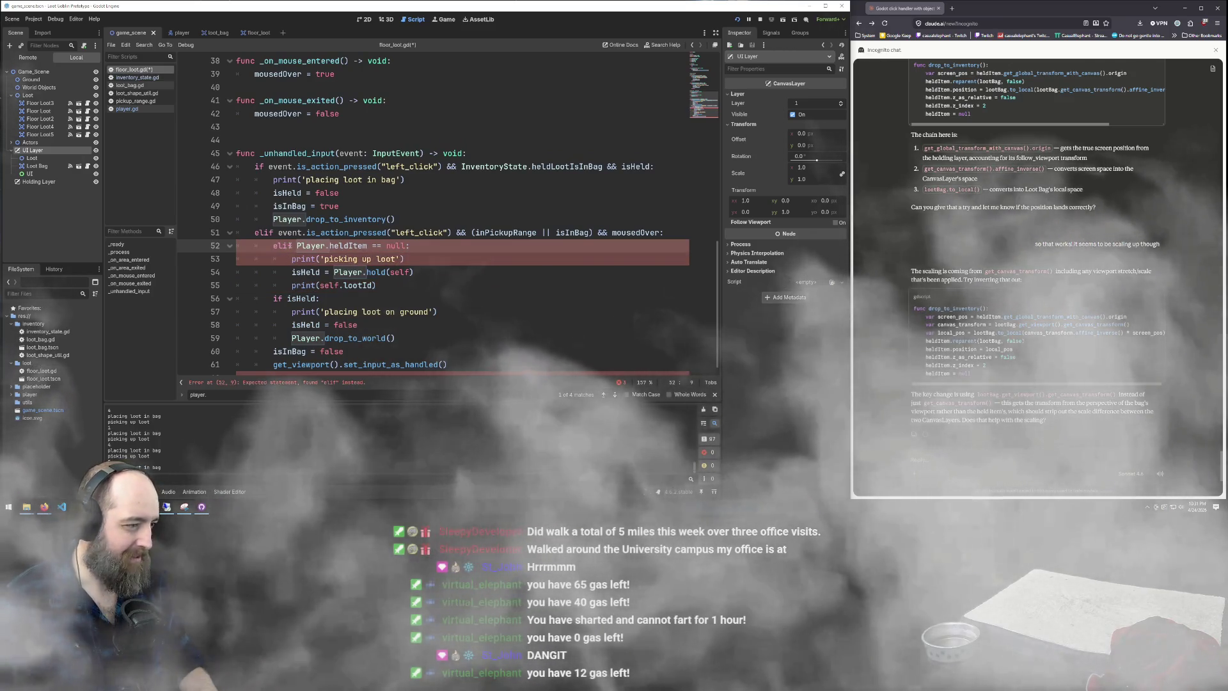
{"action": "key", "text": "Delete"}
{"action": "key", "text": "Delete"}
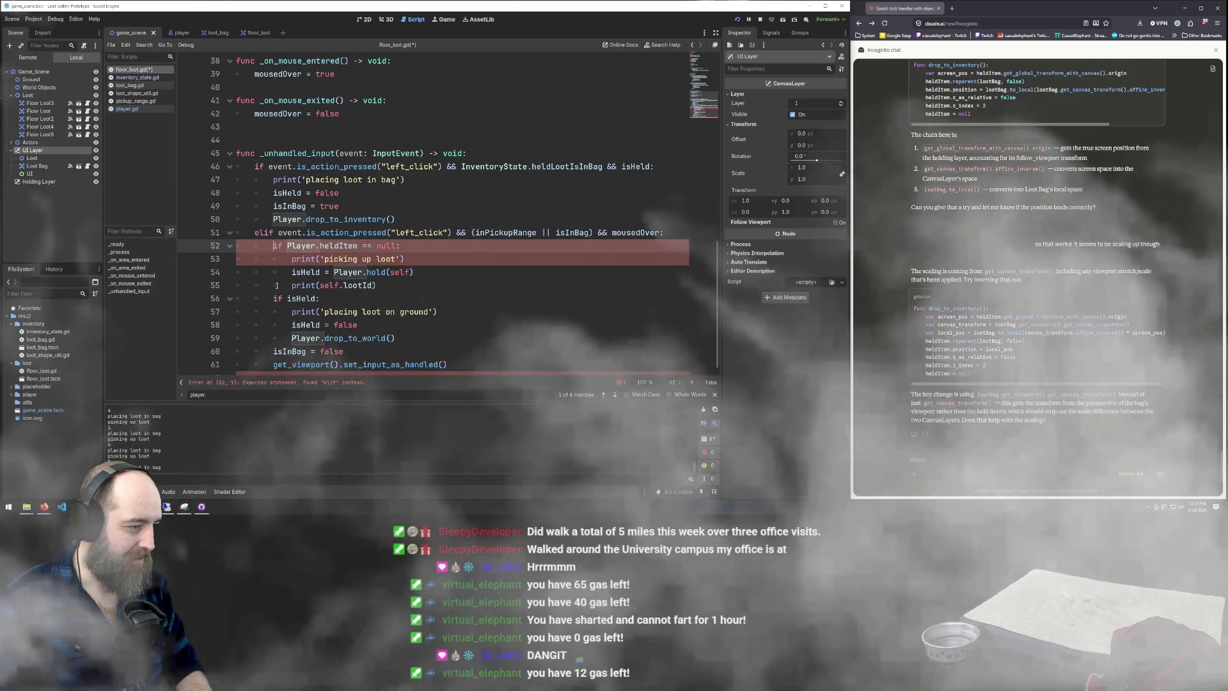
{"action": "key", "text": "Down"}
{"action": "key", "text": "Down"}
{"action": "key", "text": "Down"}
{"action": "type", "text": "el"}
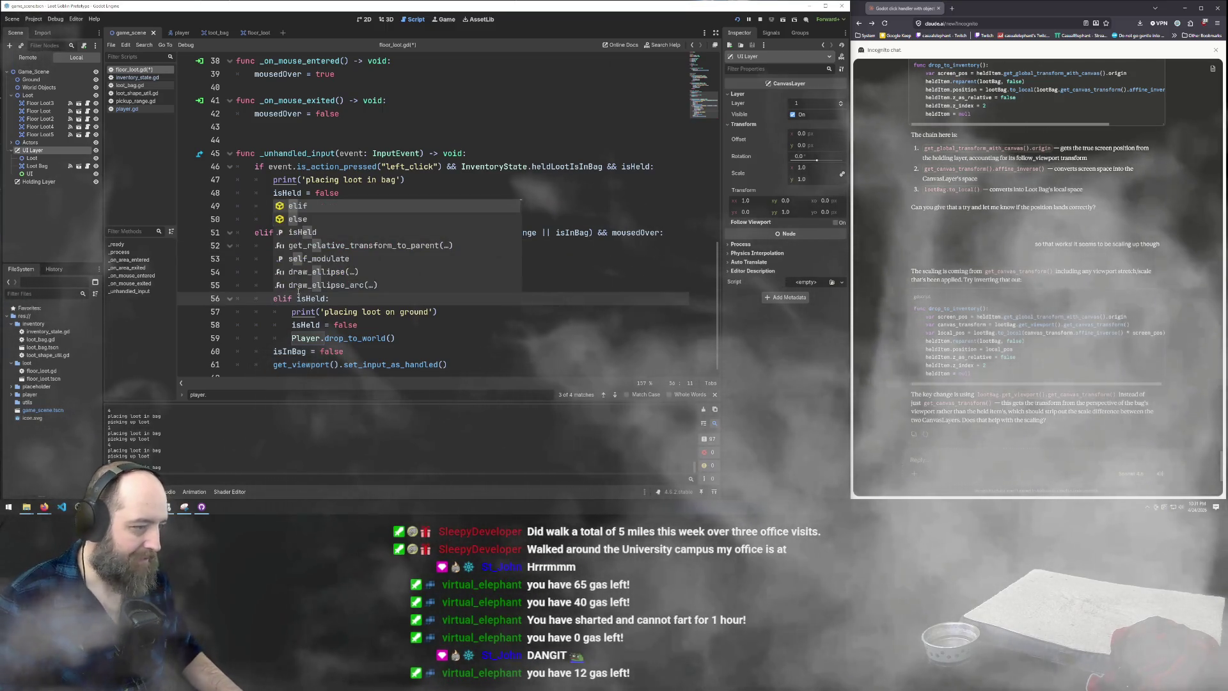
{"action": "key", "text": "Escape"}
{"action": "left_click", "coordinate": [527, 273]}
{"action": "key", "text": "F5"}
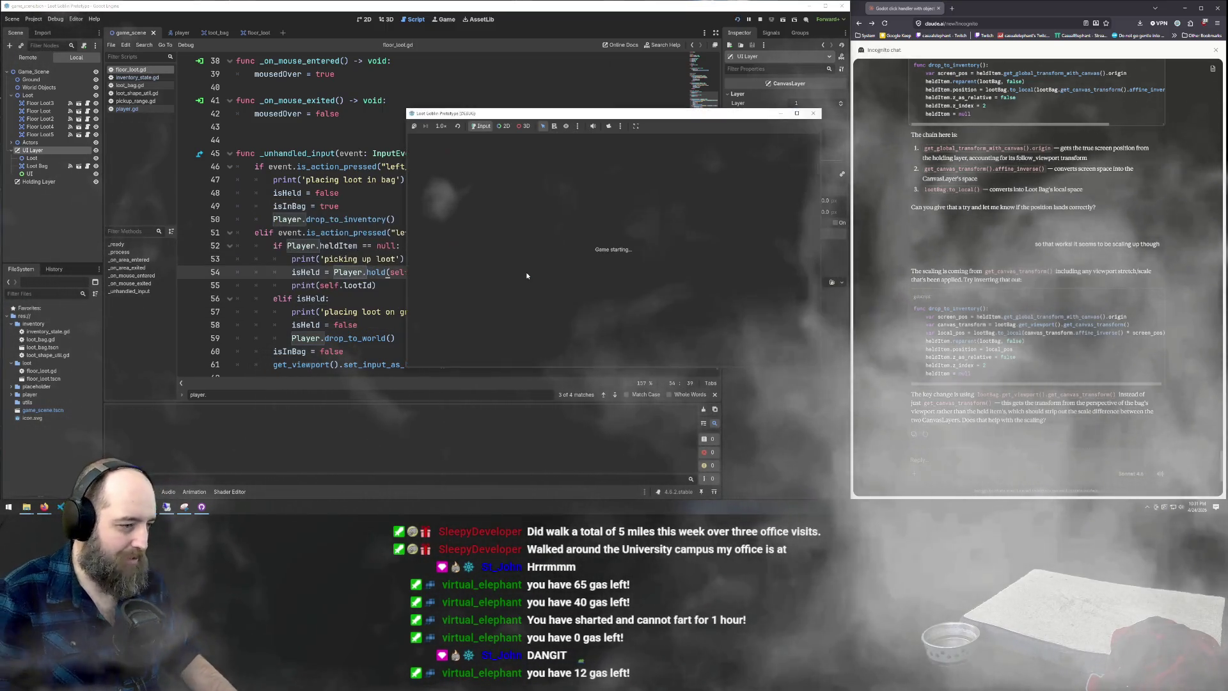
Pick up a loot piece and place it into the Loot Bag
{"action": "left_click", "coordinate": [640, 251]}
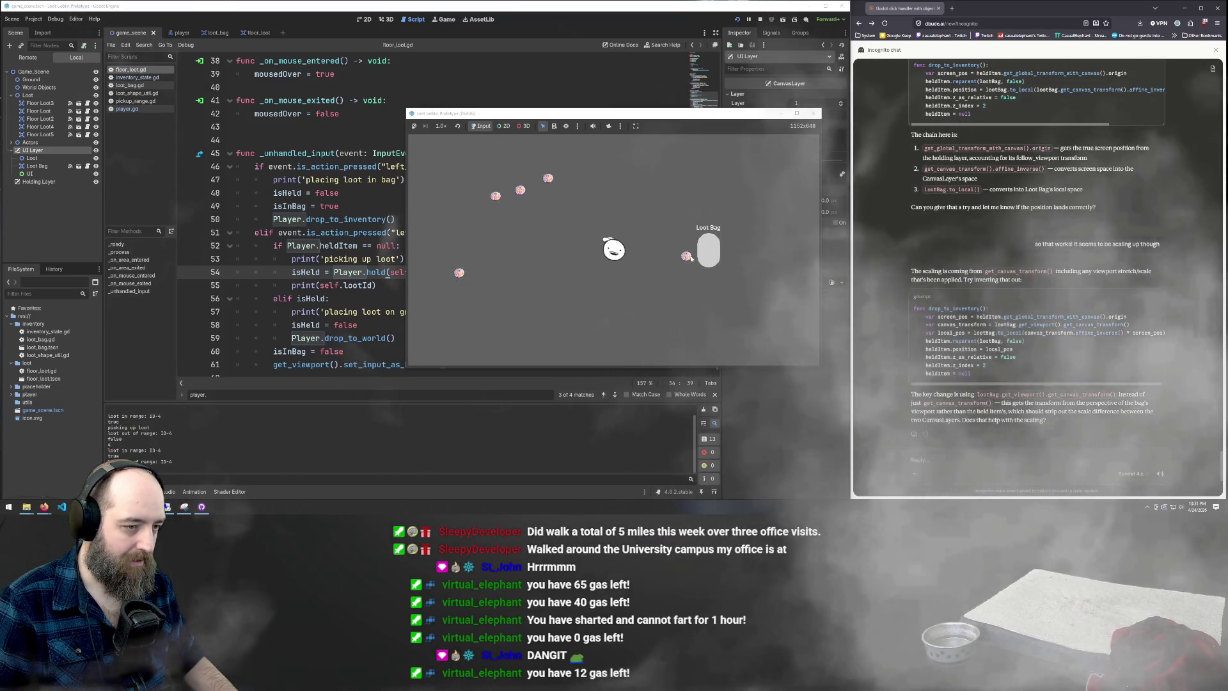
{"action": "left_click", "coordinate": [690, 258]}
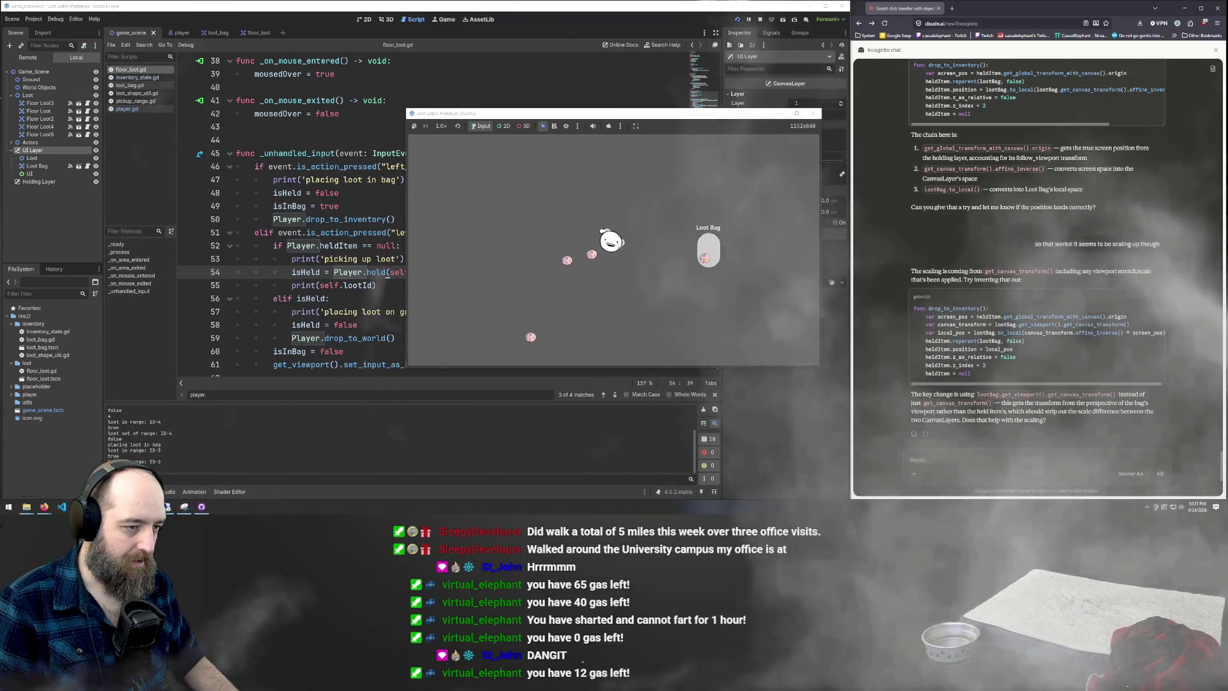
{"action": "left_click", "coordinate": [706, 259]}
{"action": "left_click", "coordinate": [711, 262]}
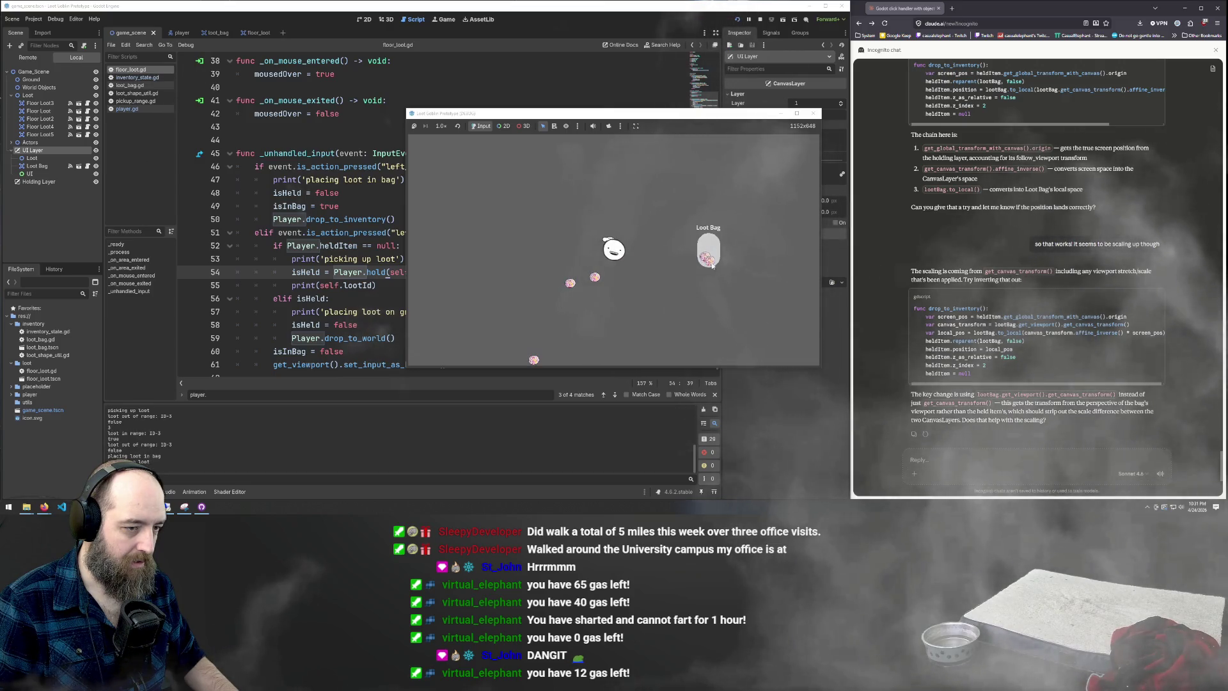
Repeatedly take loot out of the Loot Bag and put it back, then return to floor_loot.gd
{"action": "left_click", "coordinate": [712, 263]}
{"action": "left_click", "coordinate": [711, 262]}
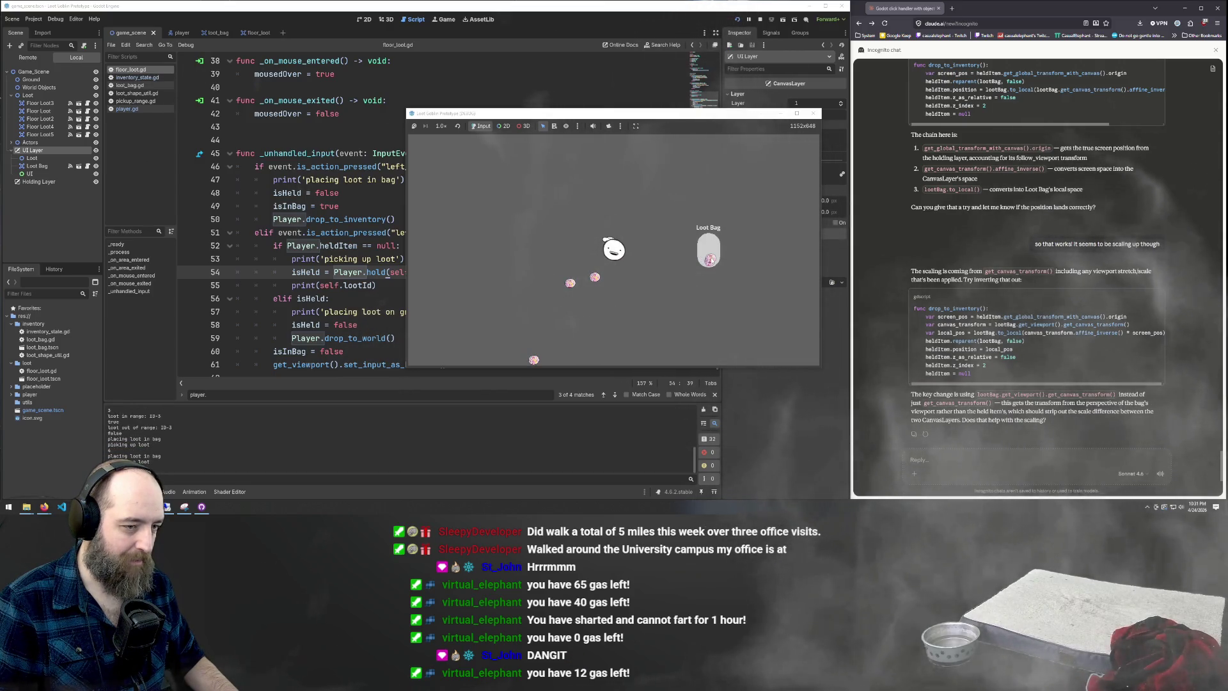
{"action": "left_click", "coordinate": [710, 260]}
{"action": "left_click", "coordinate": [710, 261]}
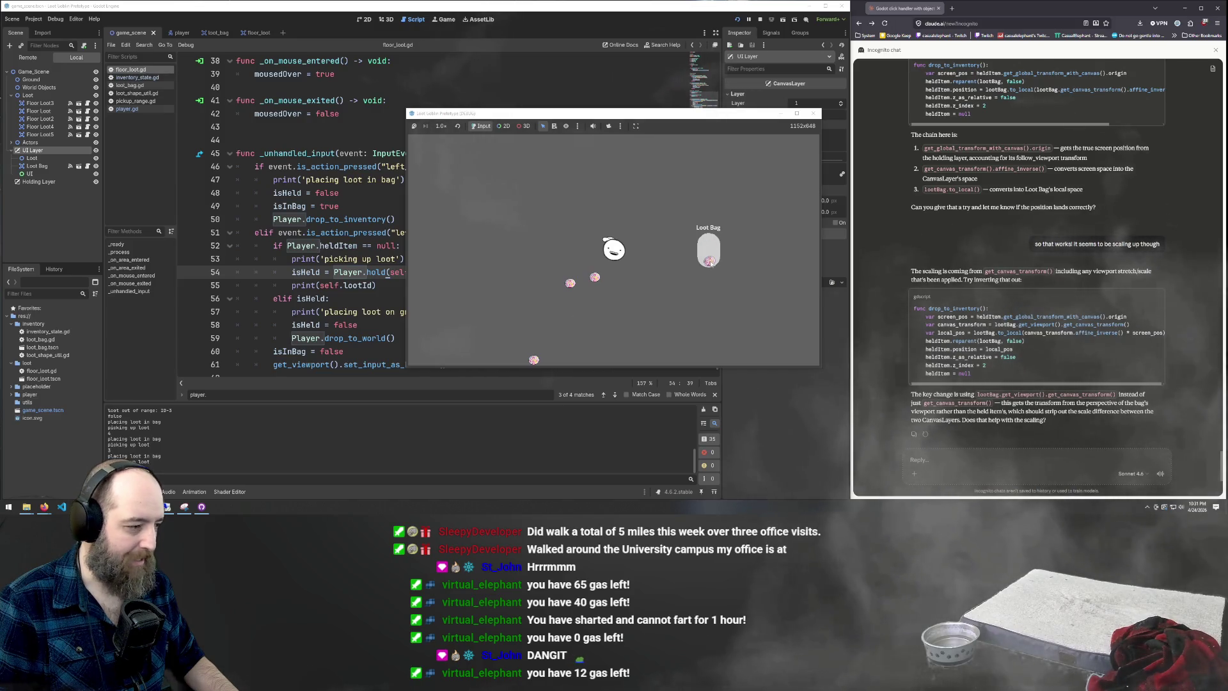
{"action": "left_click", "coordinate": [710, 261]}
{"action": "left_click", "coordinate": [709, 261]}
{"action": "left_click", "coordinate": [710, 262]}
{"action": "left_click", "coordinate": [710, 261]}
{"action": "left_click", "coordinate": [710, 262]}
{"action": "left_click", "coordinate": [710, 263]}
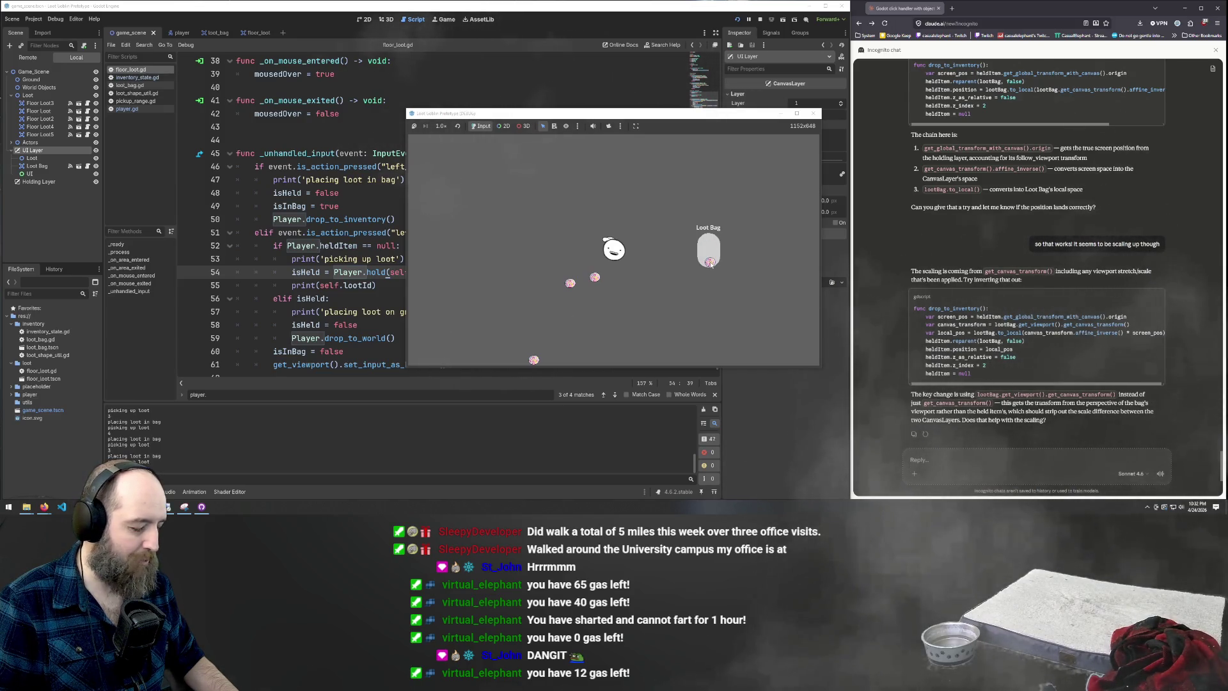
{"action": "left_click", "coordinate": [710, 262]}
{"action": "left_click", "coordinate": [710, 262]}
{"action": "left_click", "coordinate": [710, 262]}
{"action": "left_click", "coordinate": [711, 262]}
{"action": "left_click", "coordinate": [709, 261]}
{"action": "left_click", "coordinate": [709, 261]}
{"action": "left_click", "coordinate": [709, 261]}
{"action": "left_click", "coordinate": [709, 260]}
{"action": "left_click", "coordinate": [709, 260]}
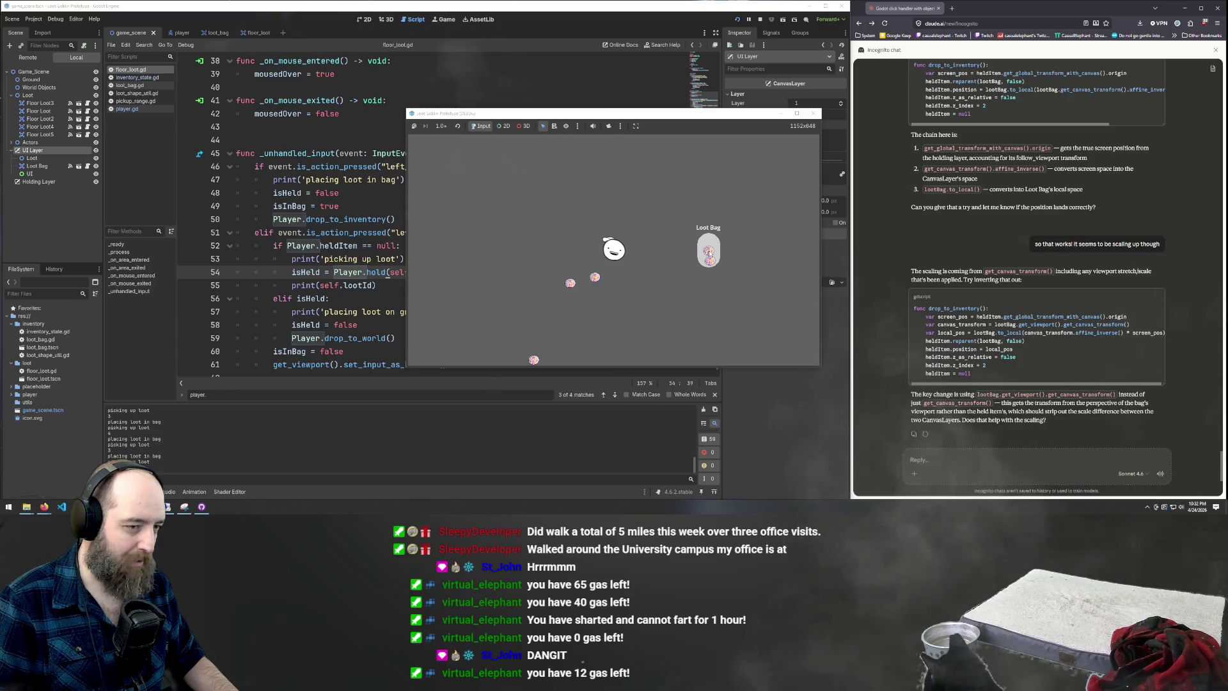
{"action": "left_click", "coordinate": [313, 258]}
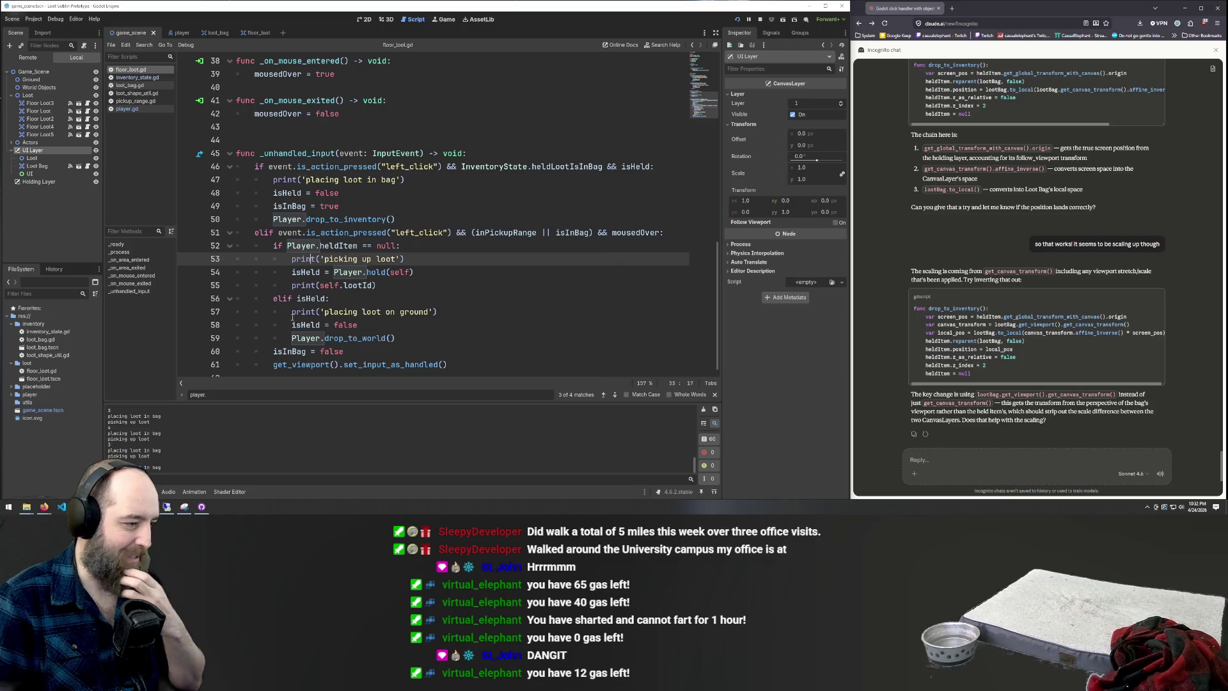
Review the left_click, heldItem and isHeld conditions and drop_to_world call on lines 51–59
{"action": "left_click", "coordinate": [317, 299]}
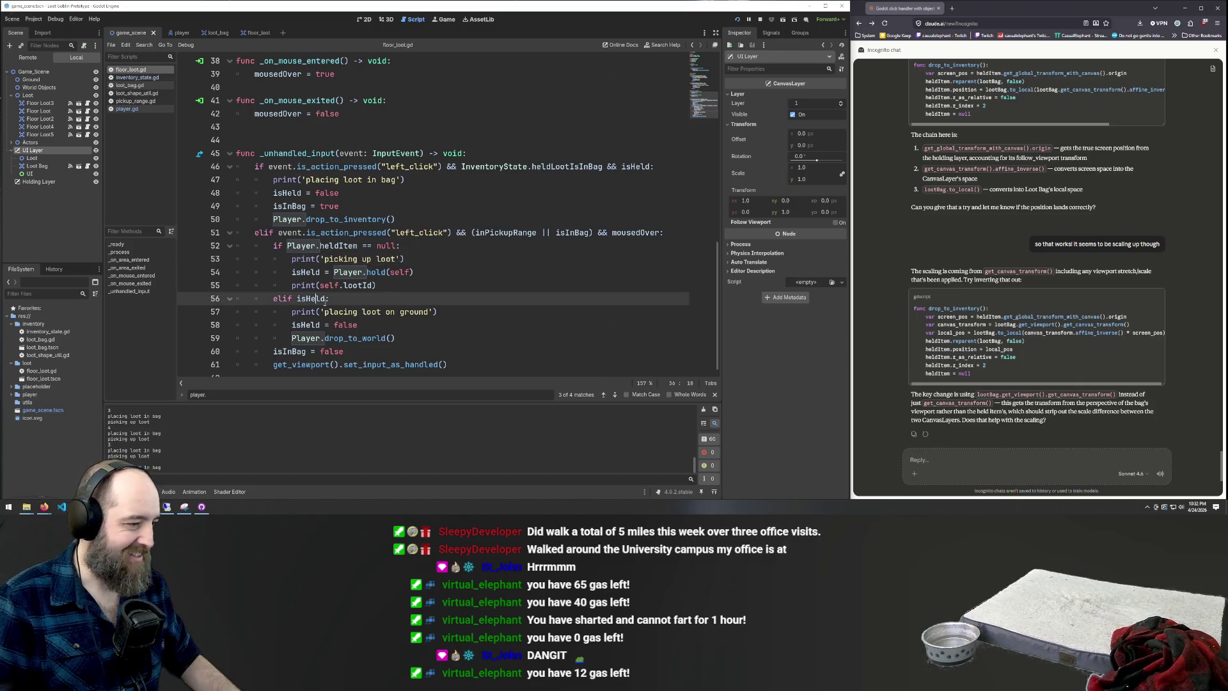
{"action": "left_click", "coordinate": [357, 245]}
{"action": "left_click", "coordinate": [387, 233]}
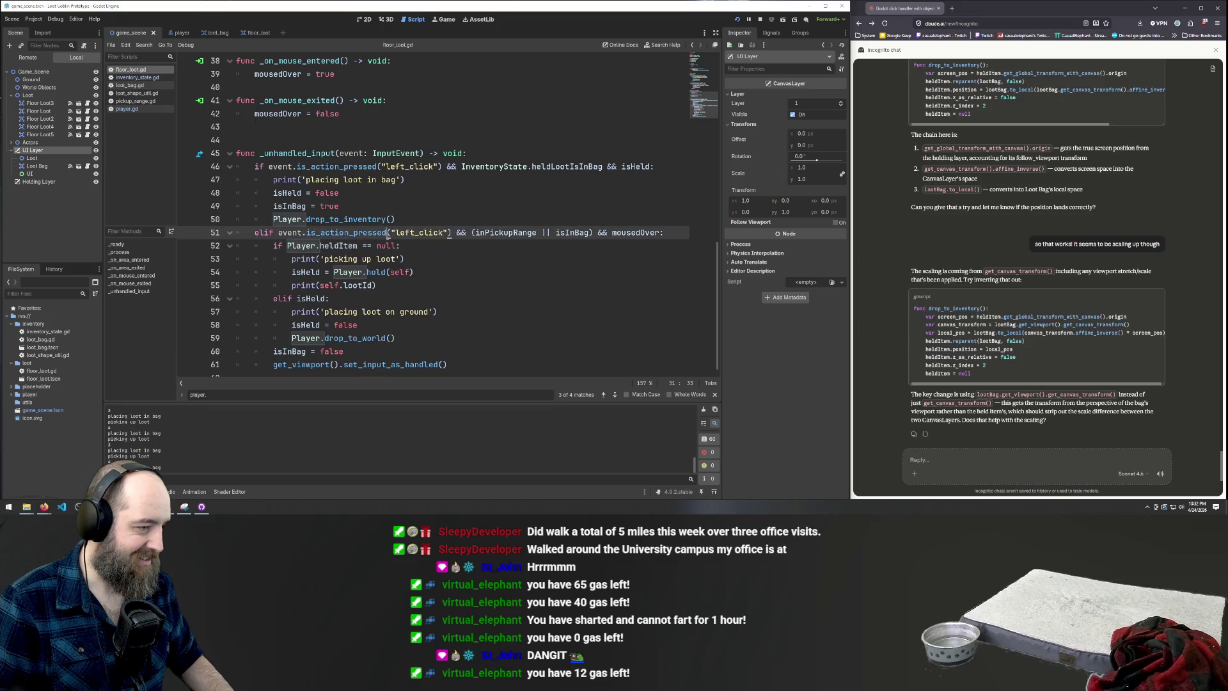
{"action": "left_click", "coordinate": [427, 339]}
{"action": "left_click", "coordinate": [339, 233]}
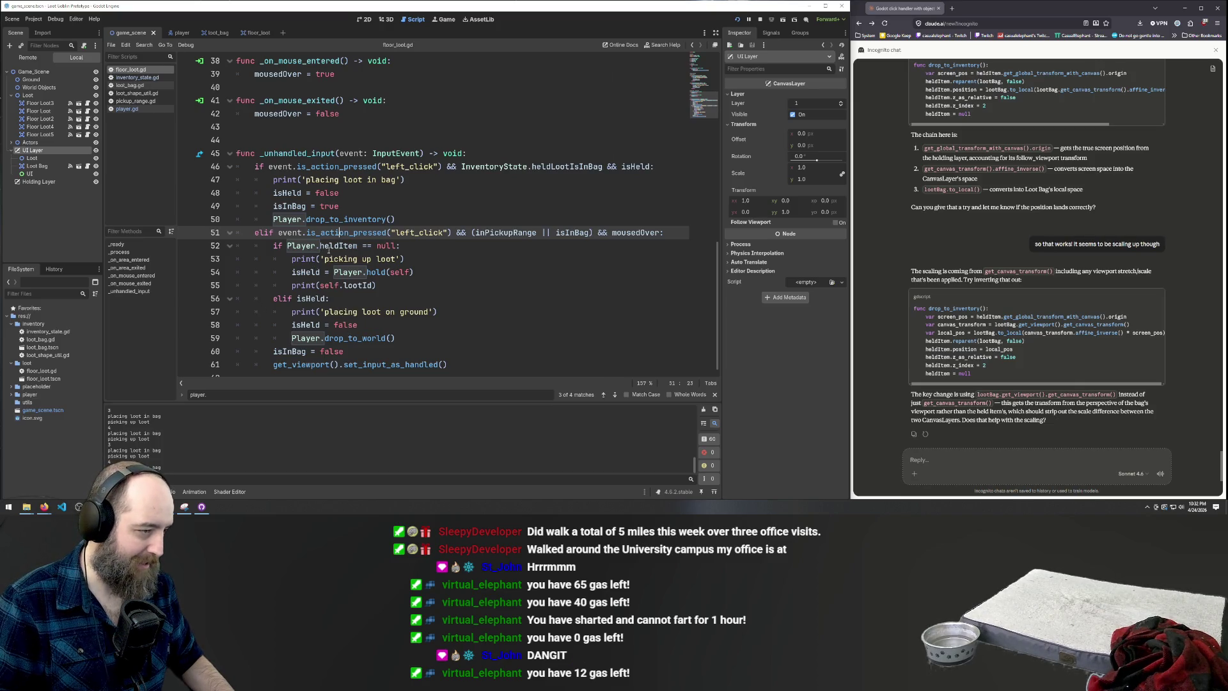
{"action": "left_click", "coordinate": [340, 298]}
{"action": "left_click", "coordinate": [462, 232]}
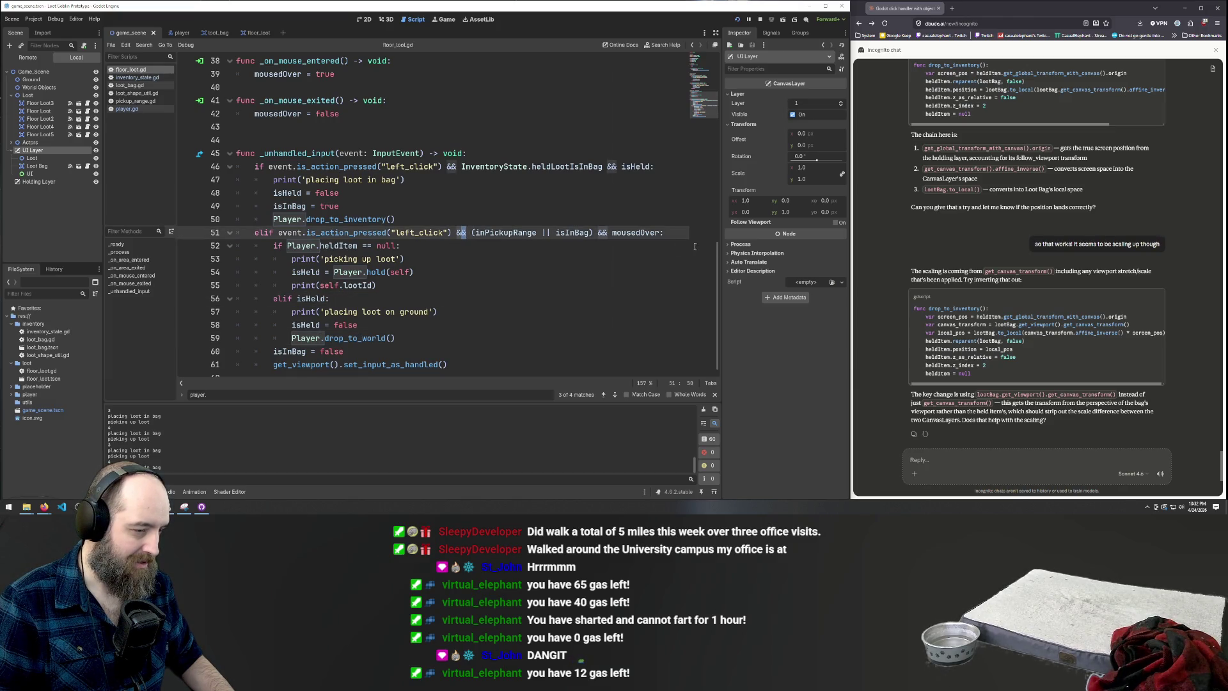
{"action": "left_click", "coordinate": [471, 260]}
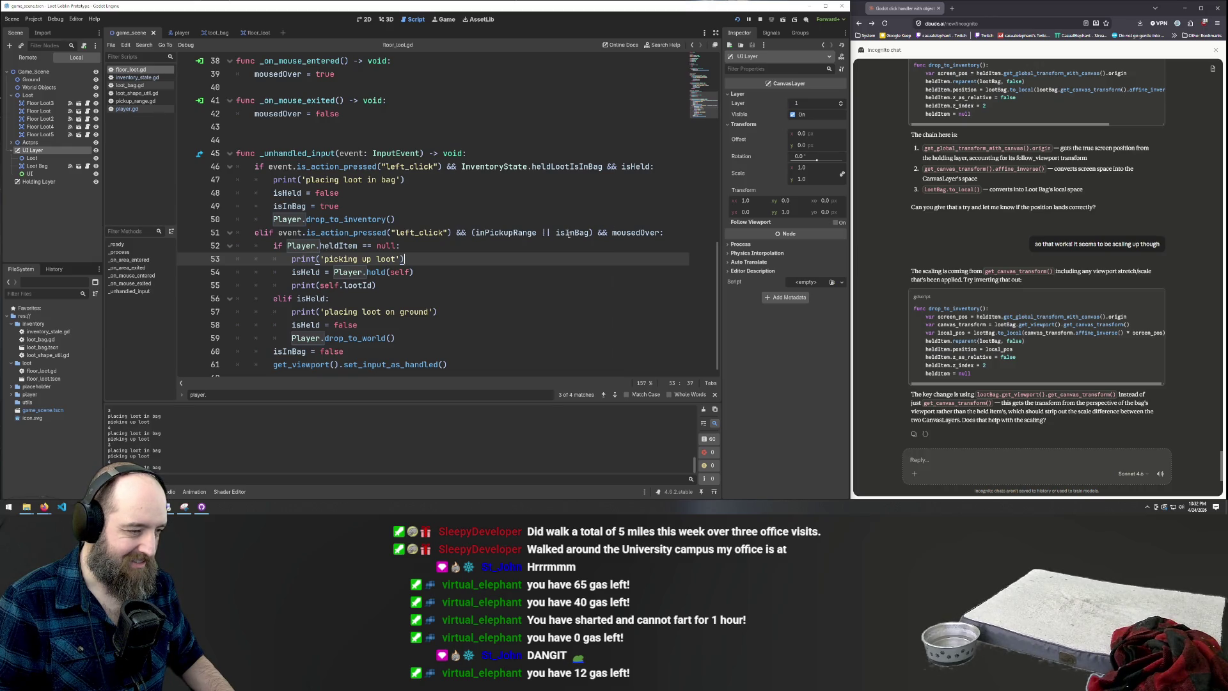
Check the isInBag condition and print statements, then rerun the game and pick up a loot item
{"action": "double_click", "coordinate": [573, 233]}
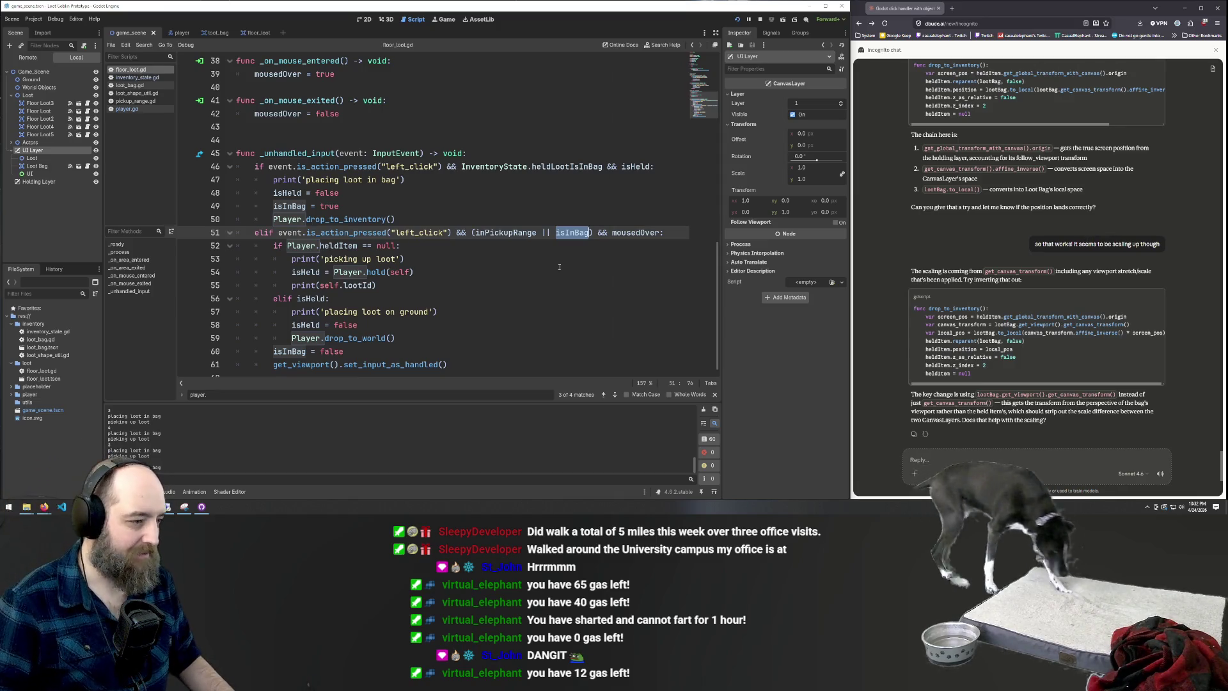
{"action": "left_click", "coordinate": [393, 284]}
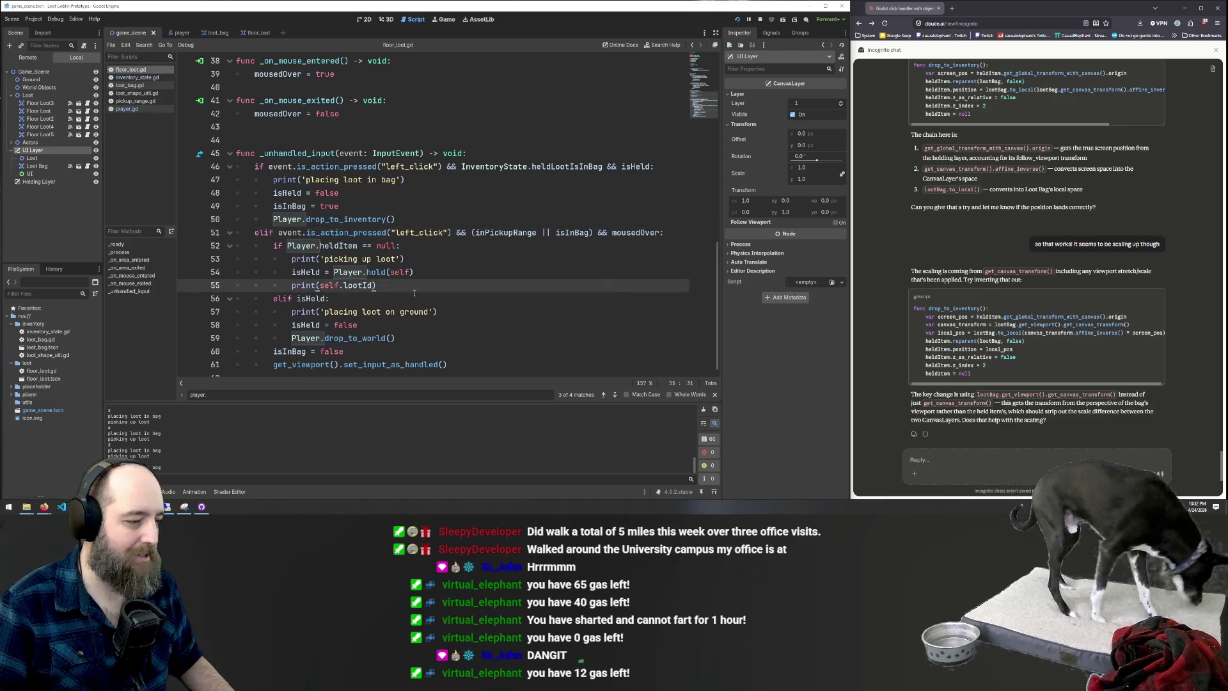
{"action": "key", "text": "Down"}
{"action": "key", "text": "Down"}
{"action": "key", "text": "End"}
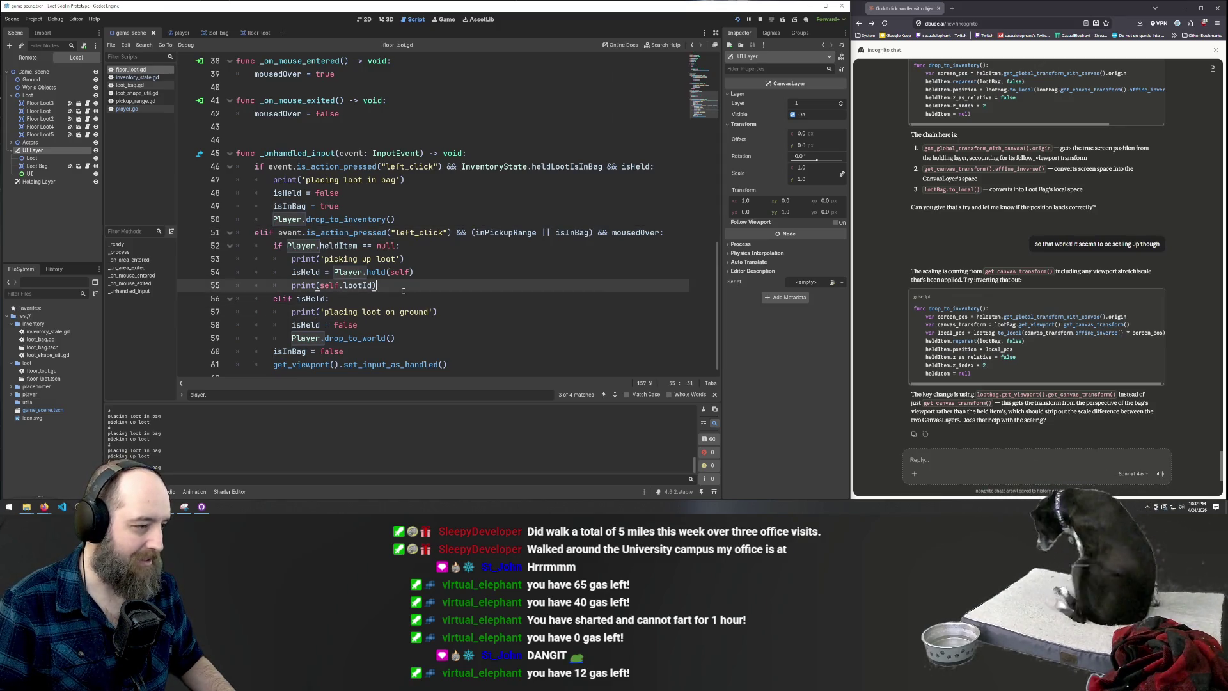
{"action": "left_click", "coordinate": [316, 307]}
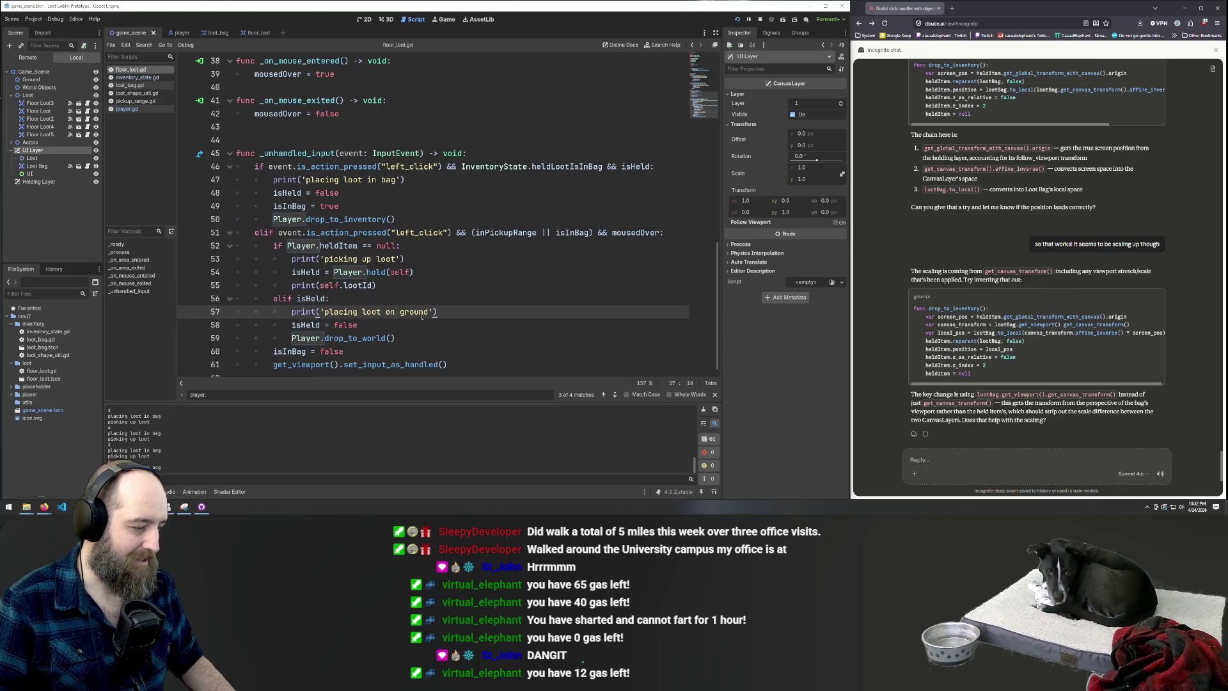
{"action": "left_click", "coordinate": [409, 292]}
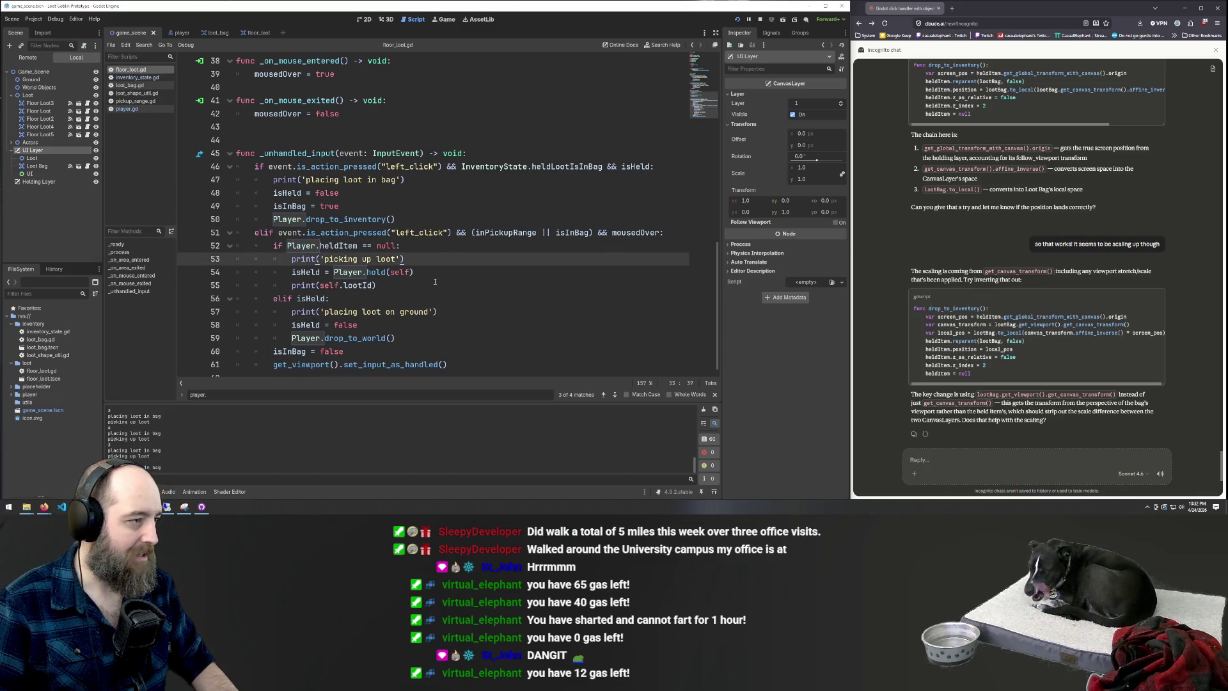
{"action": "left_click", "coordinate": [435, 282]}
{"action": "key", "text": "F5"}
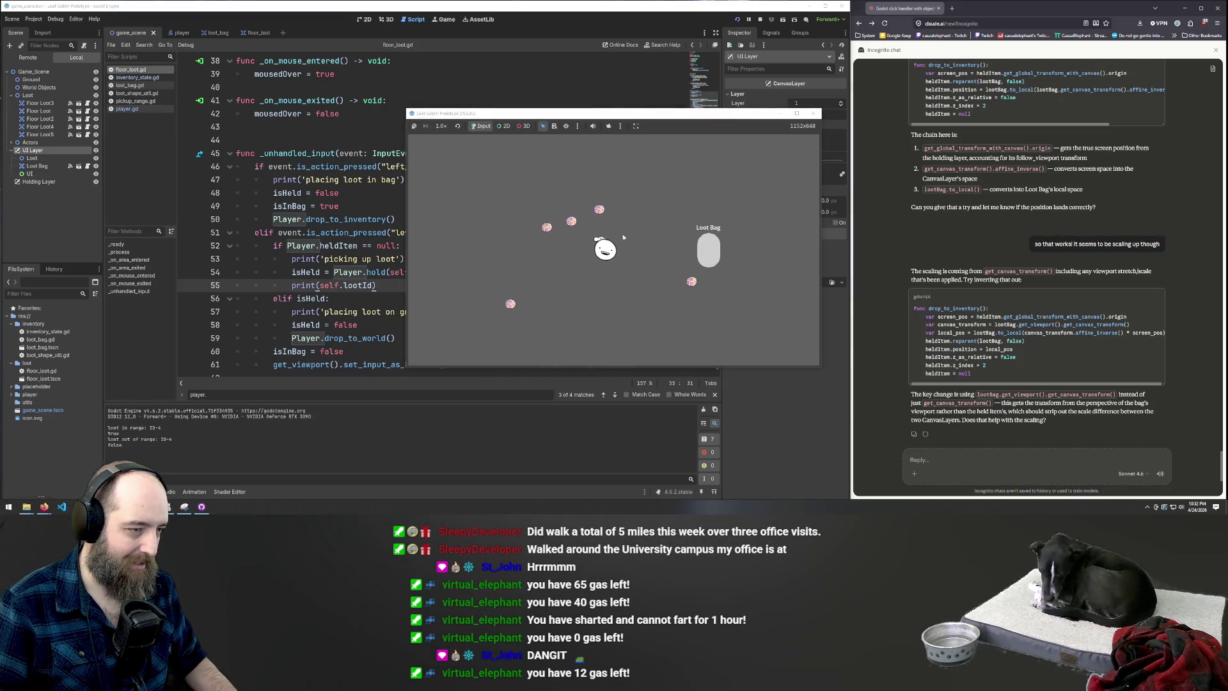
{"action": "left_click", "coordinate": [585, 242]}
Repeatedly pick up the nearby loot and drop it on the ground beside the player, then return to the script
{"action": "left_click", "coordinate": [584, 242]}
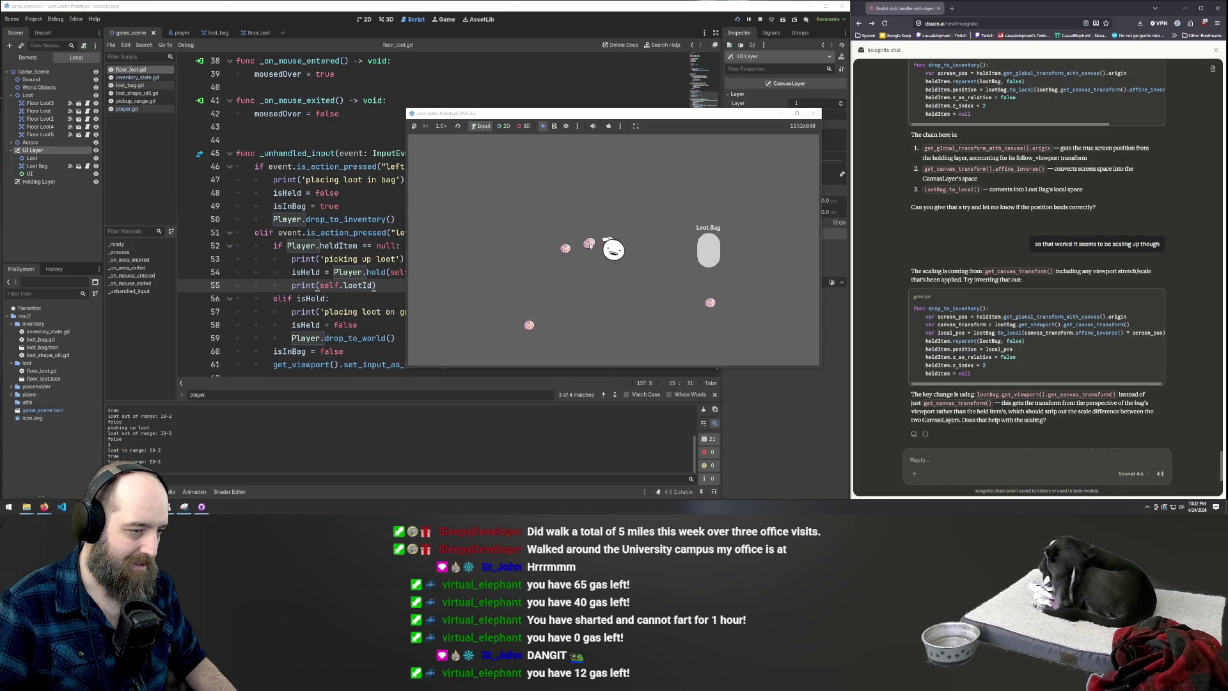
{"action": "left_click", "coordinate": [587, 243]}
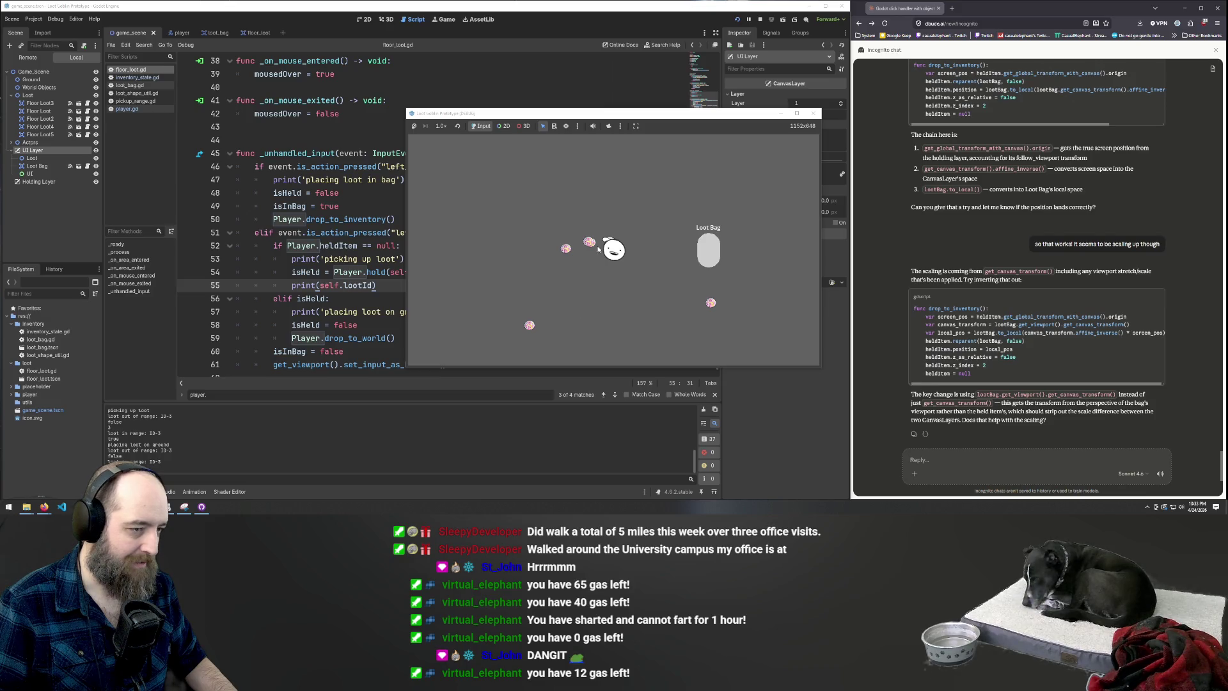
{"action": "left_click", "coordinate": [586, 244]}
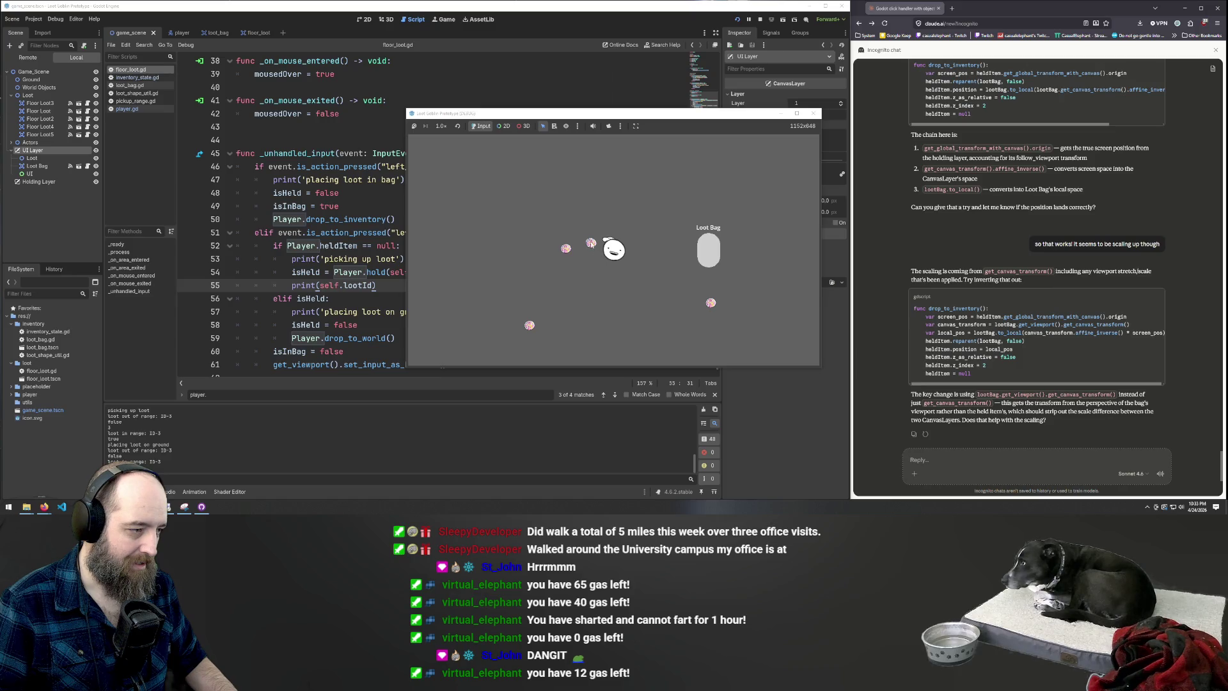
{"action": "left_click", "coordinate": [591, 244]}
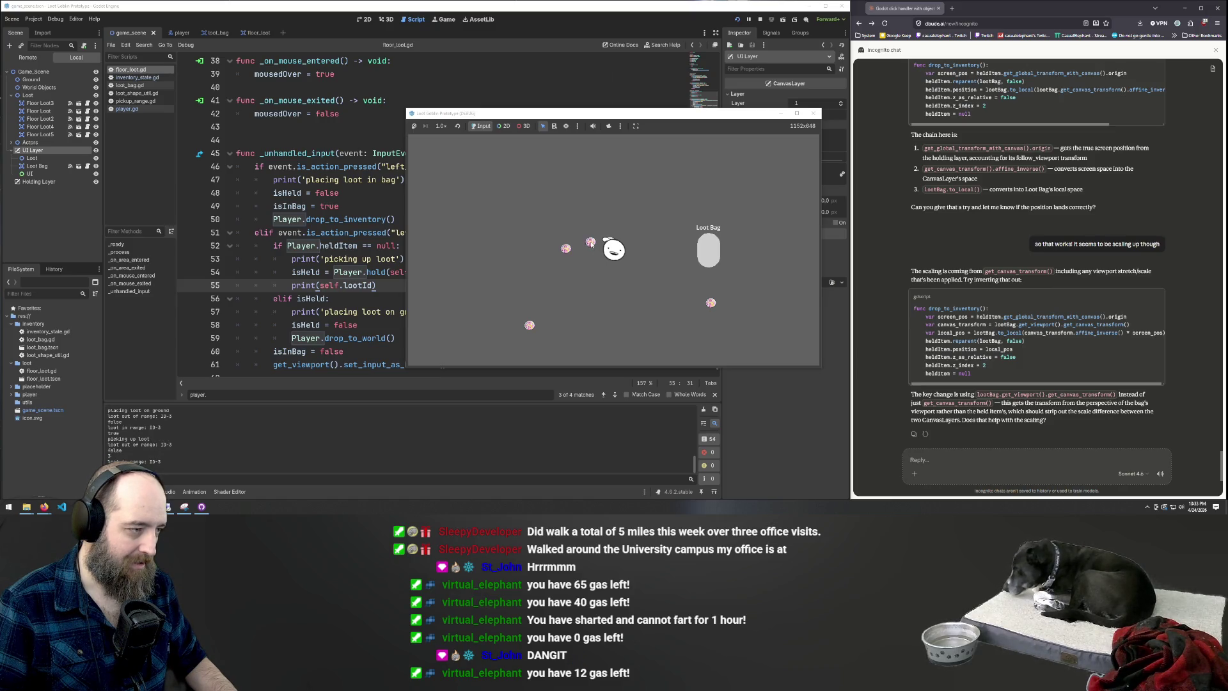
{"action": "left_click", "coordinate": [588, 254]}
{"action": "left_click", "coordinate": [320, 193]}
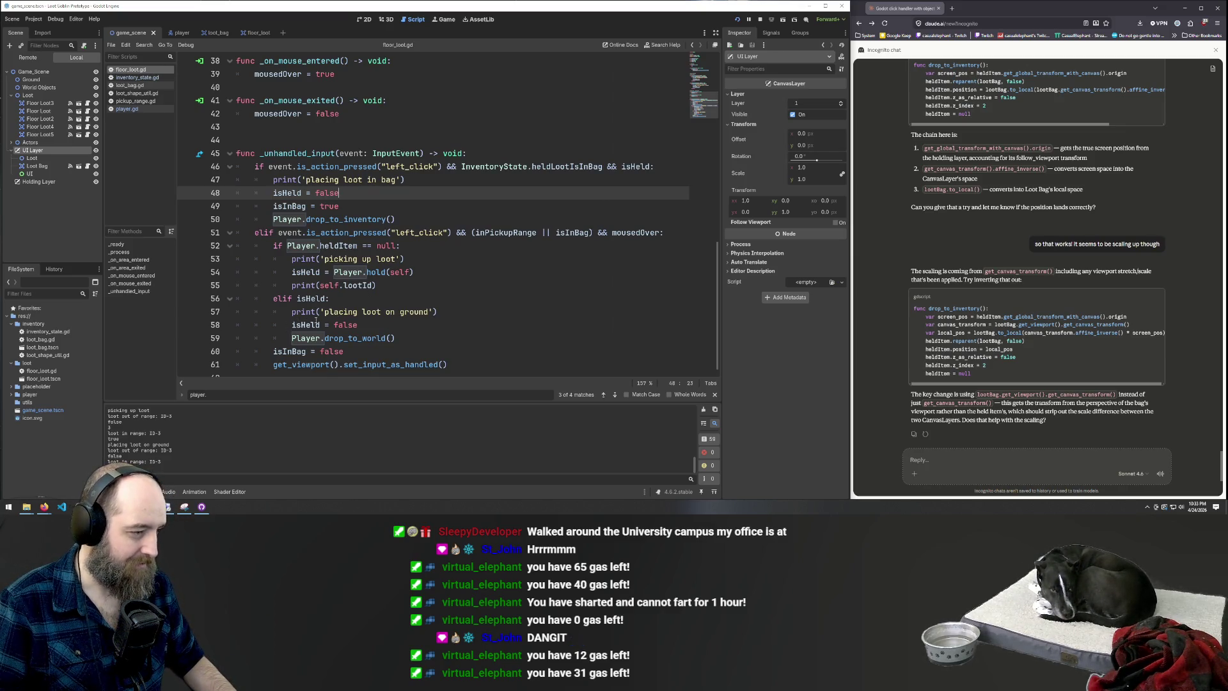
Undo the block move so the isHeld branch with Player.drop_to_inventory() comes first, then save floor_loot.gd
{"action": "left_click", "coordinate": [347, 298]}
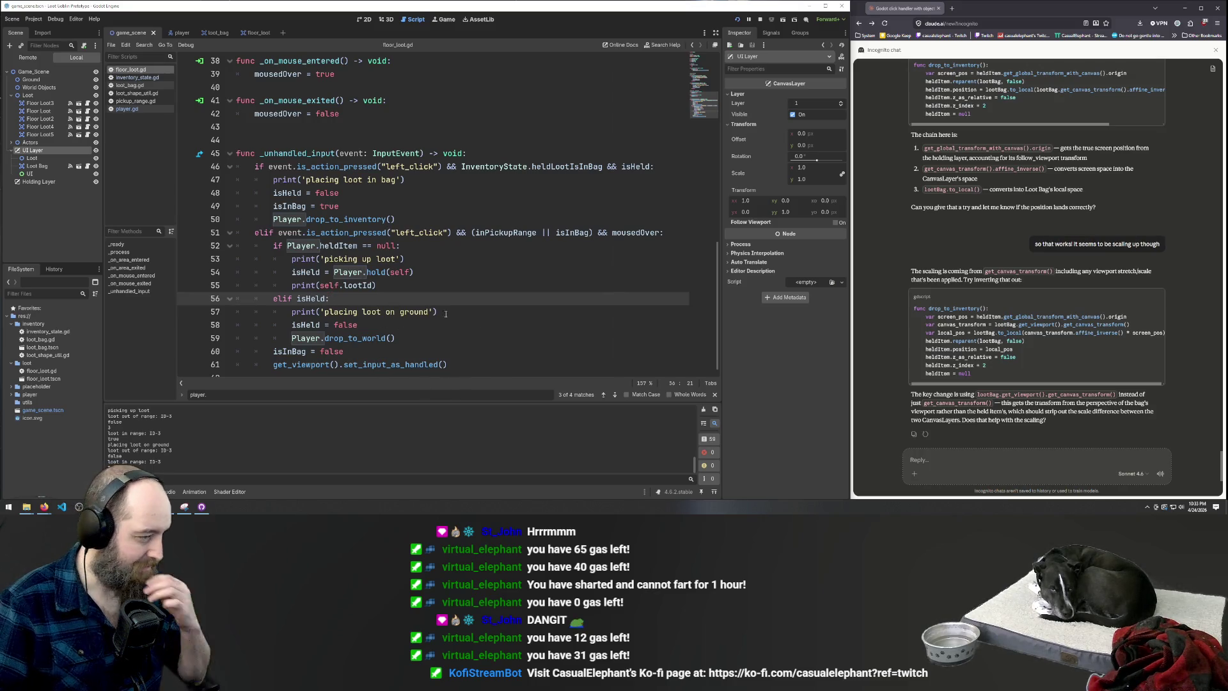
{"action": "left_click", "coordinate": [473, 312]}
{"action": "left_click", "coordinate": [515, 289]}
{"action": "key", "text": "ctrl+z"}
{"action": "key", "text": "ctrl+z"}
{"action": "key", "text": "ctrl+z"}
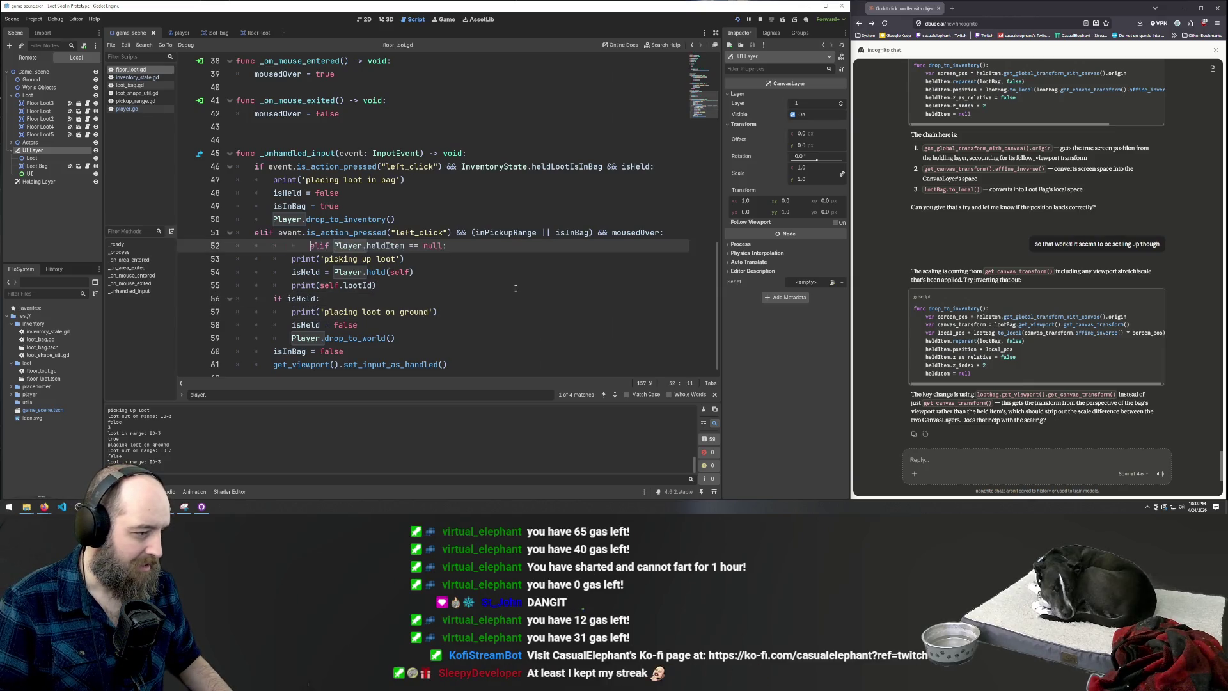
{"action": "key", "text": "ctrl+z"}
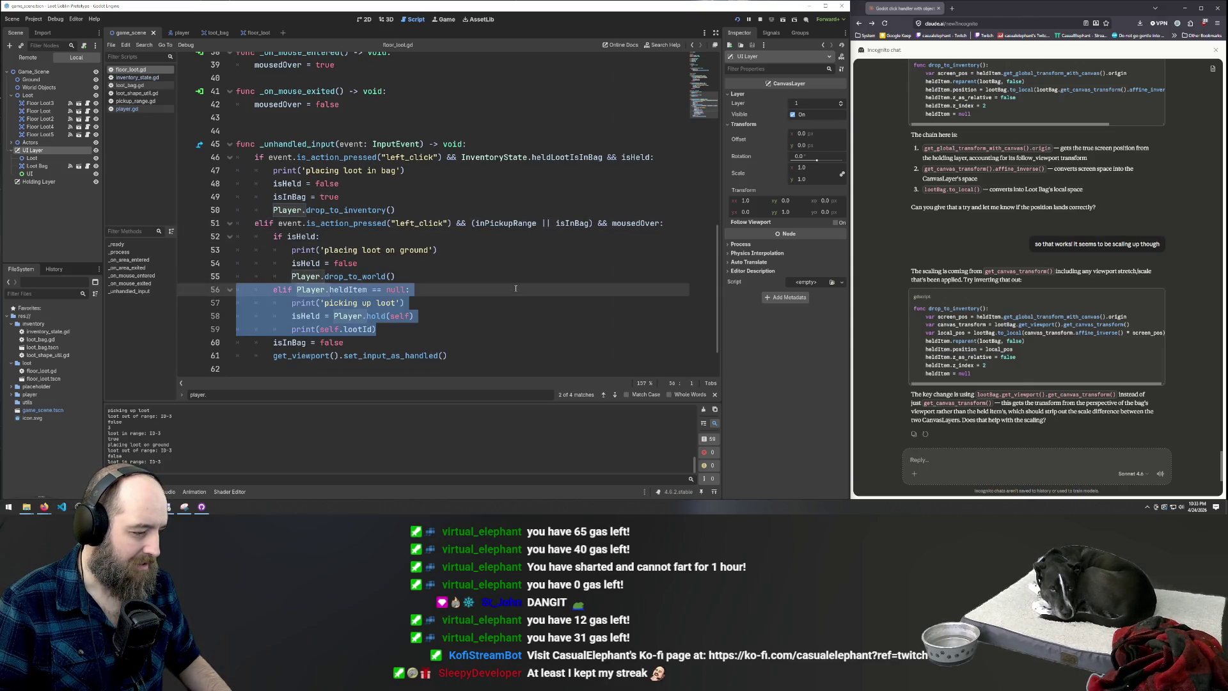
{"action": "left_click", "coordinate": [411, 342]}
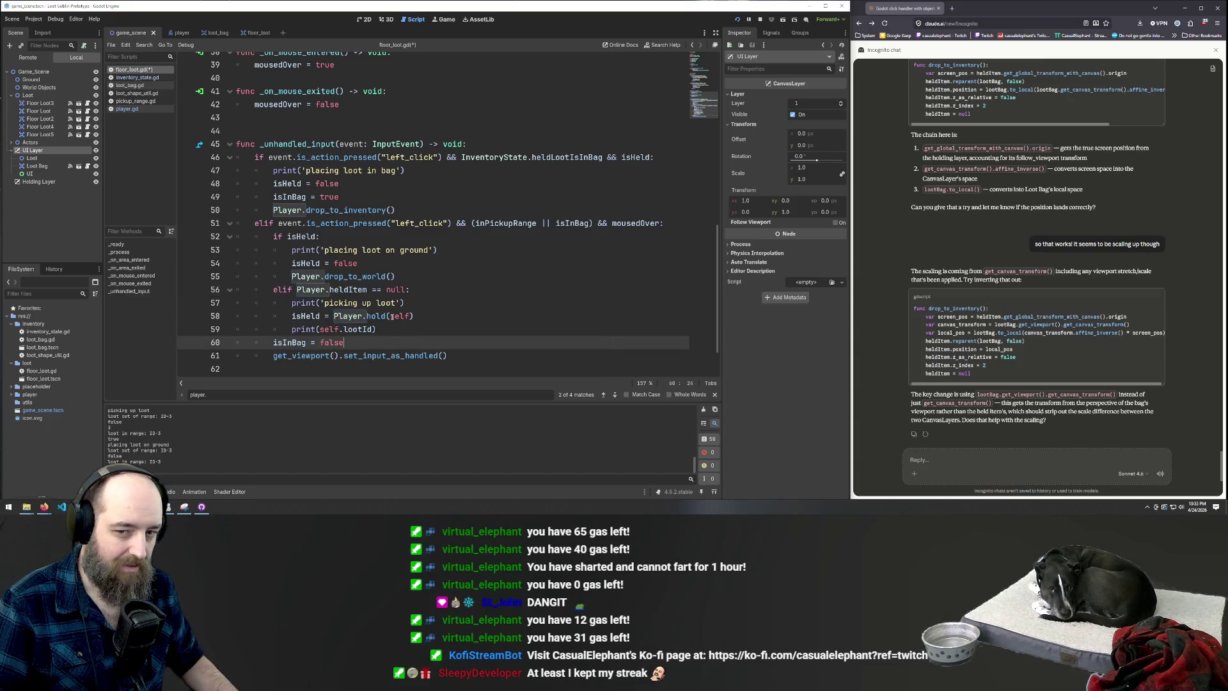
{"action": "left_click", "coordinate": [480, 215]}
{"action": "key", "text": "ctrl+s"}
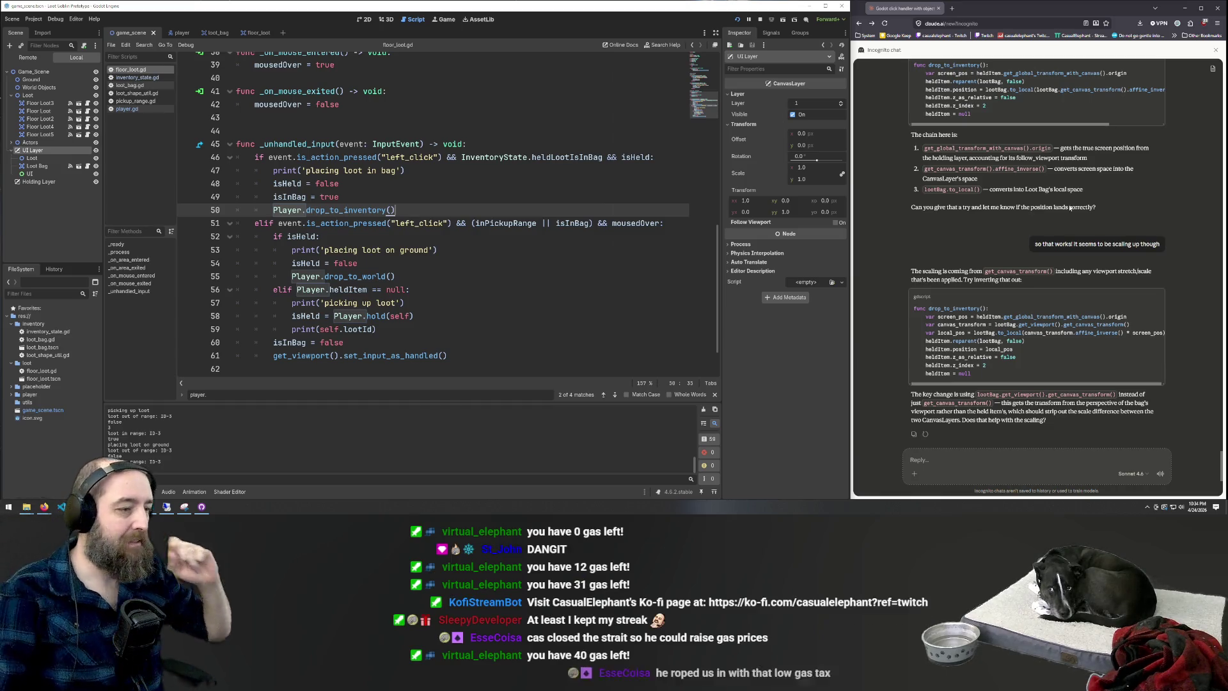
{"action": "left_click", "coordinate": [575, 171]}
Run the game and test picking up and dropping a loot orb repeatedly
{"action": "key", "text": "F5"}
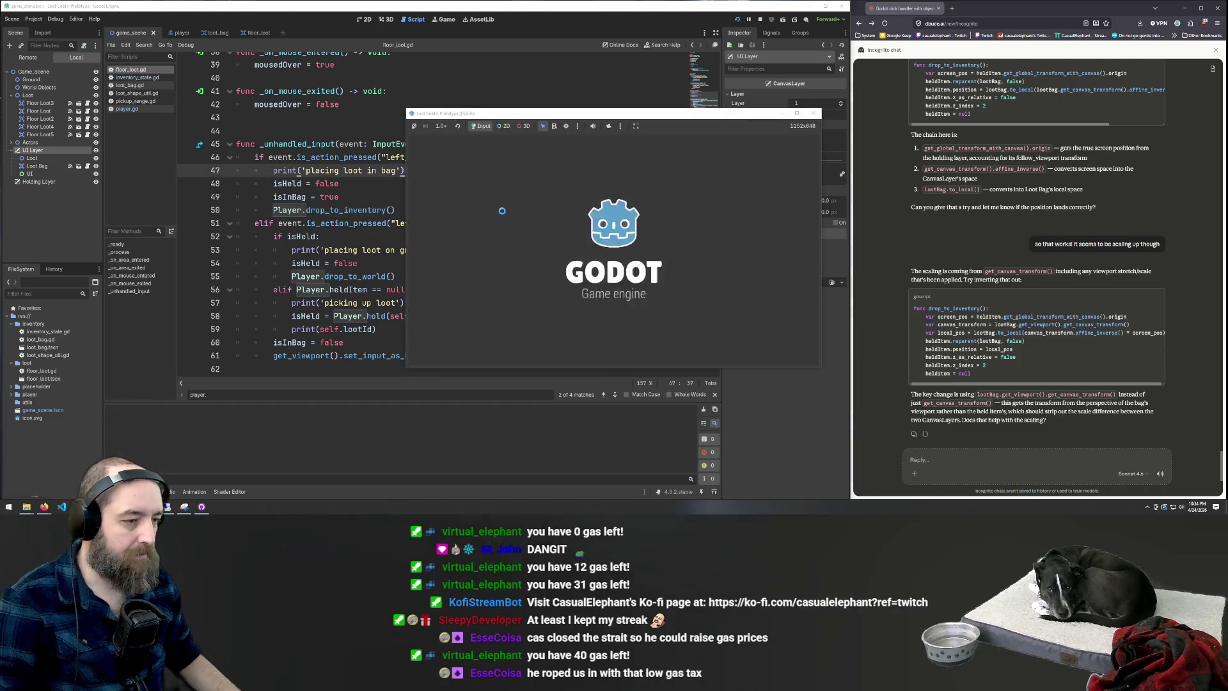
{"action": "left_click", "coordinate": [613, 237]}
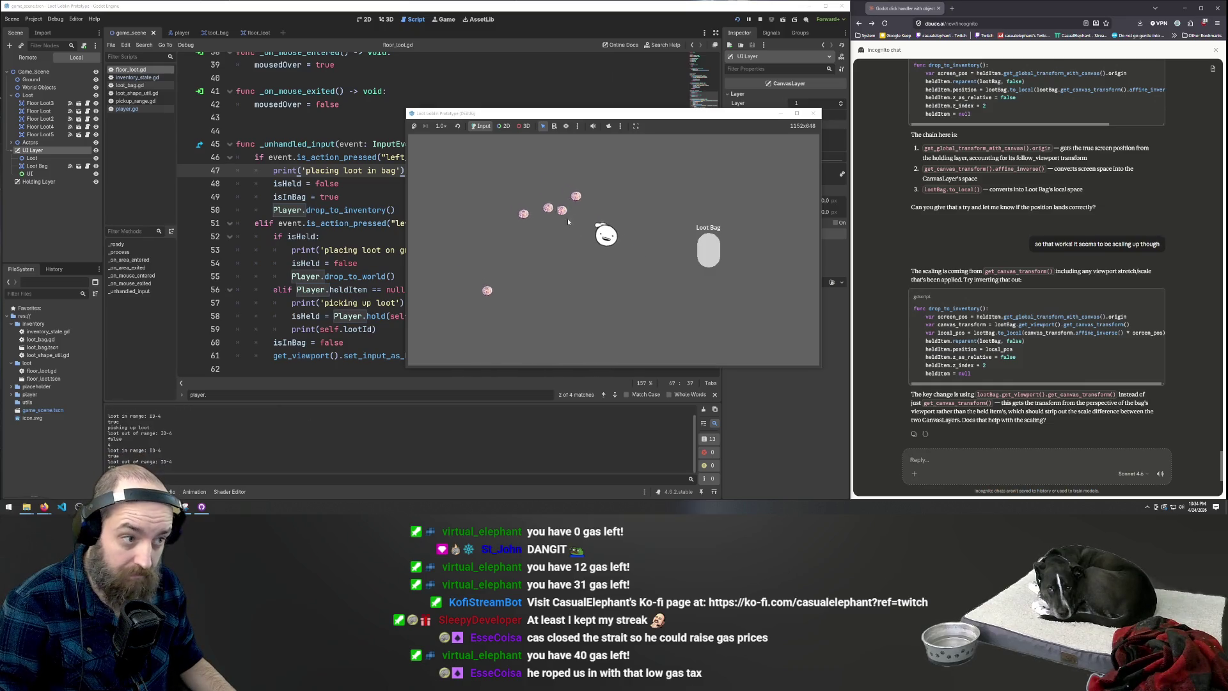
{"action": "left_click", "coordinate": [596, 245]}
{"action": "left_click", "coordinate": [596, 245]}
{"action": "left_click", "coordinate": [595, 245]}
{"action": "left_click", "coordinate": [596, 245]}
Put the held orb back down, stop the game, and select the _unhandled_input function (lines 45–61)
{"action": "left_click", "coordinate": [596, 245]}
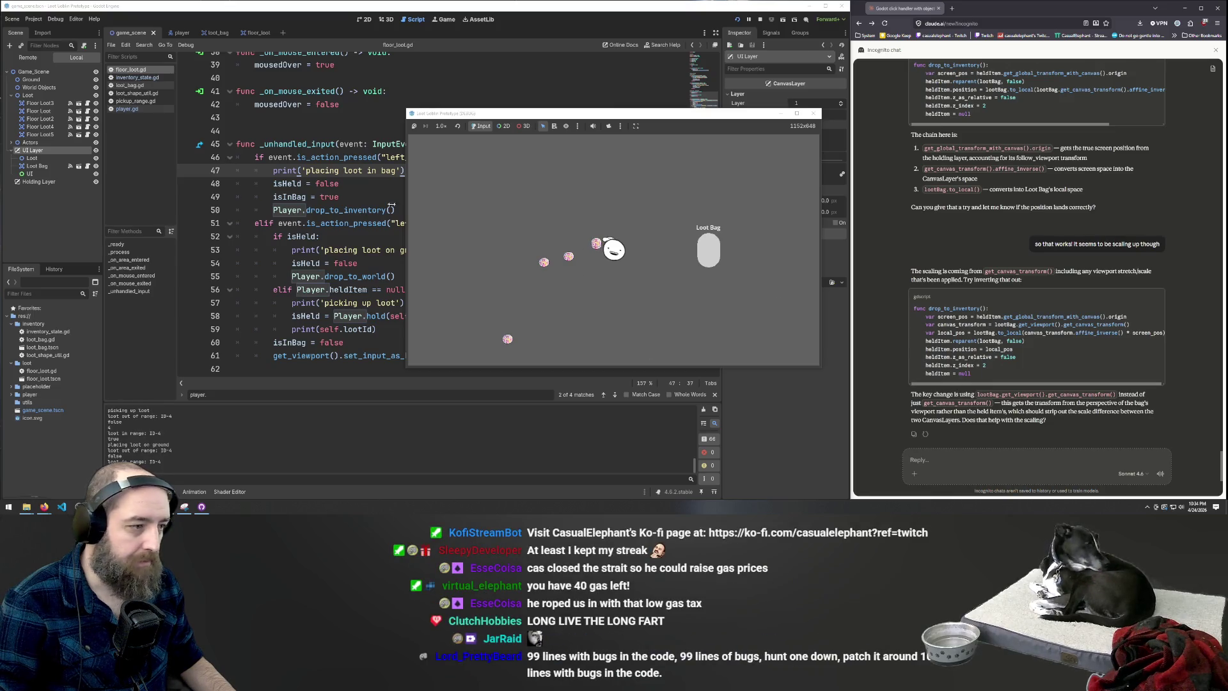
{"action": "key", "text": "F8"}
{"action": "left_click_drag", "start_coordinate": [467, 357], "coordinate": [234, 143]}
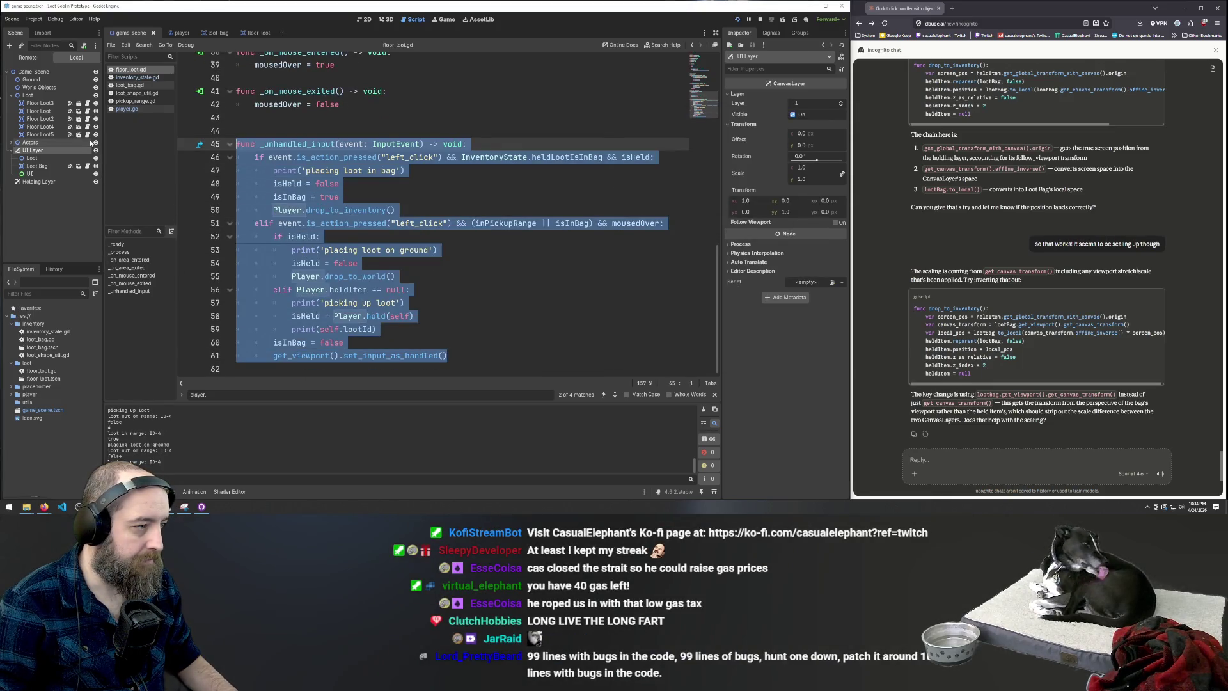
{"action": "left_click", "coordinate": [961, 466]}
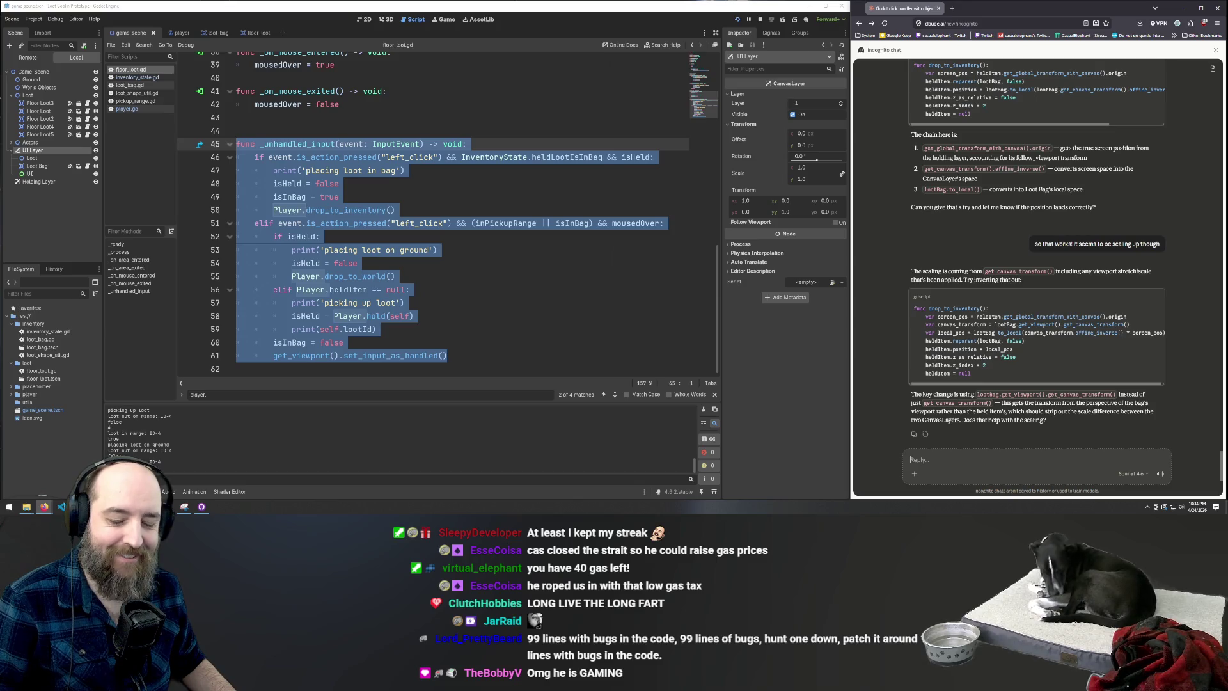
{"action": "left_click", "coordinate": [481, 307]}
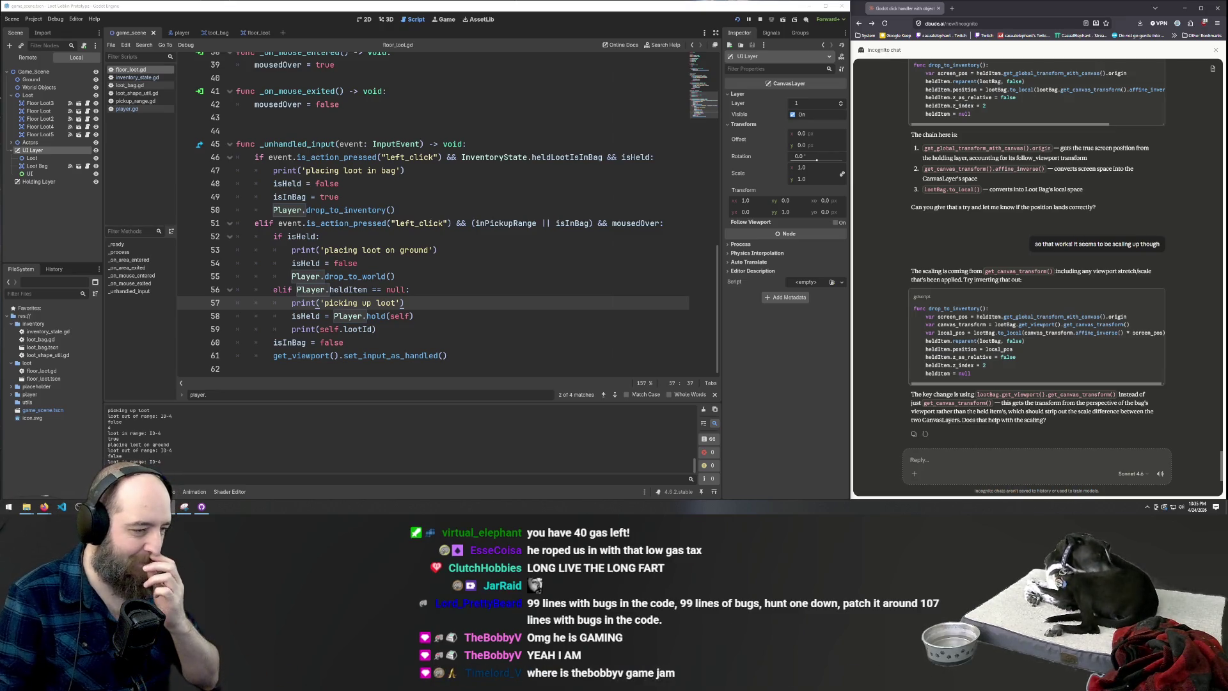
{"action": "left_click", "coordinate": [531, 268]}
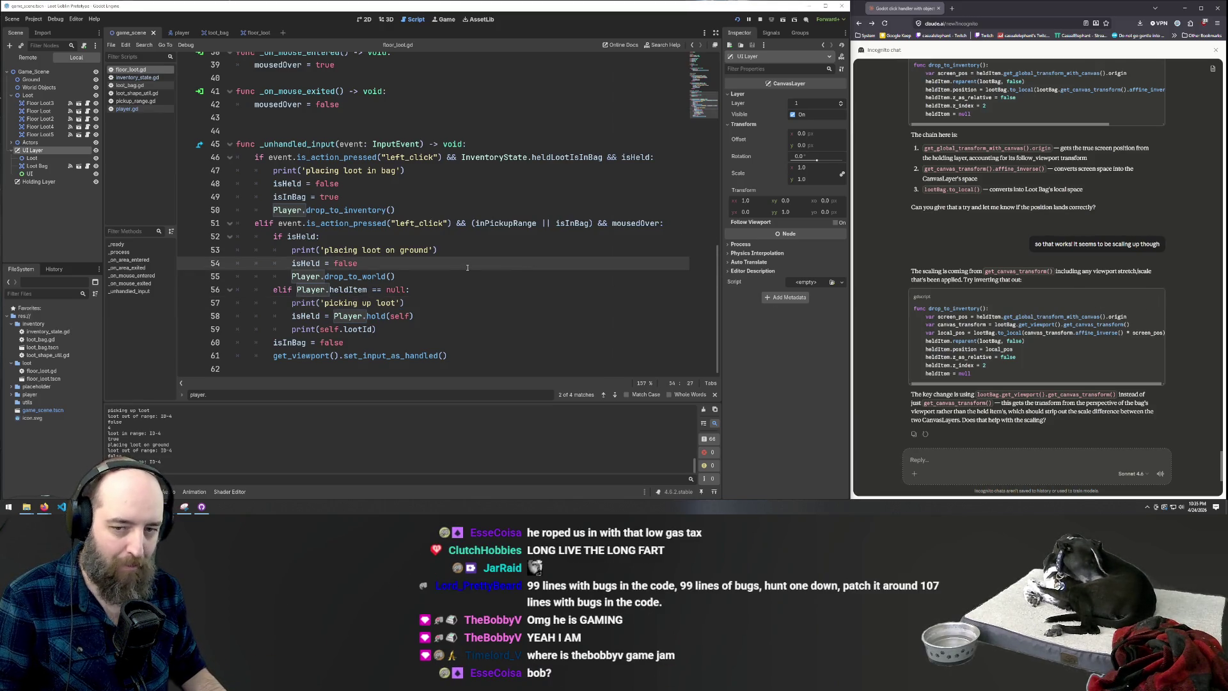
Run the game again and walk the player around the level toward the loot
{"action": "key", "text": "F5"}
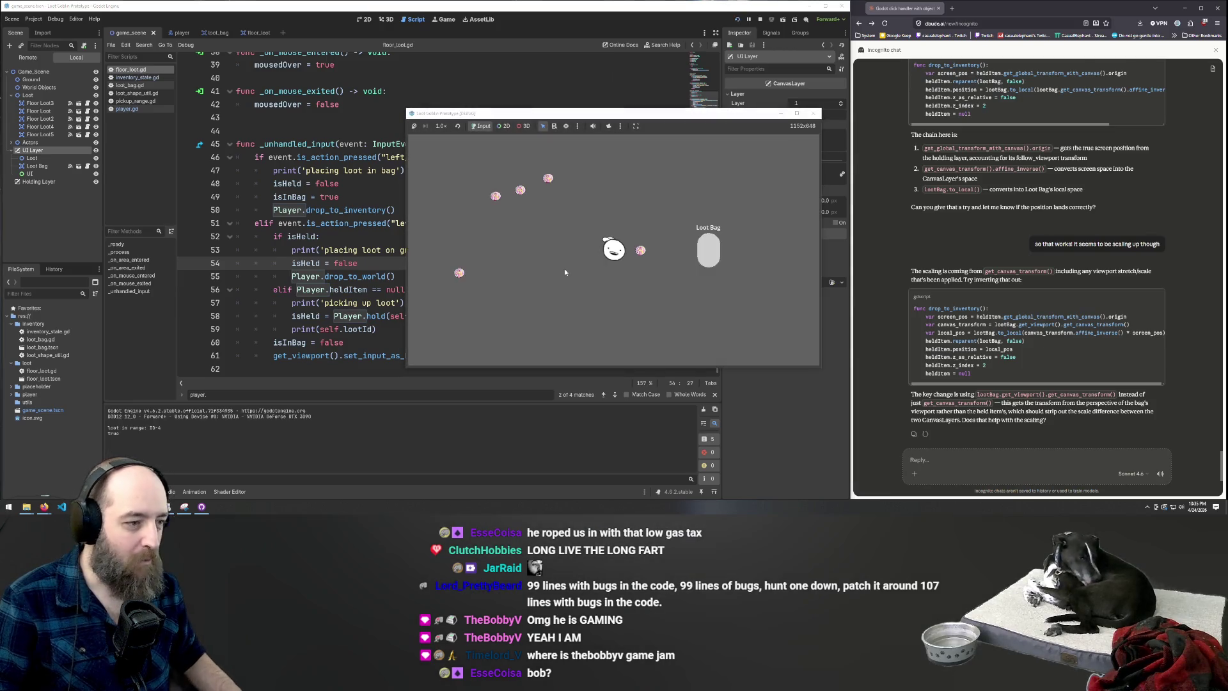
{"action": "key", "text": "s"}
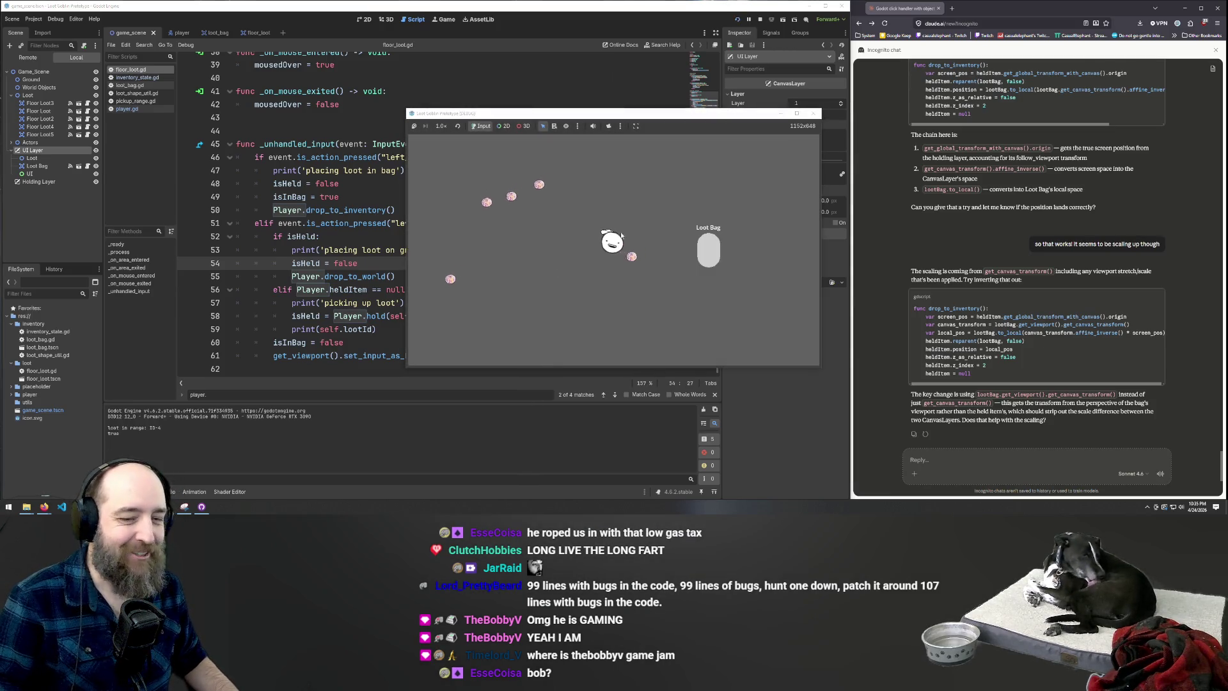
{"action": "key", "text": "w"}
{"action": "key", "text": "a"}
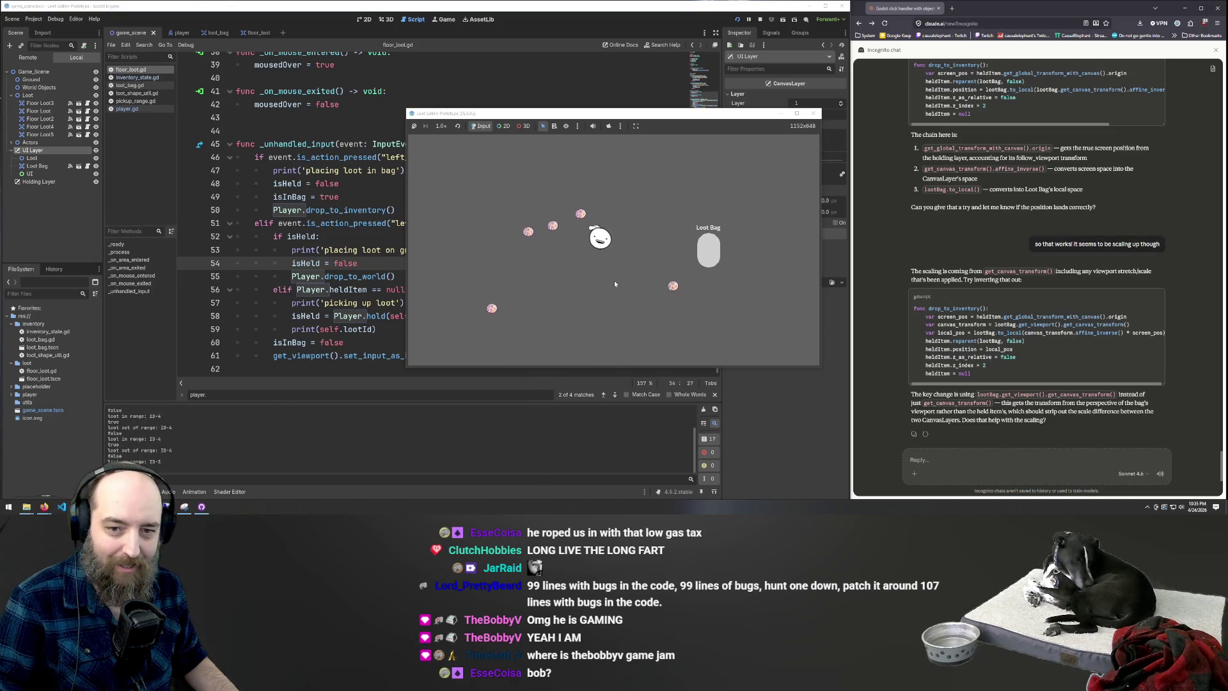
{"action": "key", "text": "w"}
{"action": "key", "text": "s"}
{"action": "key", "text": "w"}
{"action": "key", "text": "d"}
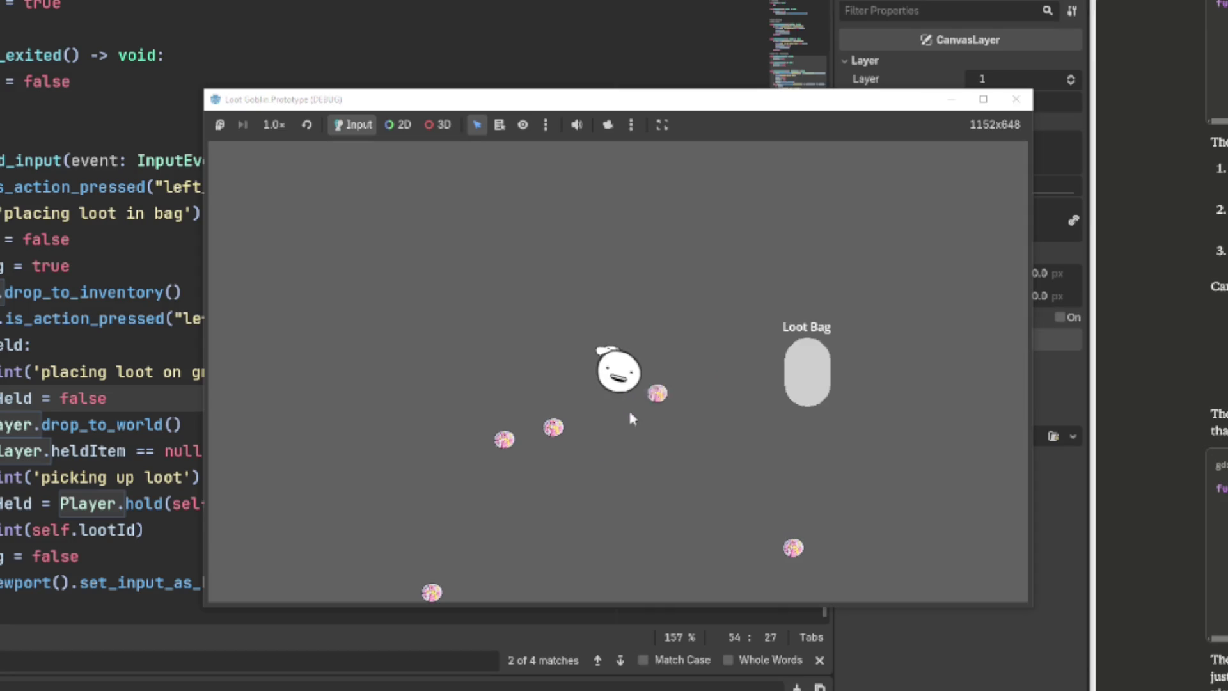
{"action": "key", "text": "d"}
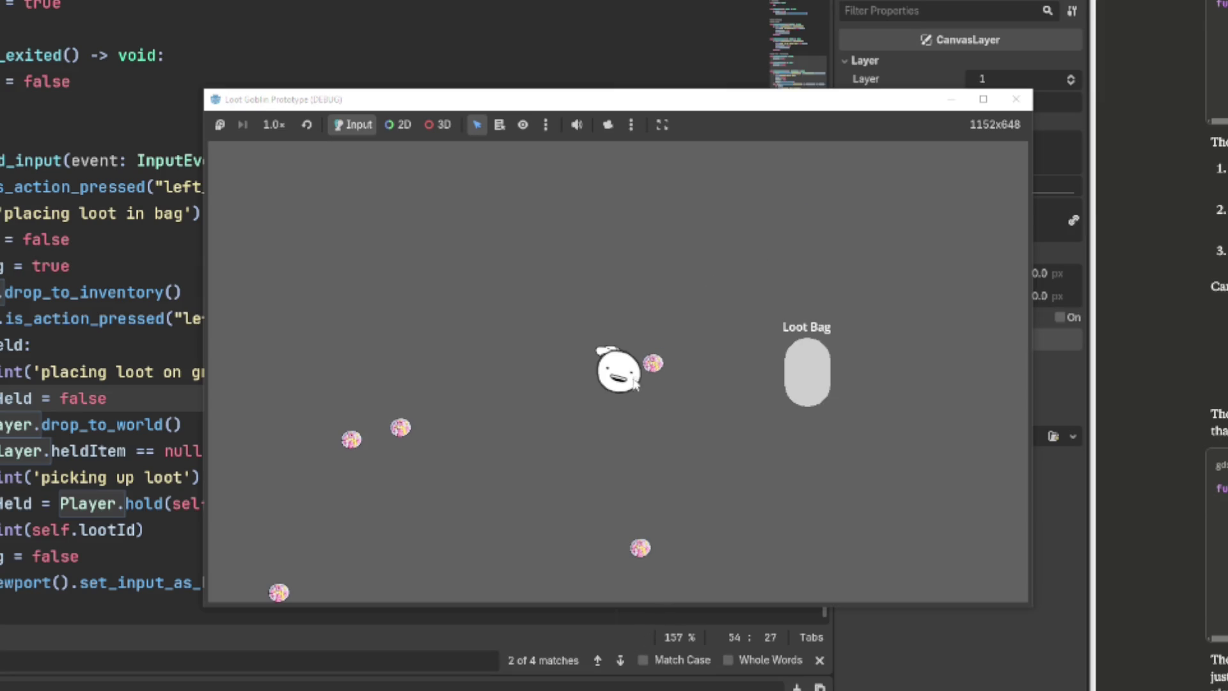
Pick up nearby loot orbs and place them into the Loot Bag
{"action": "left_click", "coordinate": [805, 356]}
{"action": "key", "text": "a"}
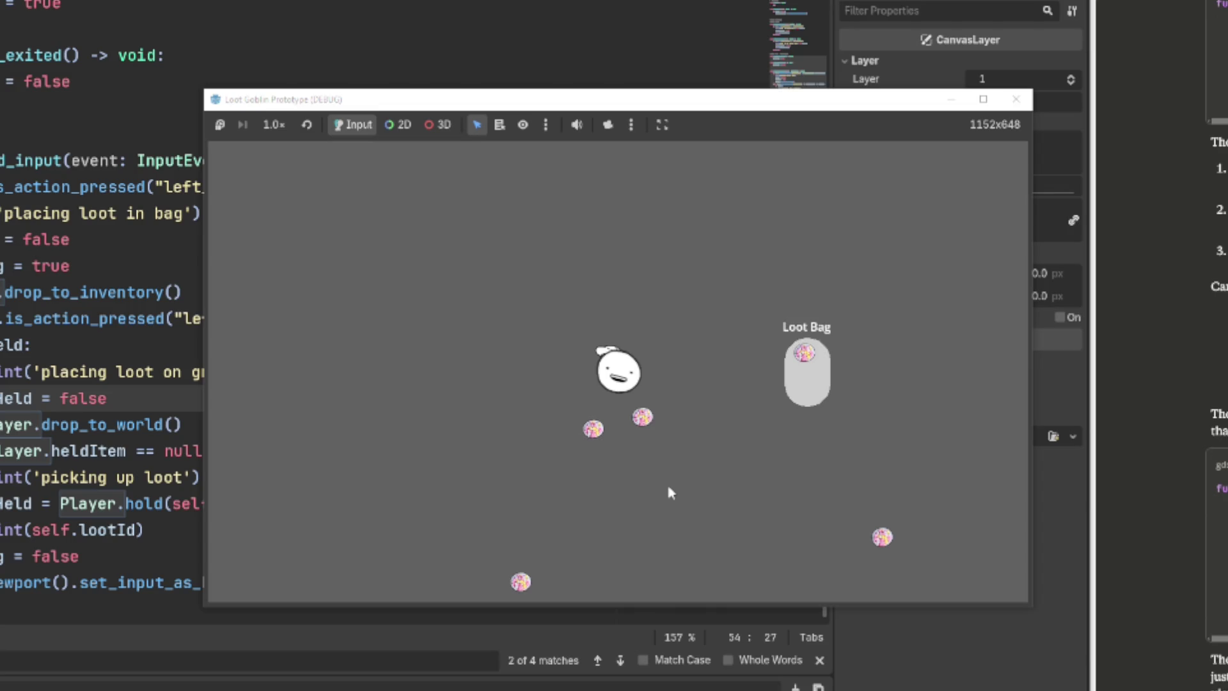
{"action": "key", "text": "d"}
{"action": "left_click", "coordinate": [630, 416]}
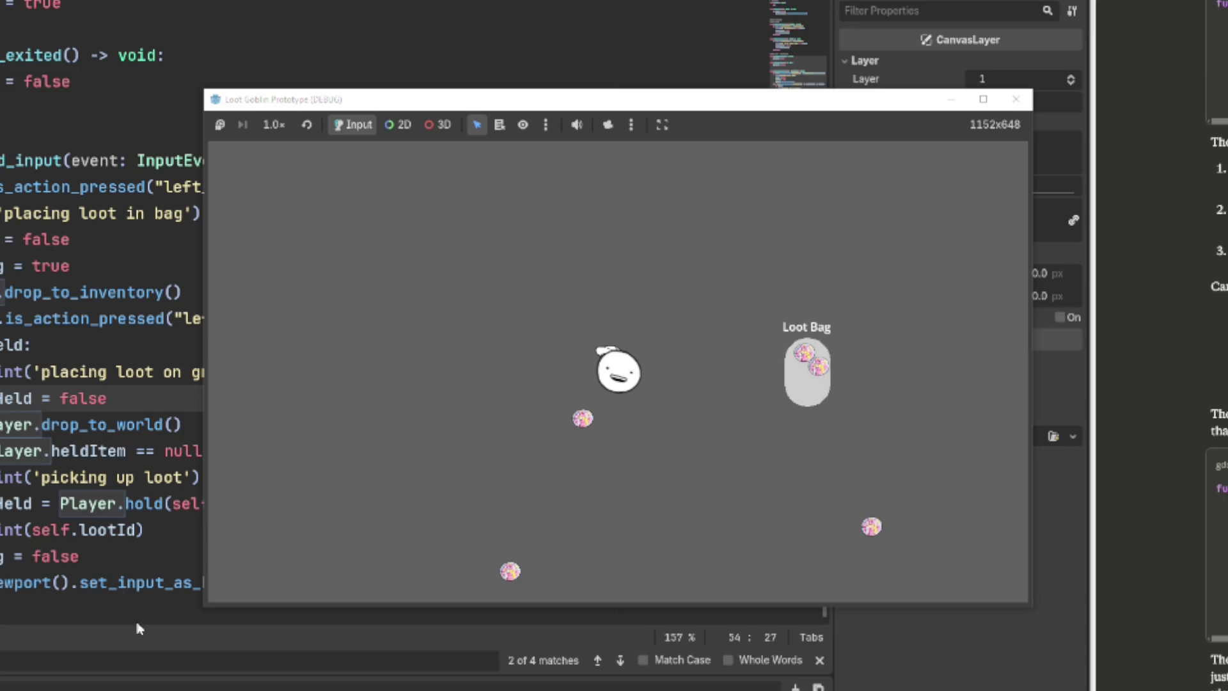
{"action": "left_click", "coordinate": [634, 390]}
{"action": "left_click", "coordinate": [811, 394]}
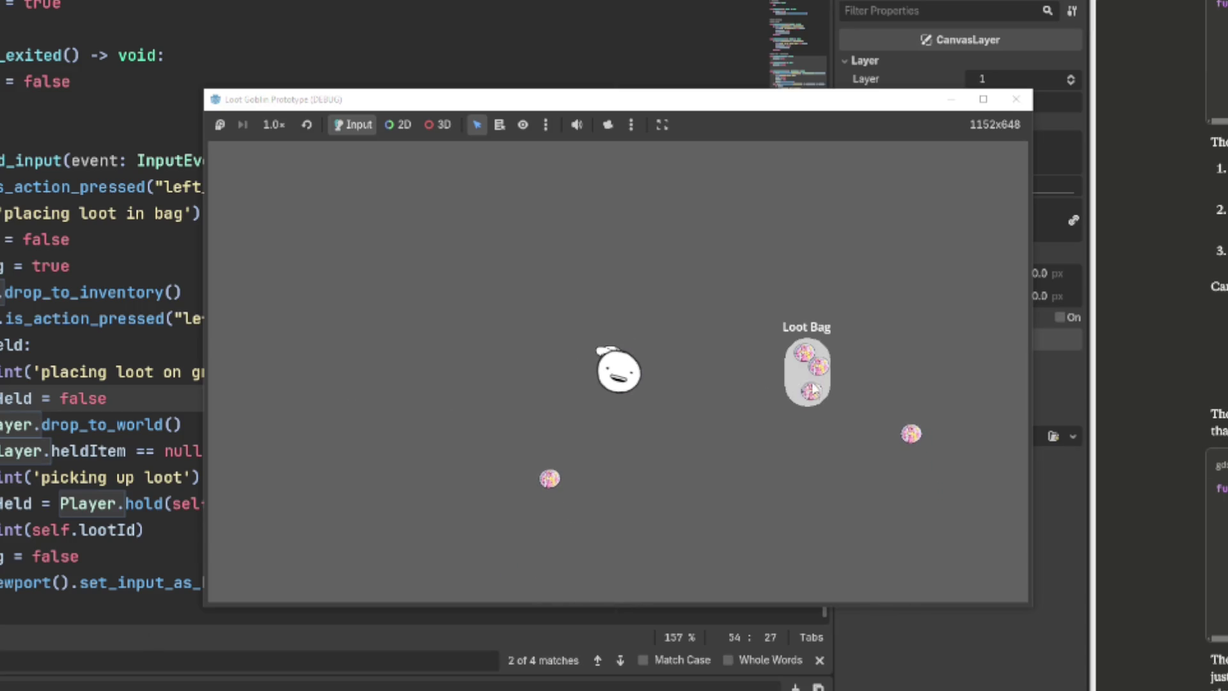
{"action": "key", "text": "a"}
{"action": "key", "text": "s"}
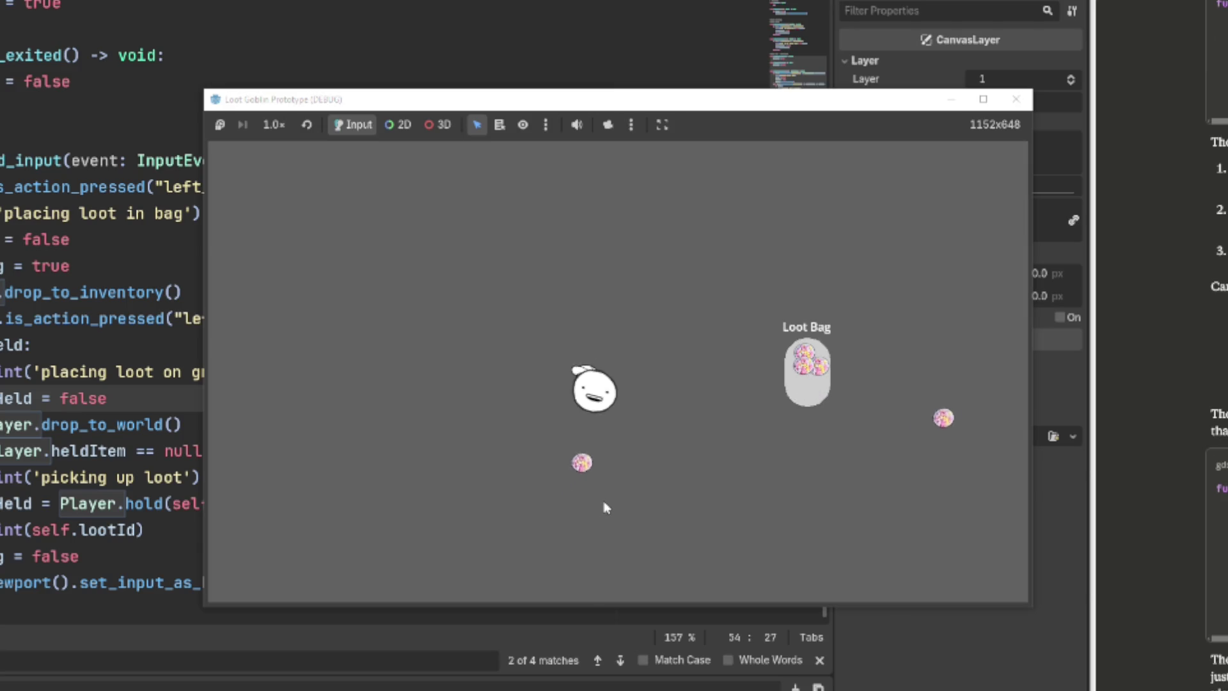
{"action": "left_click", "coordinate": [624, 413]}
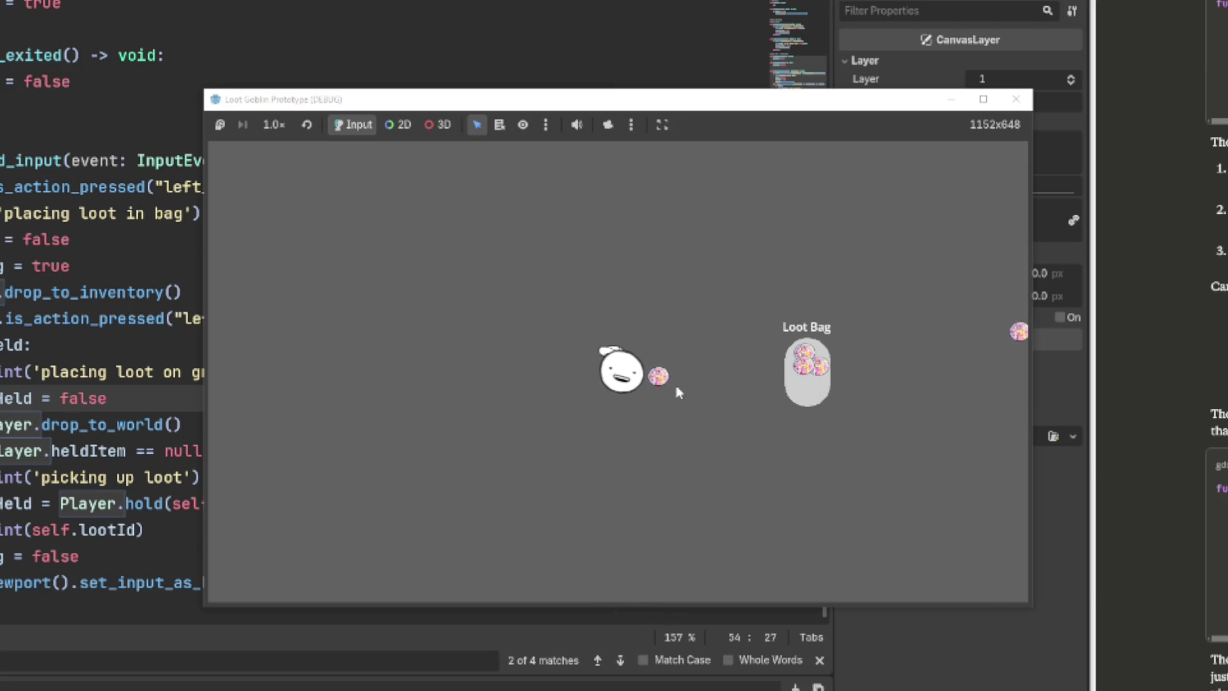
{"action": "left_click", "coordinate": [812, 385]}
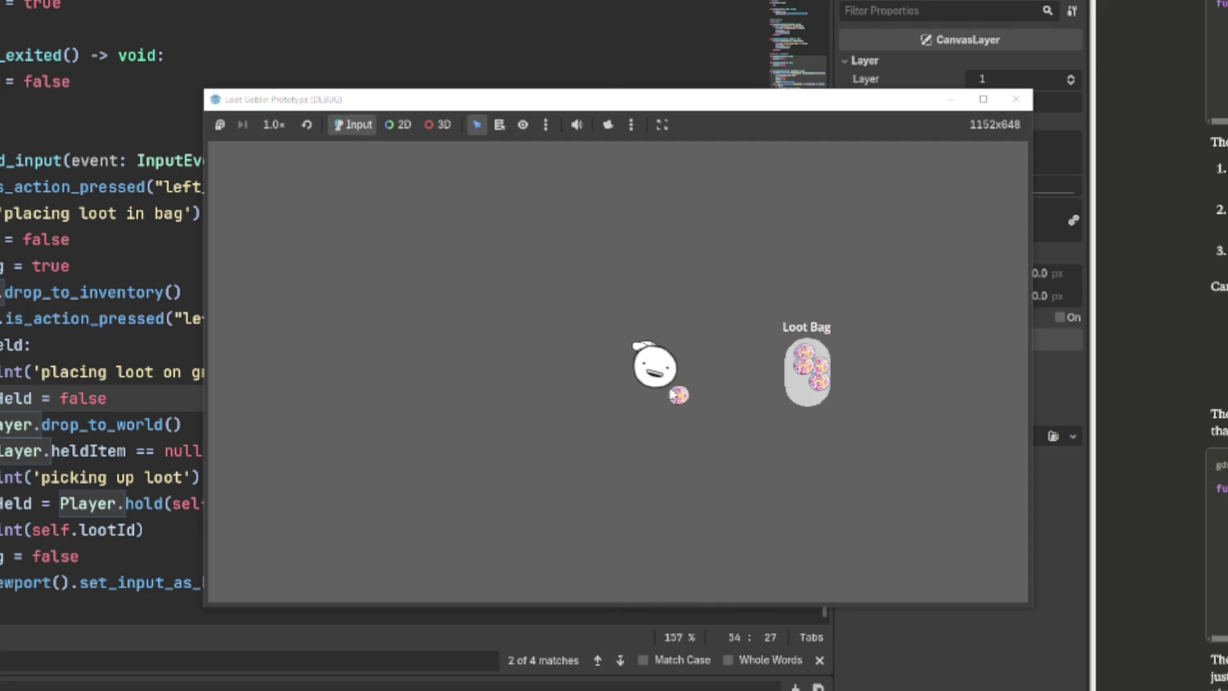
{"action": "left_click", "coordinate": [803, 380]}
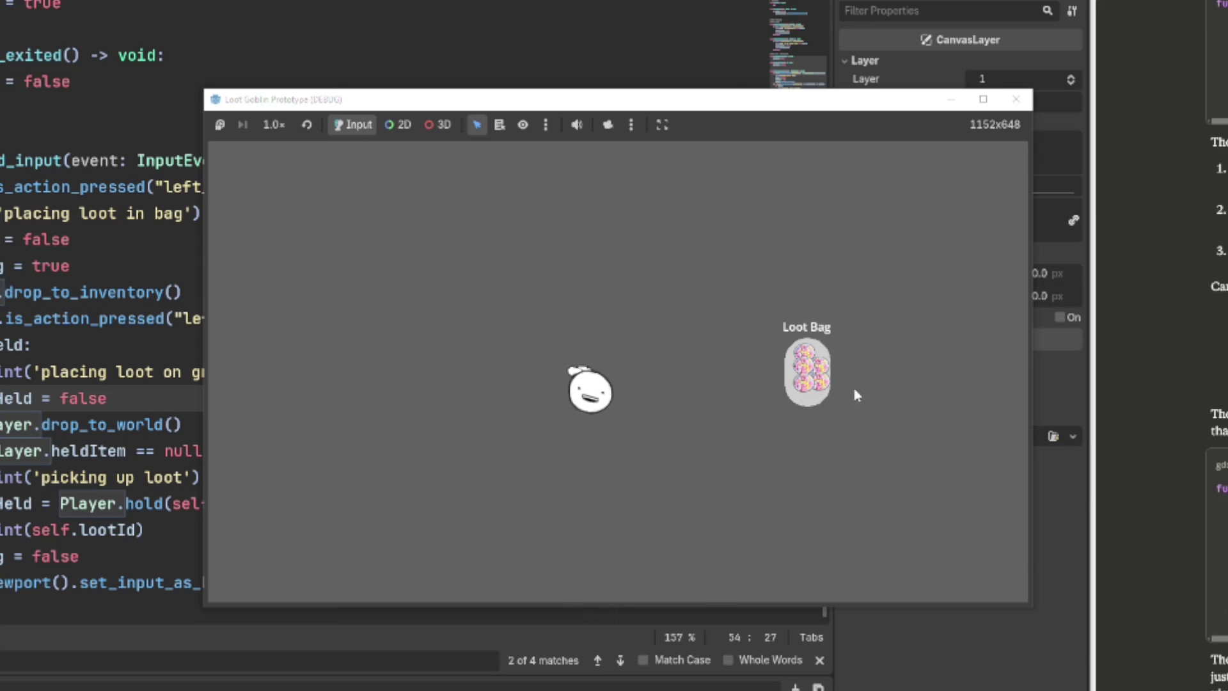
Take the orbs back out of the Loot Bag and drop them on the ground
{"action": "left_click", "coordinate": [804, 398]}
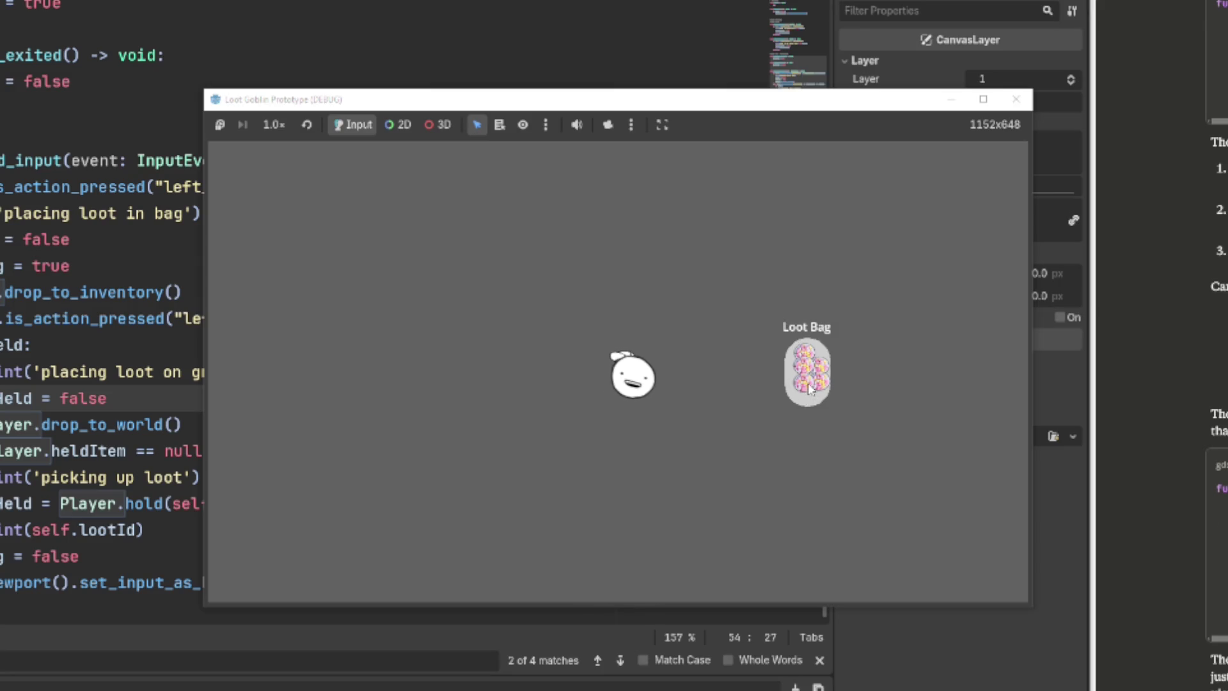
{"action": "left_click", "coordinate": [696, 424]}
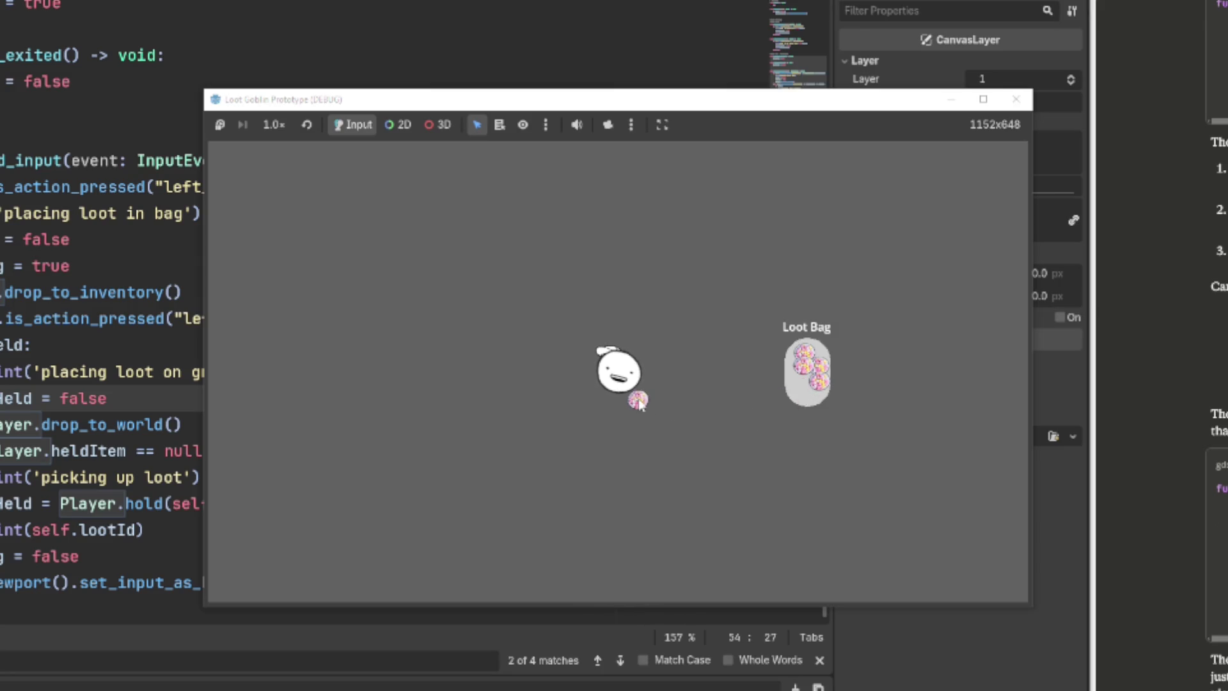
{"action": "left_click", "coordinate": [796, 400]}
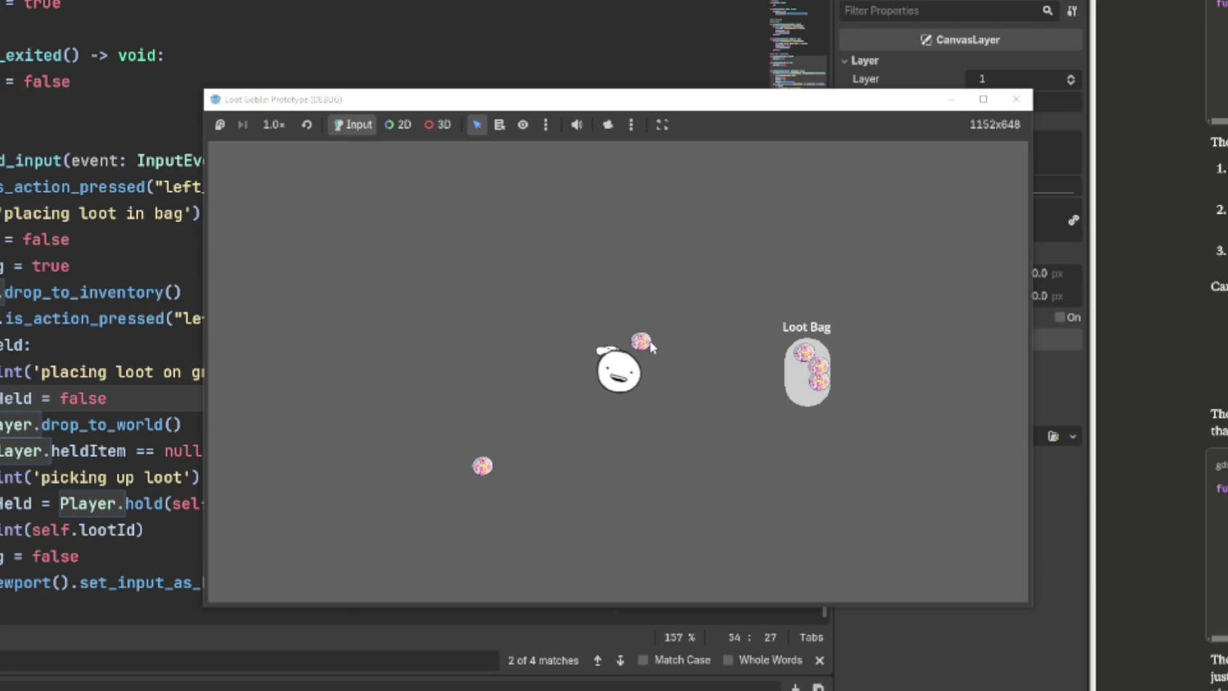
{"action": "left_click", "coordinate": [814, 387]}
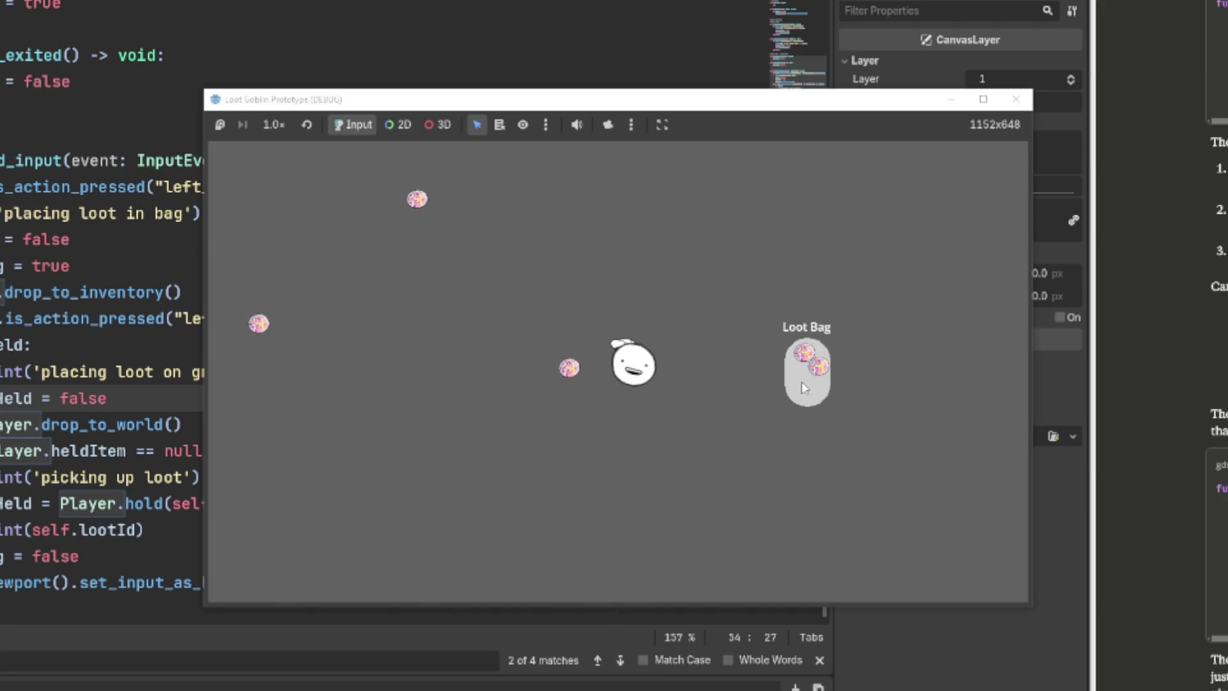
{"action": "left_click", "coordinate": [819, 368]}
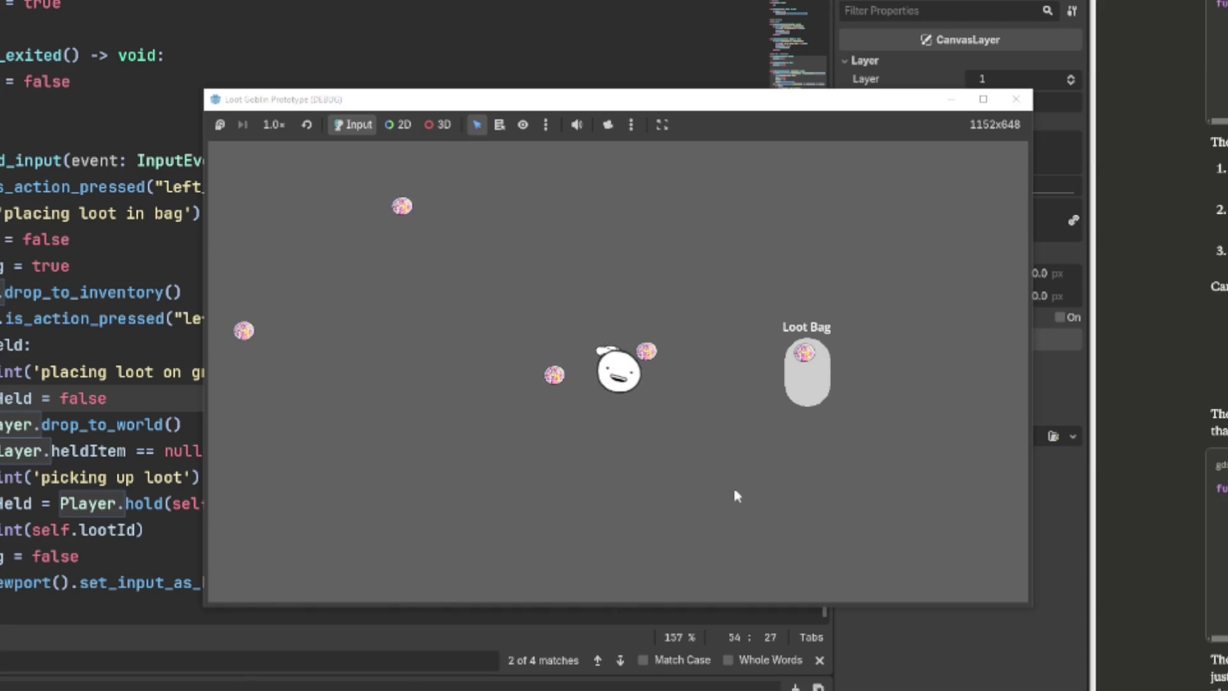
{"action": "left_click", "coordinate": [807, 368]}
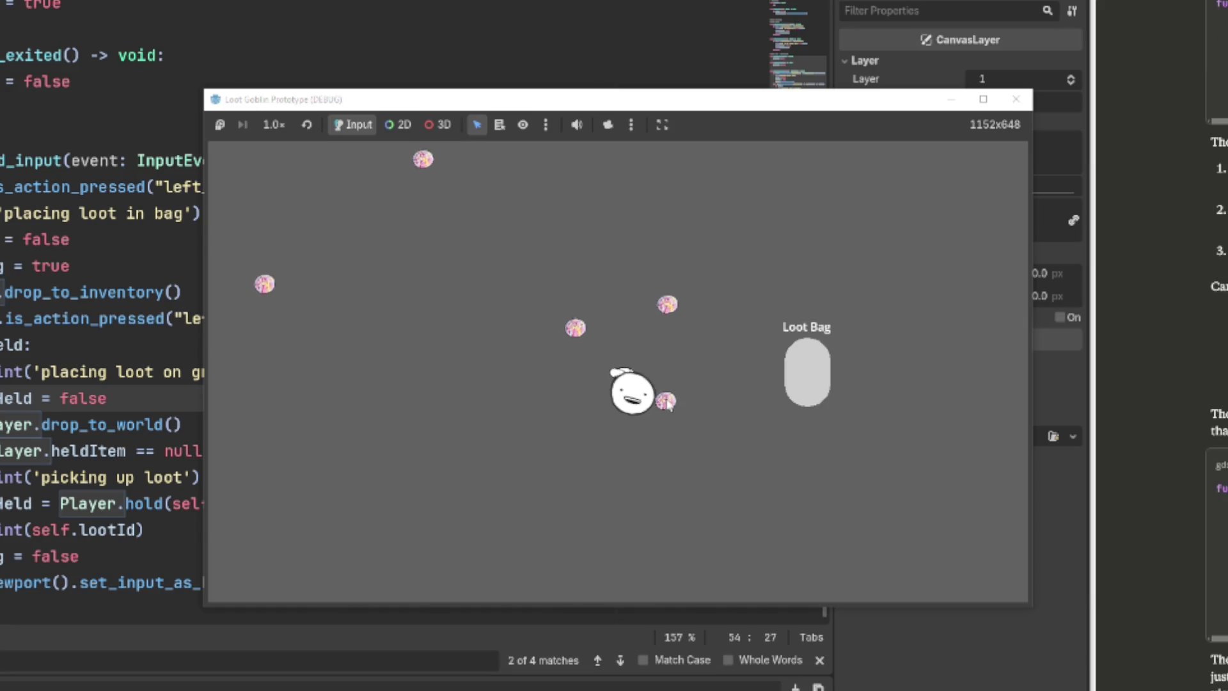
{"action": "left_click", "coordinate": [673, 373]}
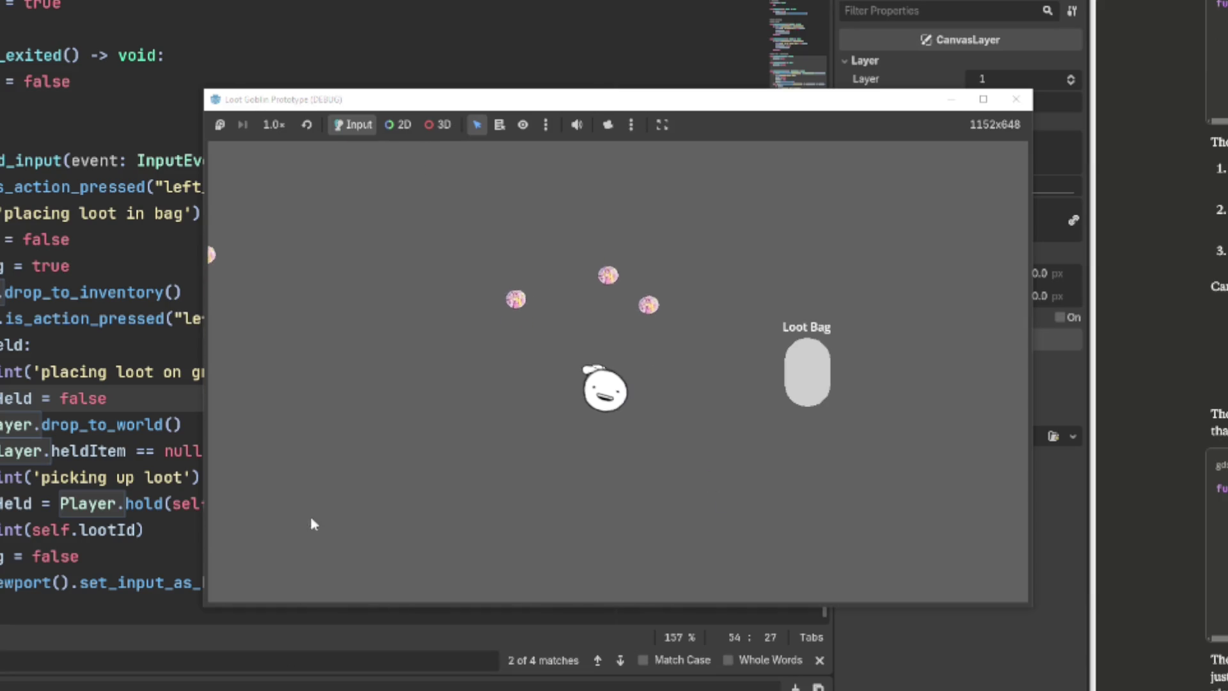
Walk the player around the level in several directions
{"action": "key", "text": "w"}
{"action": "key", "text": "a"}
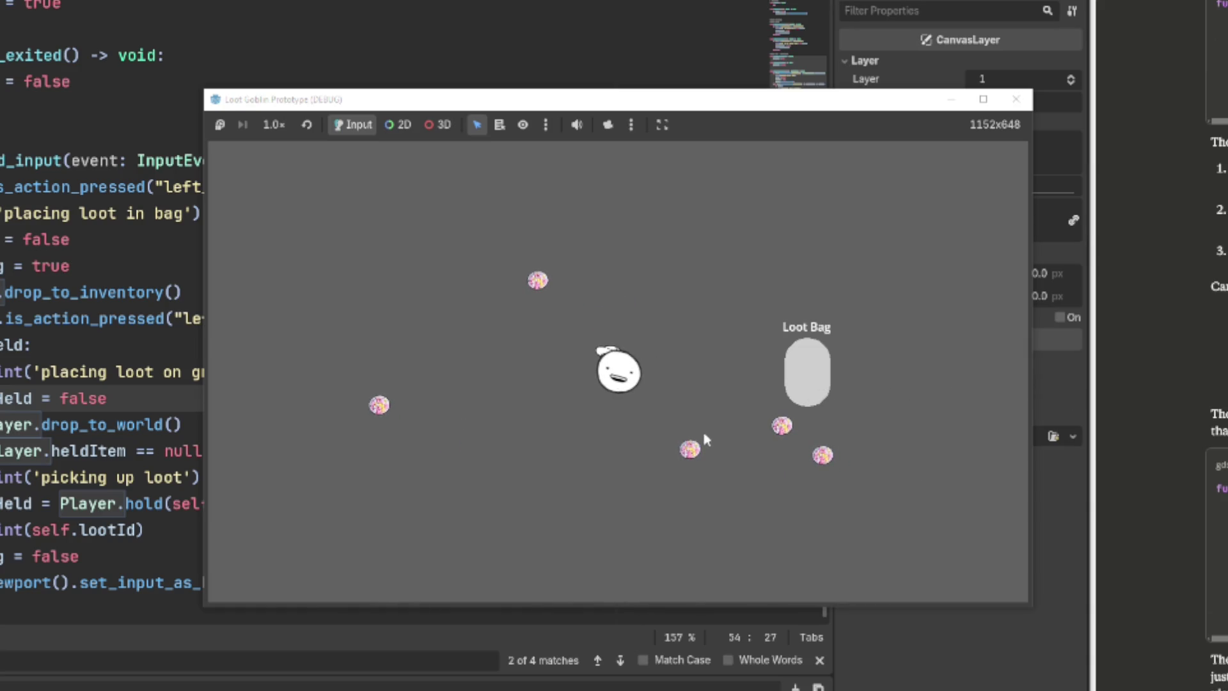
{"action": "key", "text": "w"}
{"action": "key", "text": "a"}
{"action": "key", "text": "d"}
{"action": "key", "text": "s"}
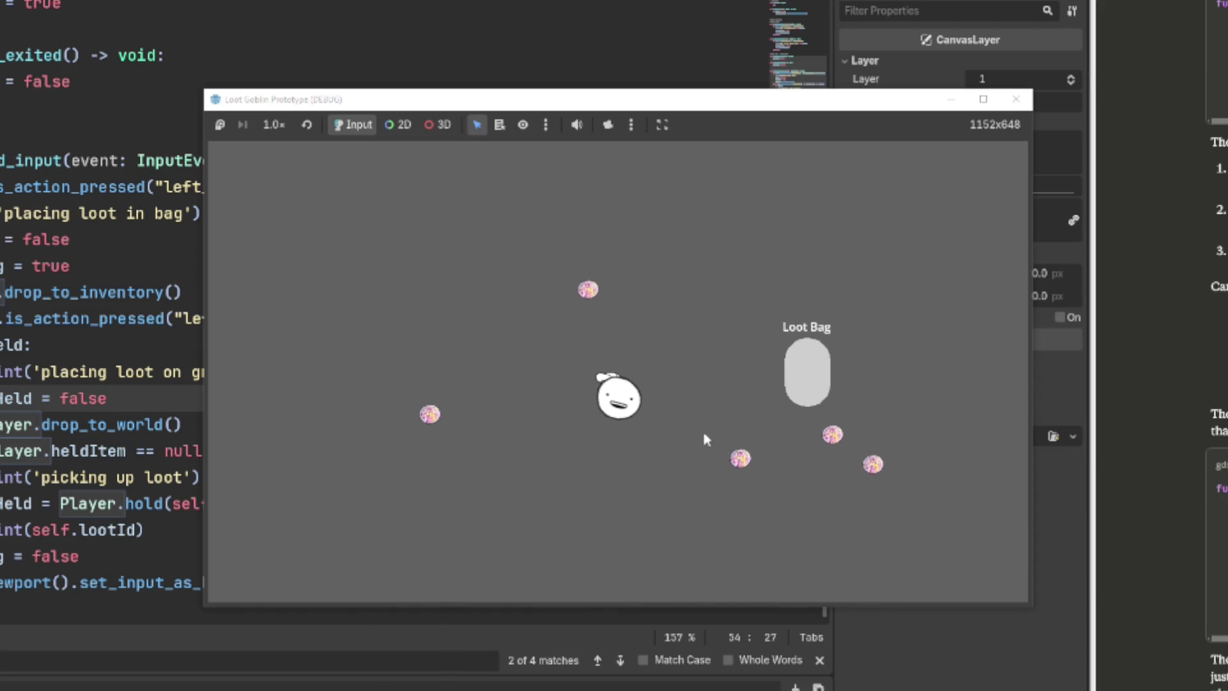
{"action": "key", "text": "d"}
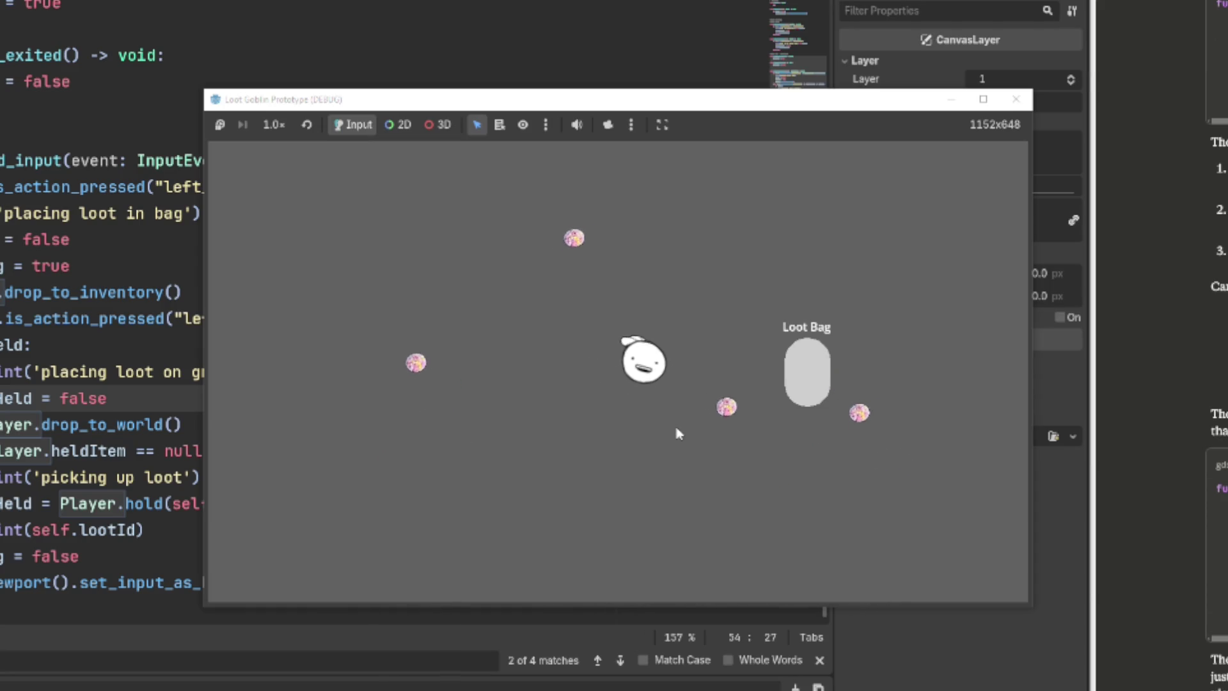
{"action": "key", "text": "a"}
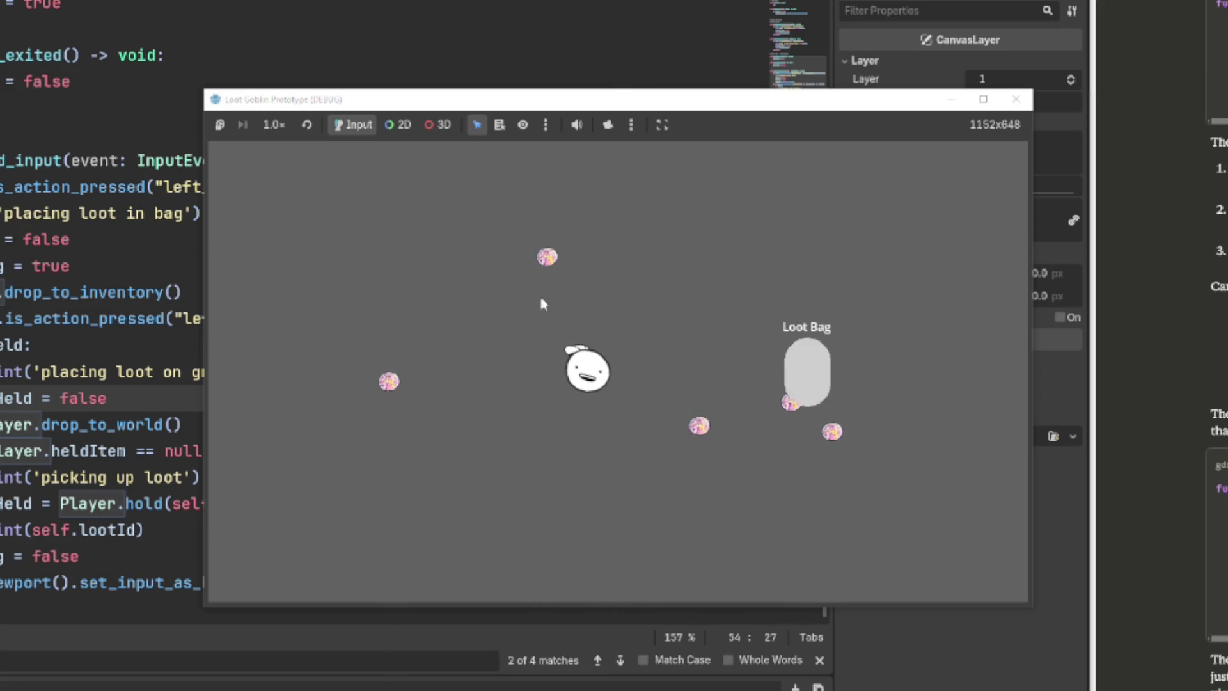
{"action": "key", "text": "s"}
{"action": "key", "text": "d"}
Drag one loot orb into the Loot Bag, then keep walking the player around
{"action": "key", "text": "d"}
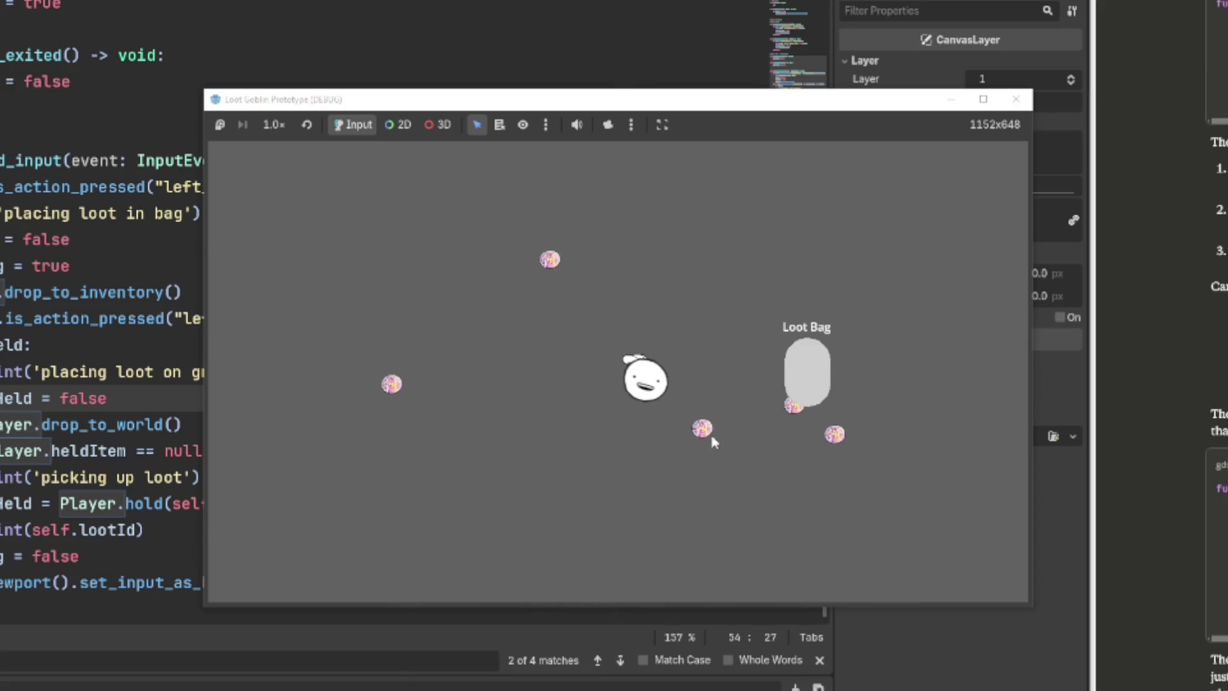
{"action": "mouse_move", "coordinate": [652, 395]}
{"action": "left_mouse_down"}
{"action": "mouse_move", "coordinate": [625, 392]}
{"action": "mouse_move", "coordinate": [690, 395]}
{"action": "mouse_move", "coordinate": [685, 383]}
{"action": "mouse_move", "coordinate": [808, 395]}
{"action": "left_mouse_up"}
{"action": "key", "text": "d"}
{"action": "key", "text": "s"}
{"action": "key", "text": "d"}
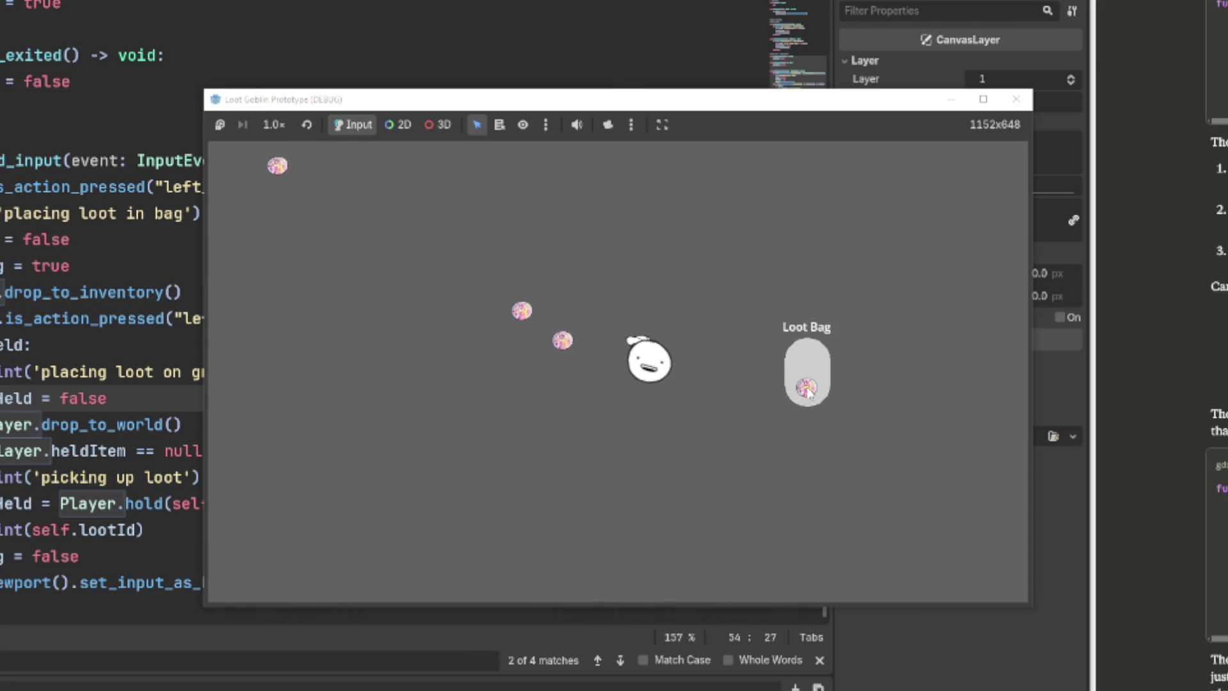
{"action": "key", "text": "s"}
{"action": "key", "text": "a"}
{"action": "key", "text": "w"}
{"action": "key", "text": "a"}
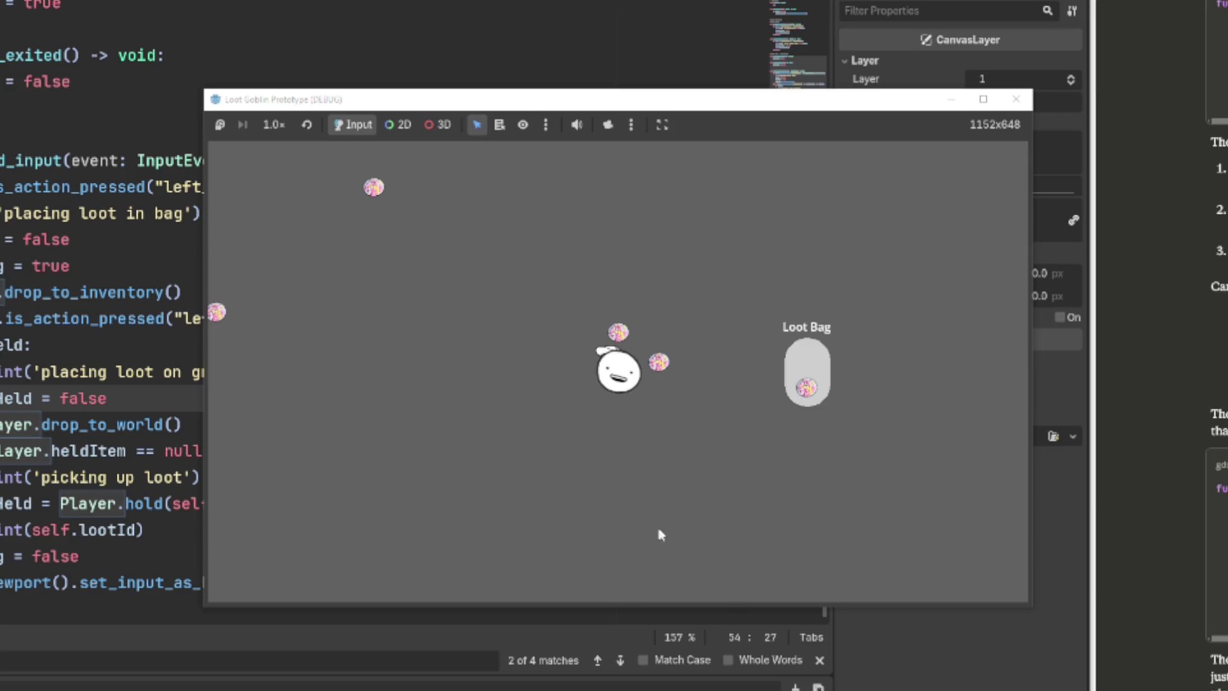
{"action": "key", "text": "d"}
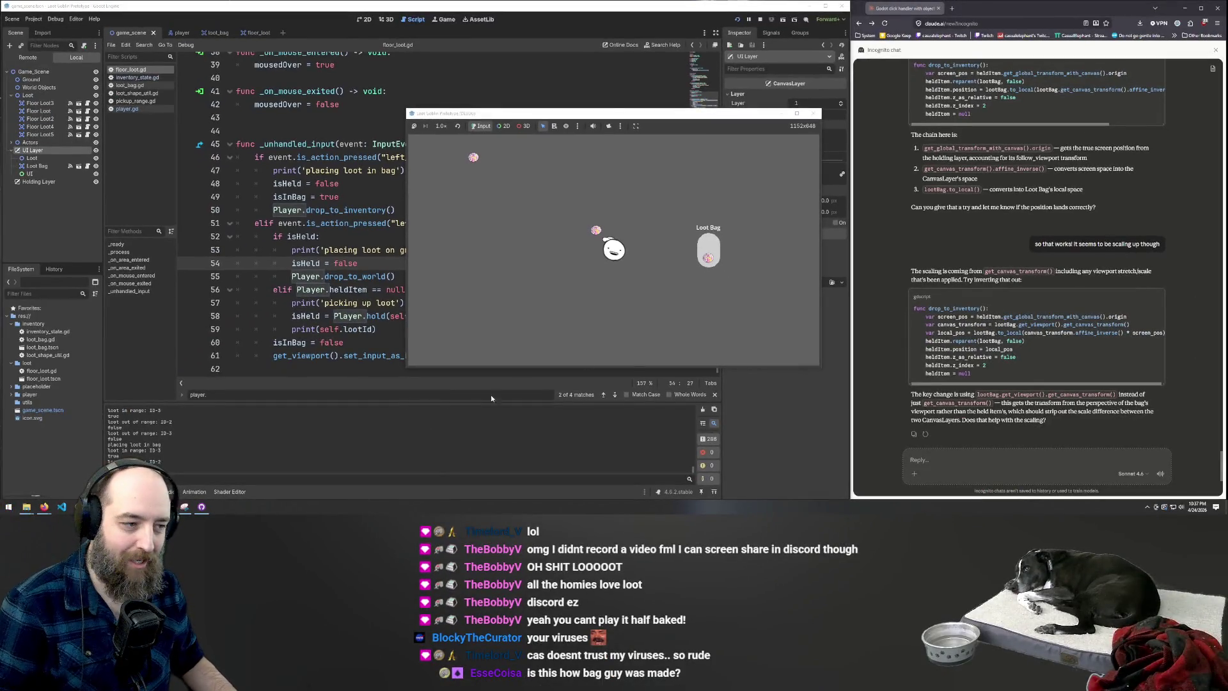
Pick up loot orbs and place them into the Loot Bag, rearranging them inside
{"action": "left_click", "coordinate": [708, 253]}
{"action": "left_click", "coordinate": [707, 257]}
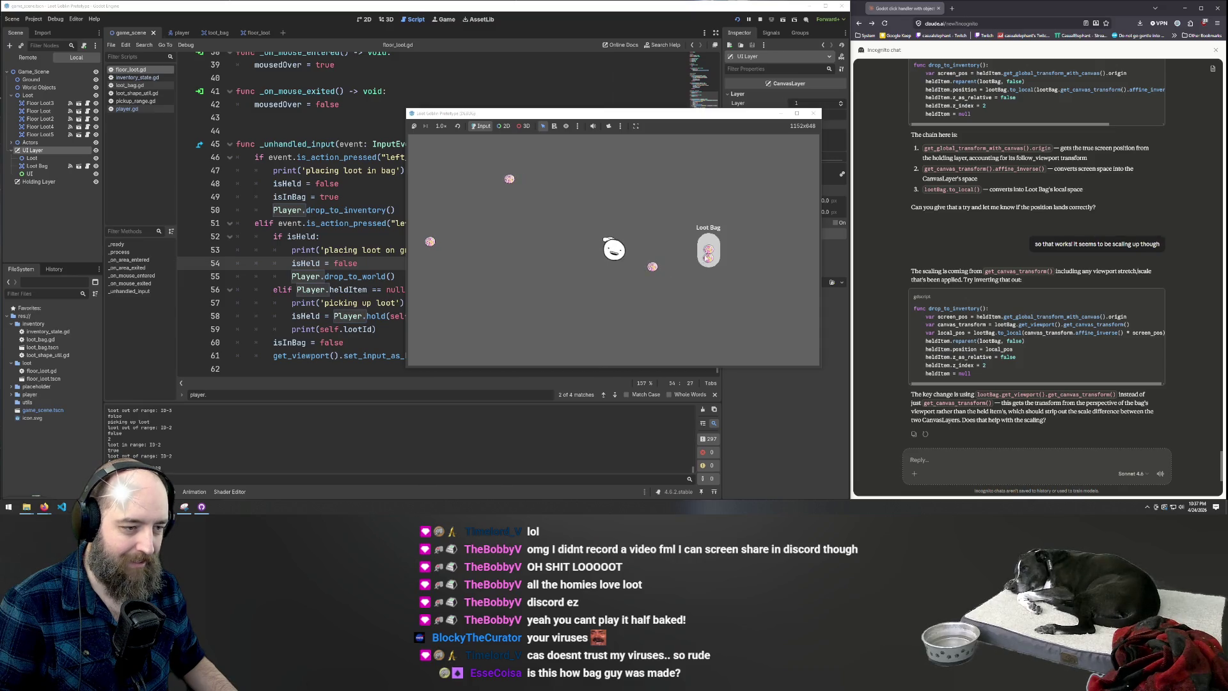
{"action": "left_click", "coordinate": [650, 270]}
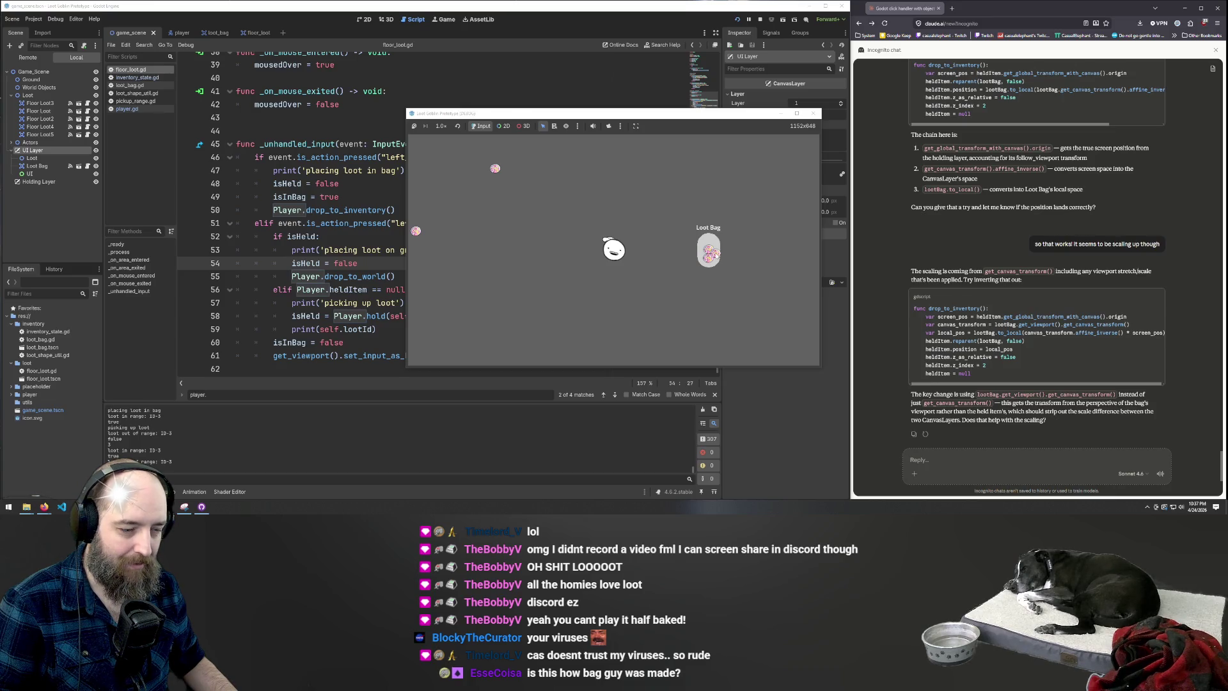
{"action": "left_click", "coordinate": [708, 253]}
{"action": "left_click", "coordinate": [708, 259]}
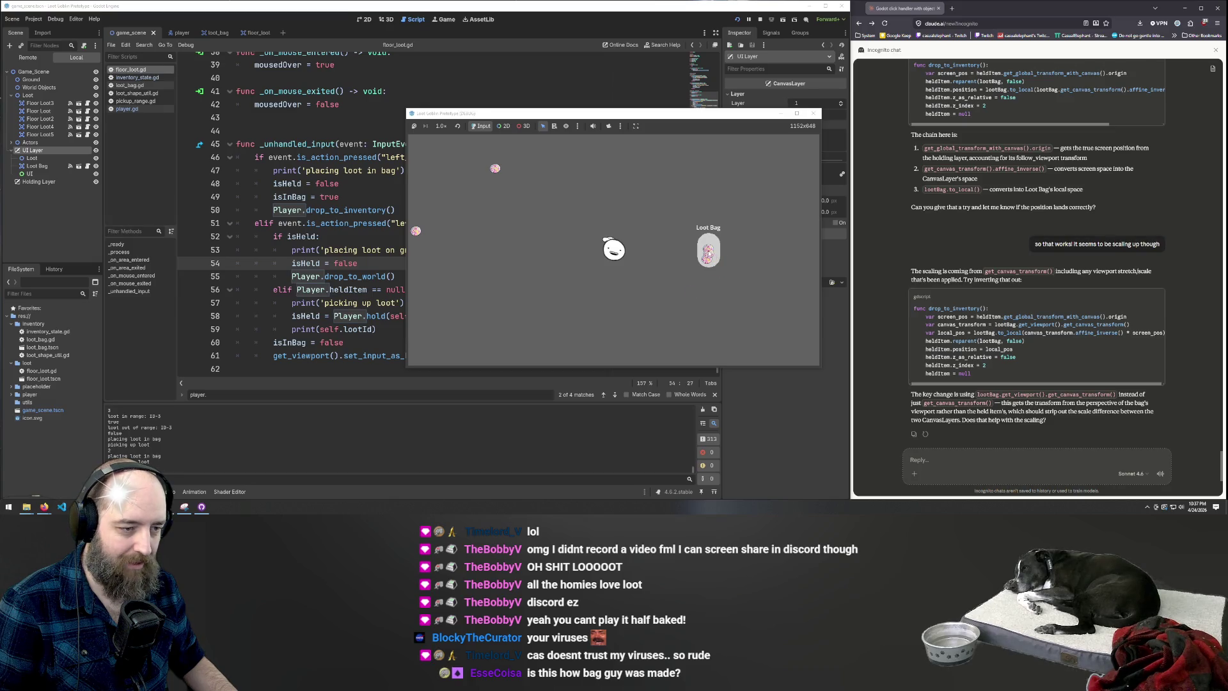
{"action": "left_click", "coordinate": [709, 256]}
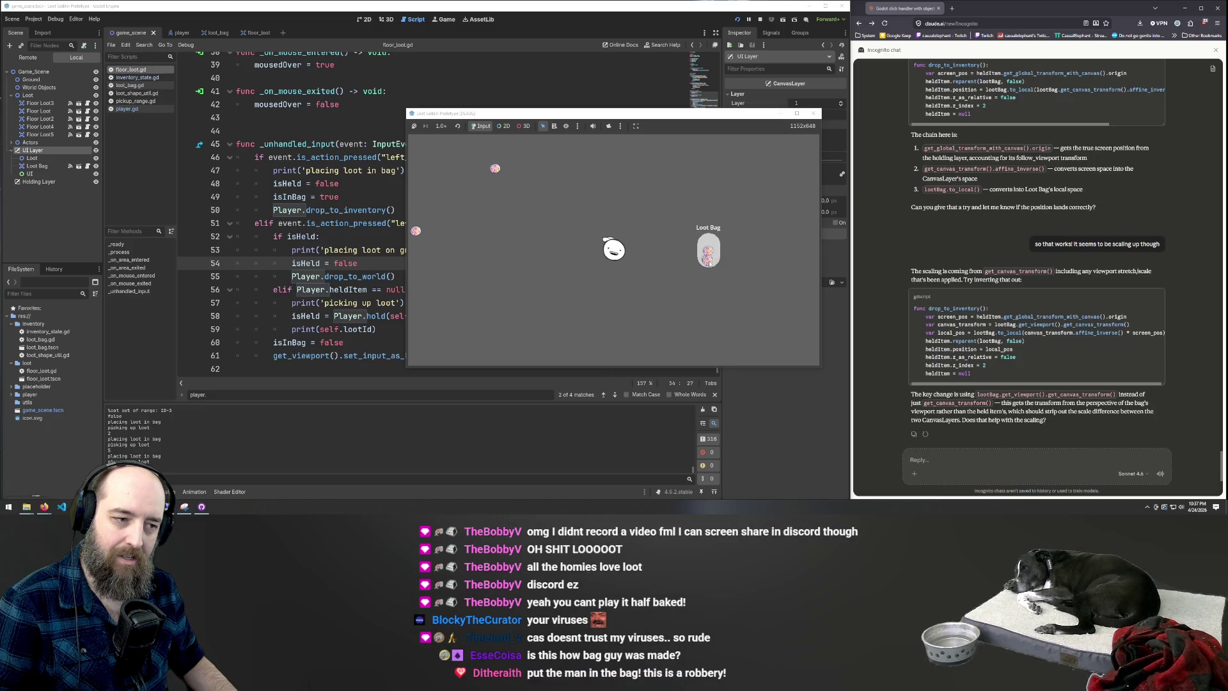
{"action": "left_click", "coordinate": [708, 258]}
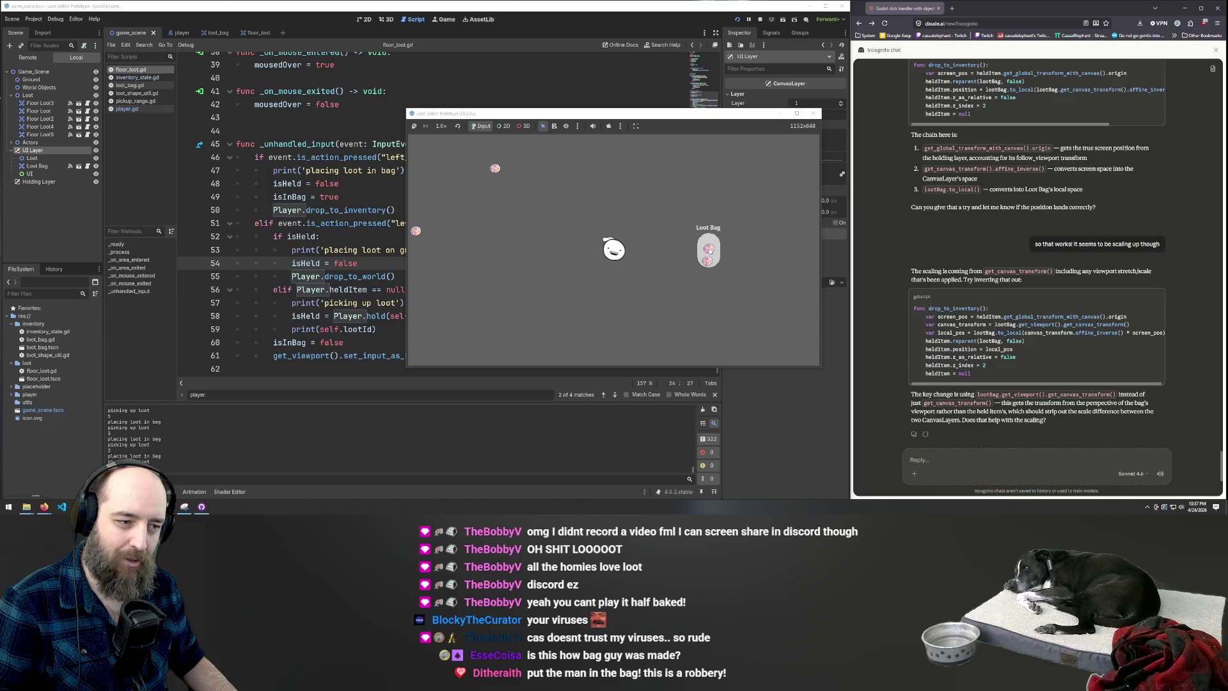
Re-place loot in the bag, dropping the held orb into the top slot
{"action": "left_click", "coordinate": [712, 250]}
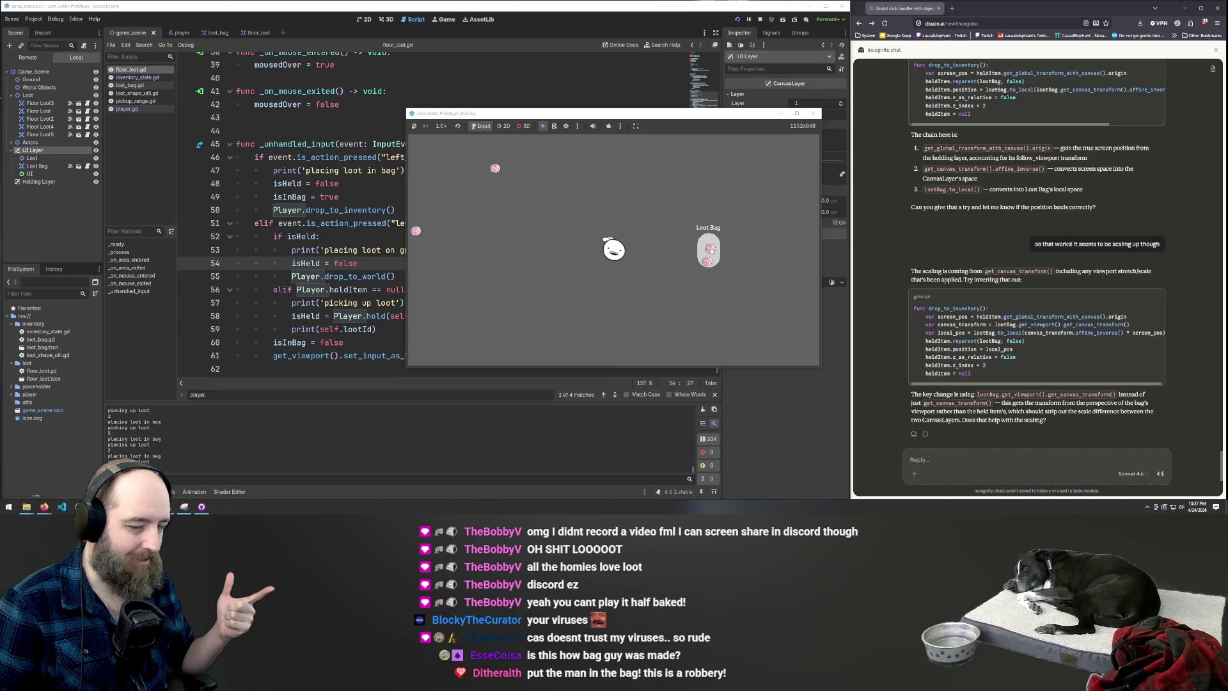
{"action": "left_click", "coordinate": [710, 249]}
{"action": "left_click", "coordinate": [710, 249]}
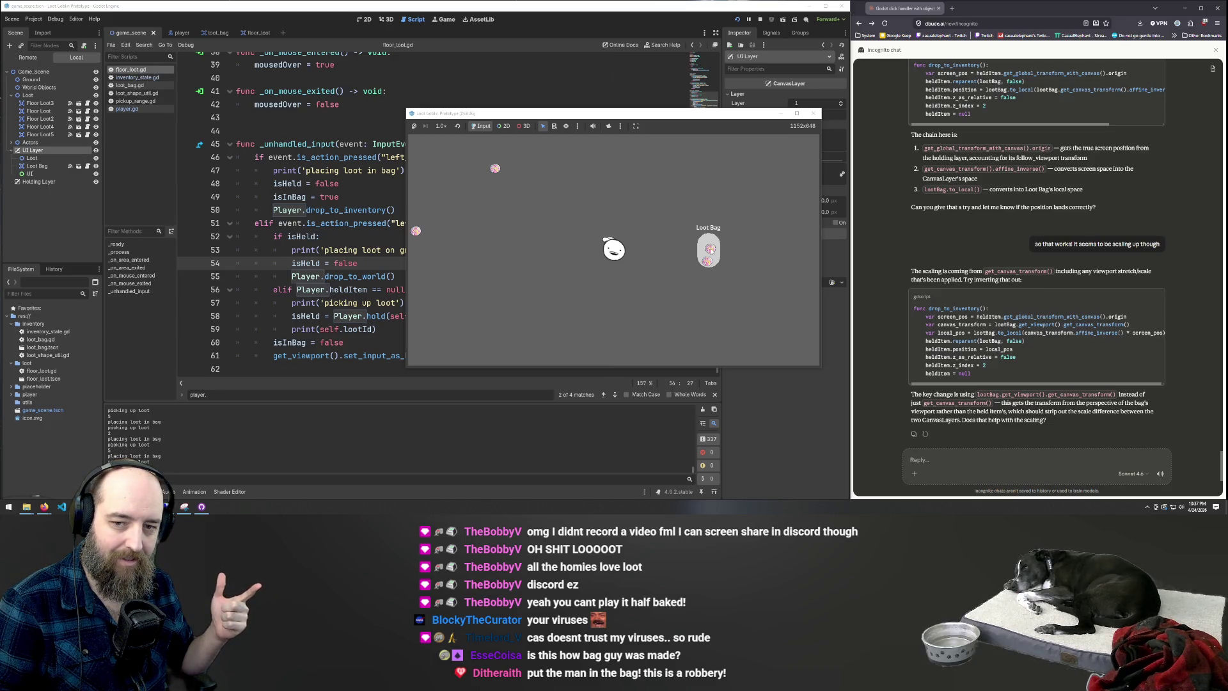
{"action": "left_click", "coordinate": [716, 255]}
{"action": "left_click", "coordinate": [717, 256]}
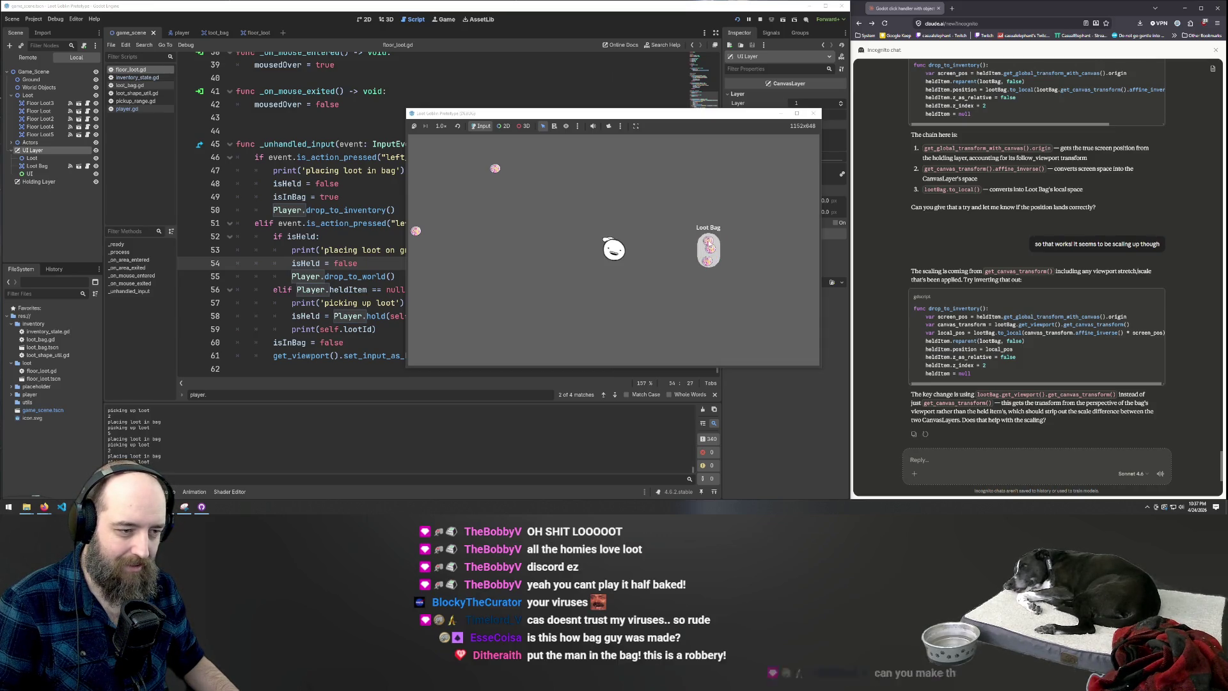
{"action": "left_click", "coordinate": [710, 241]}
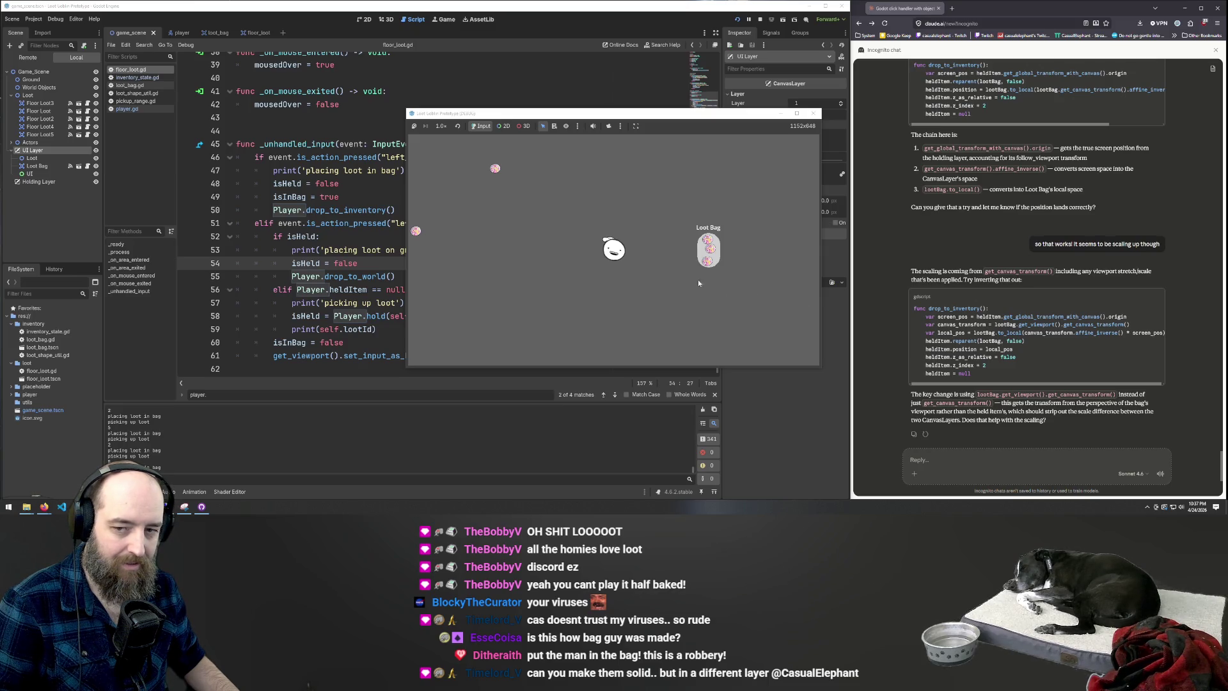
Repeatedly take the top item out of the Loot Bag and put it back
{"action": "left_click", "coordinate": [709, 239]}
{"action": "left_click", "coordinate": [710, 246]}
{"action": "left_click", "coordinate": [711, 248]}
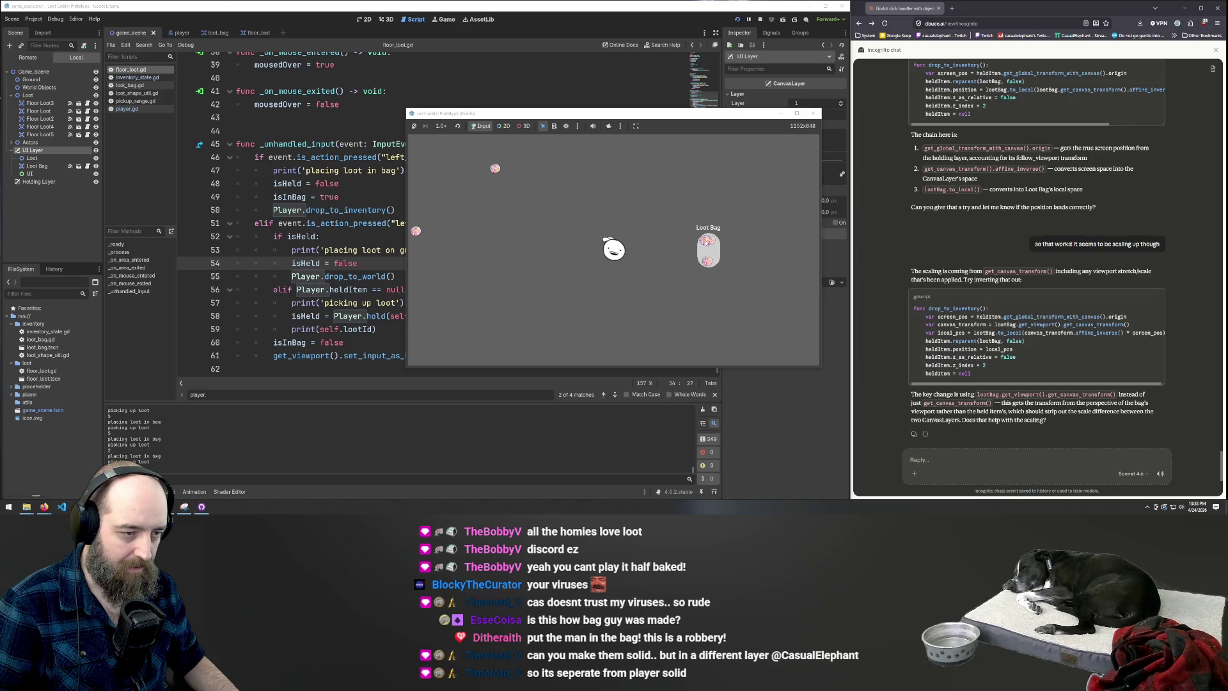
{"action": "left_click", "coordinate": [707, 241]}
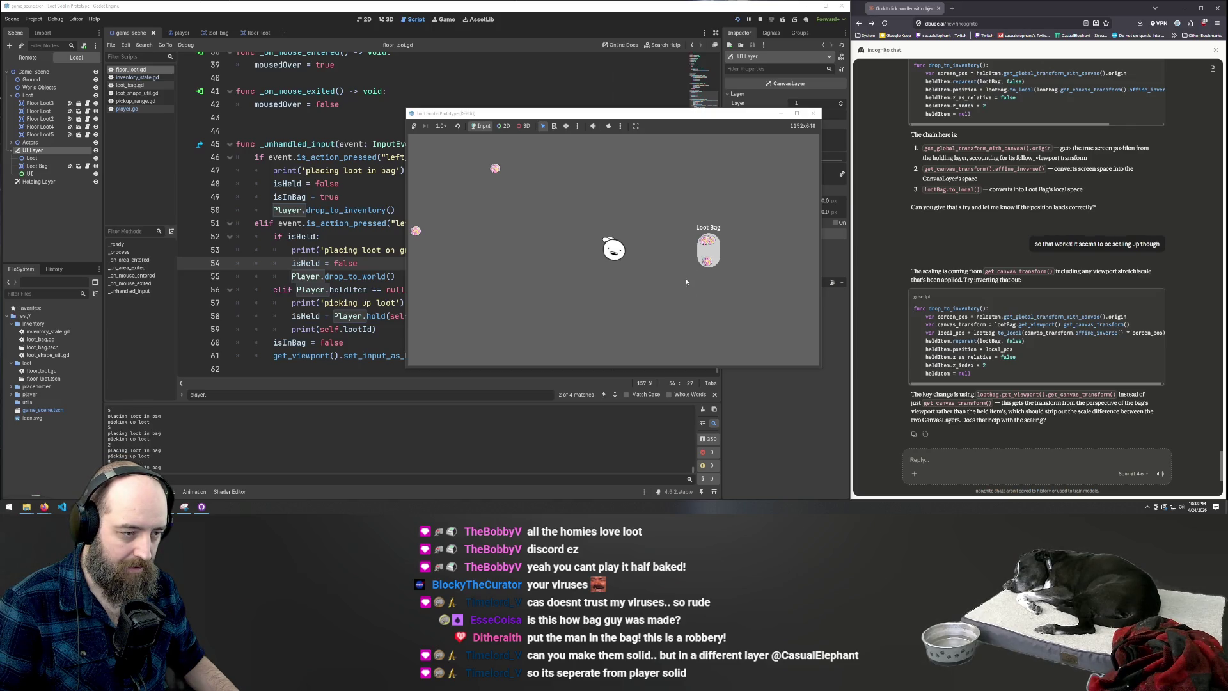
{"action": "left_click", "coordinate": [714, 244]}
{"action": "left_click", "coordinate": [714, 243]}
{"action": "left_click", "coordinate": [708, 242]}
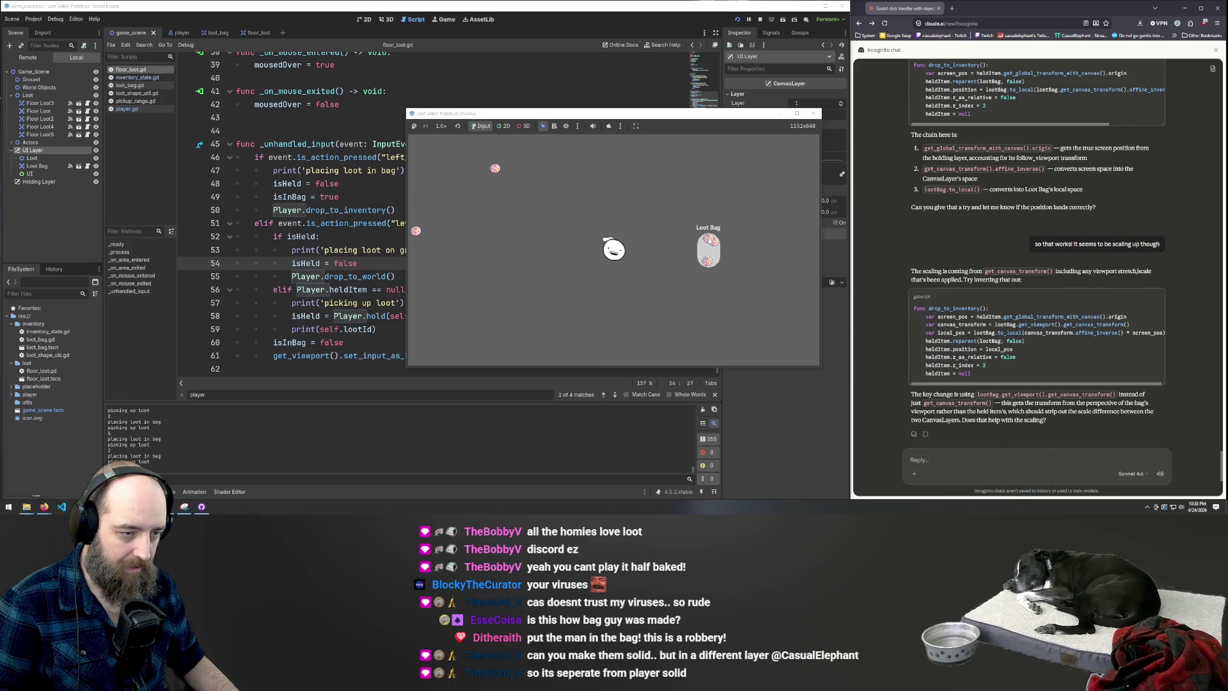
{"action": "left_click", "coordinate": [709, 241]}
{"action": "left_click", "coordinate": [709, 242]}
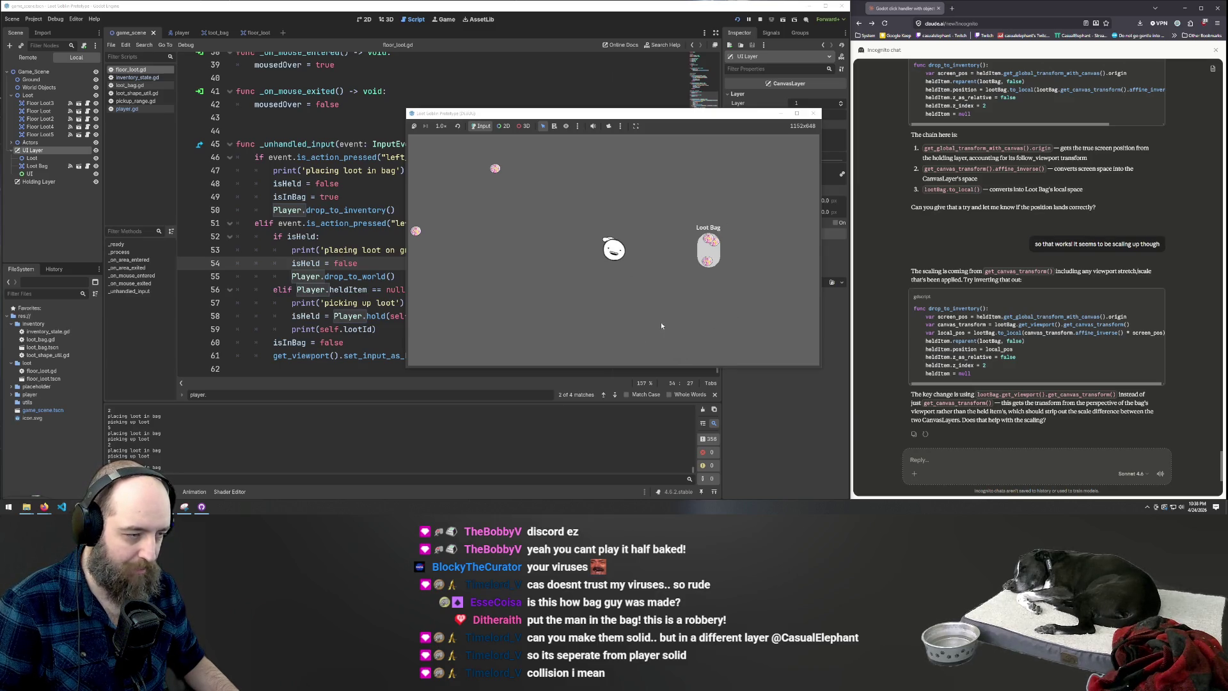
Walk the player left, up, right and down past the loot to trigger range checks
{"action": "key", "text": "a"}
{"action": "key", "text": "w"}
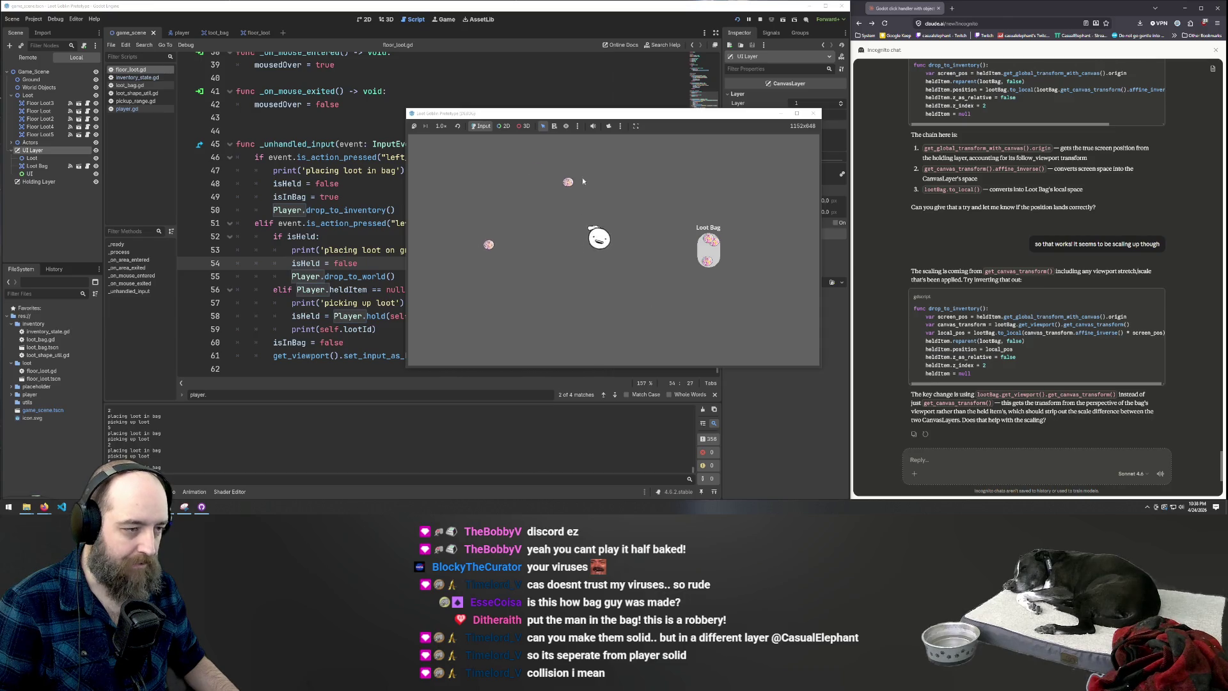
{"action": "key", "text": "d"}
{"action": "key", "text": "s"}
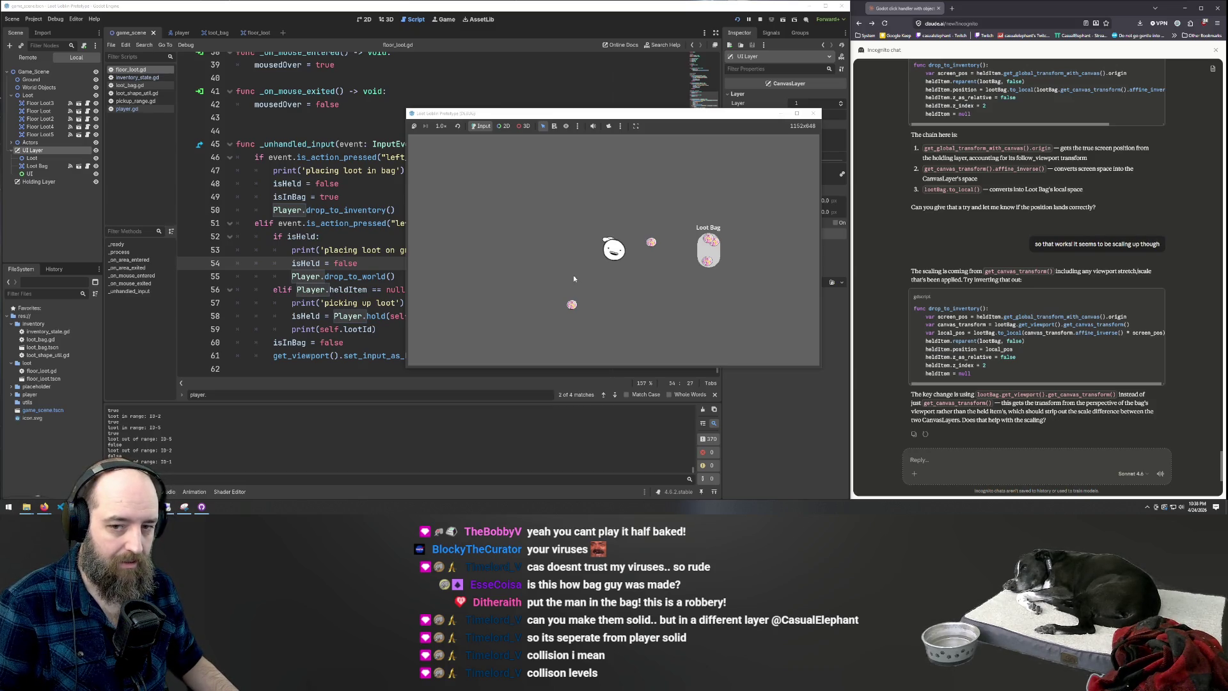
{"action": "key", "text": "d"}
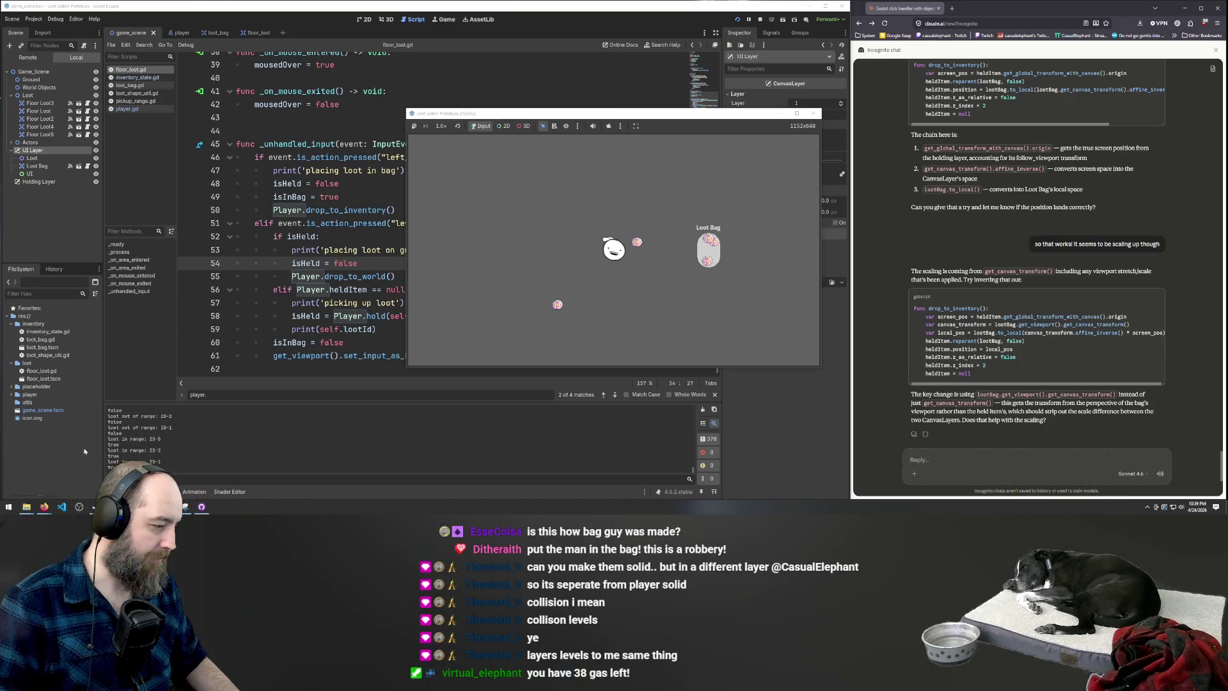
{"action": "mouse_move", "coordinate": [96, 506]}
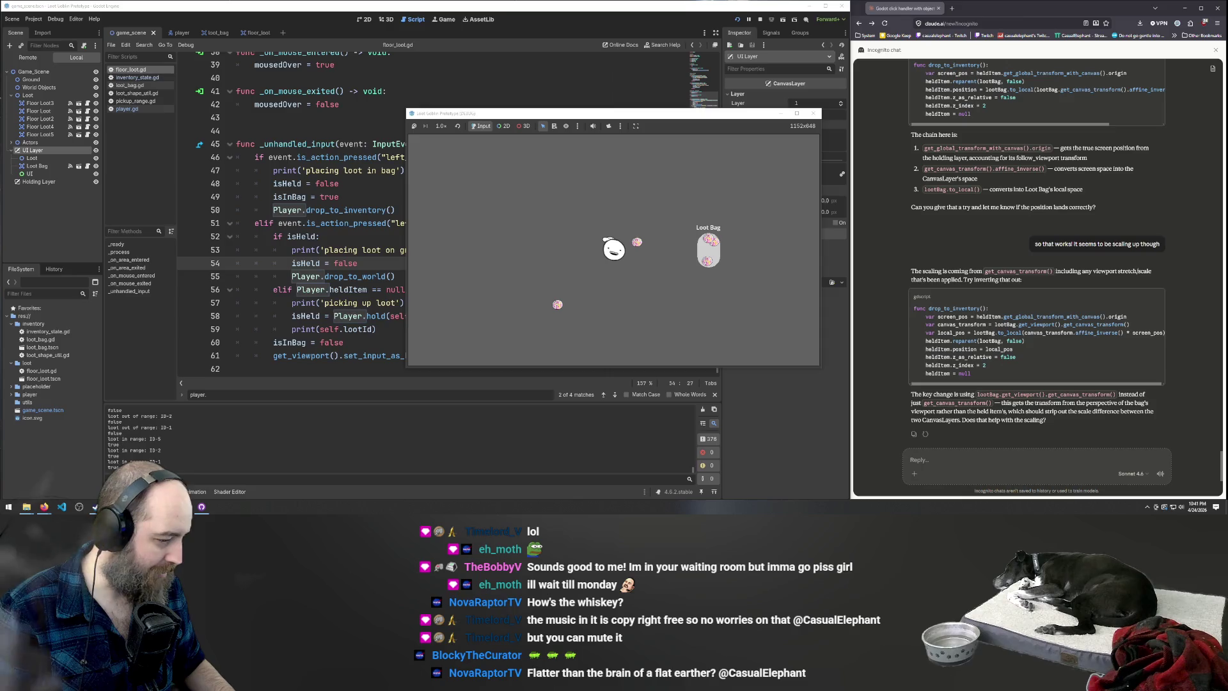
{"action": "mouse_move", "coordinate": [114, 507]}
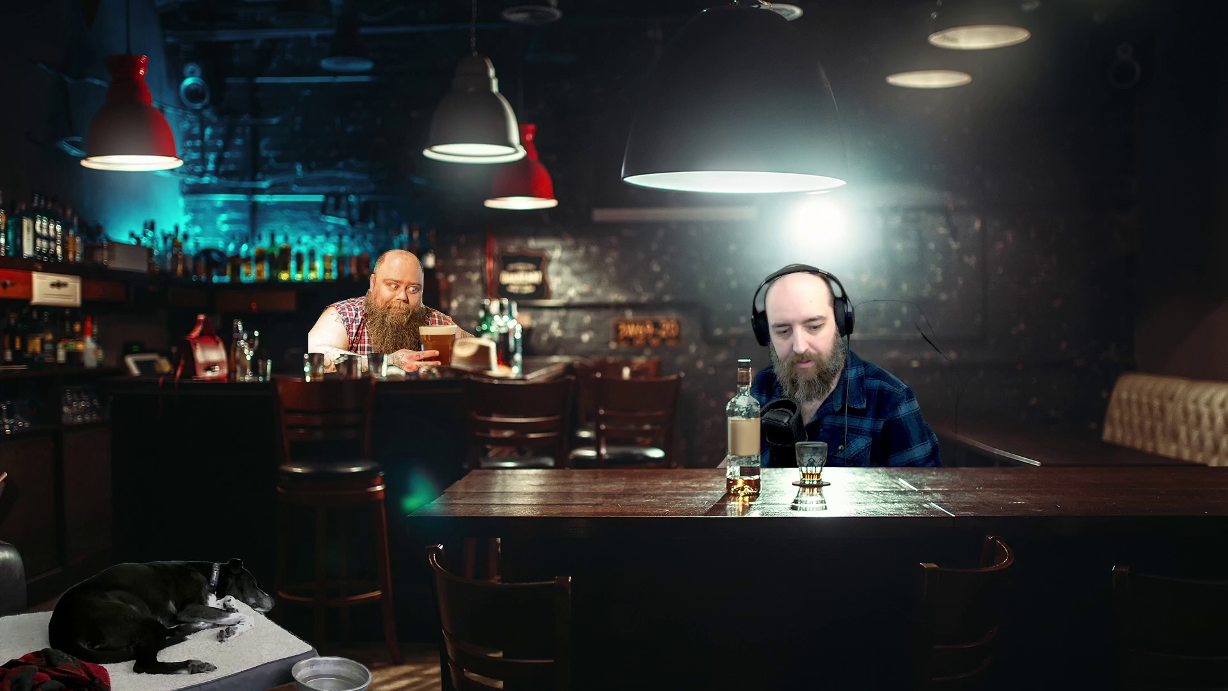